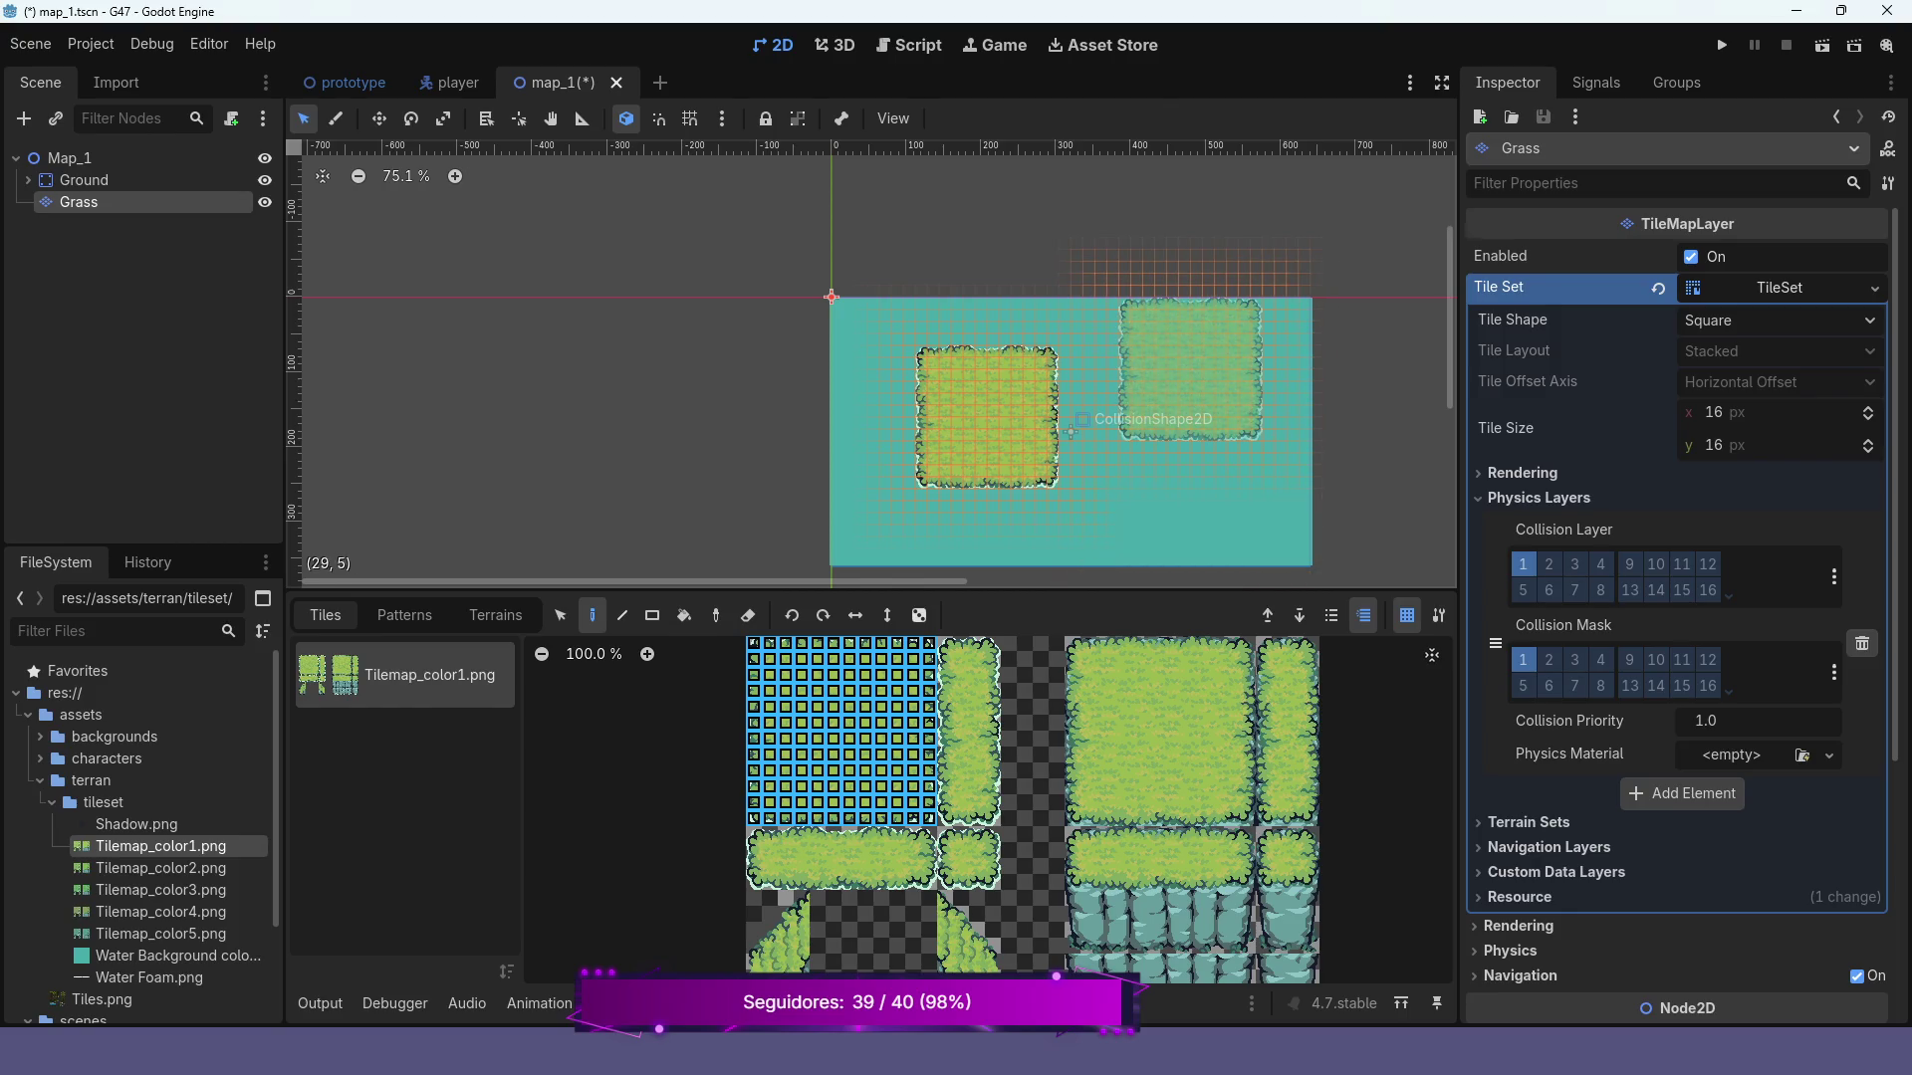
Paint two grass patches right of the first island, one stacked above the other
{"action": "left_click", "coordinate": [1185, 362]}
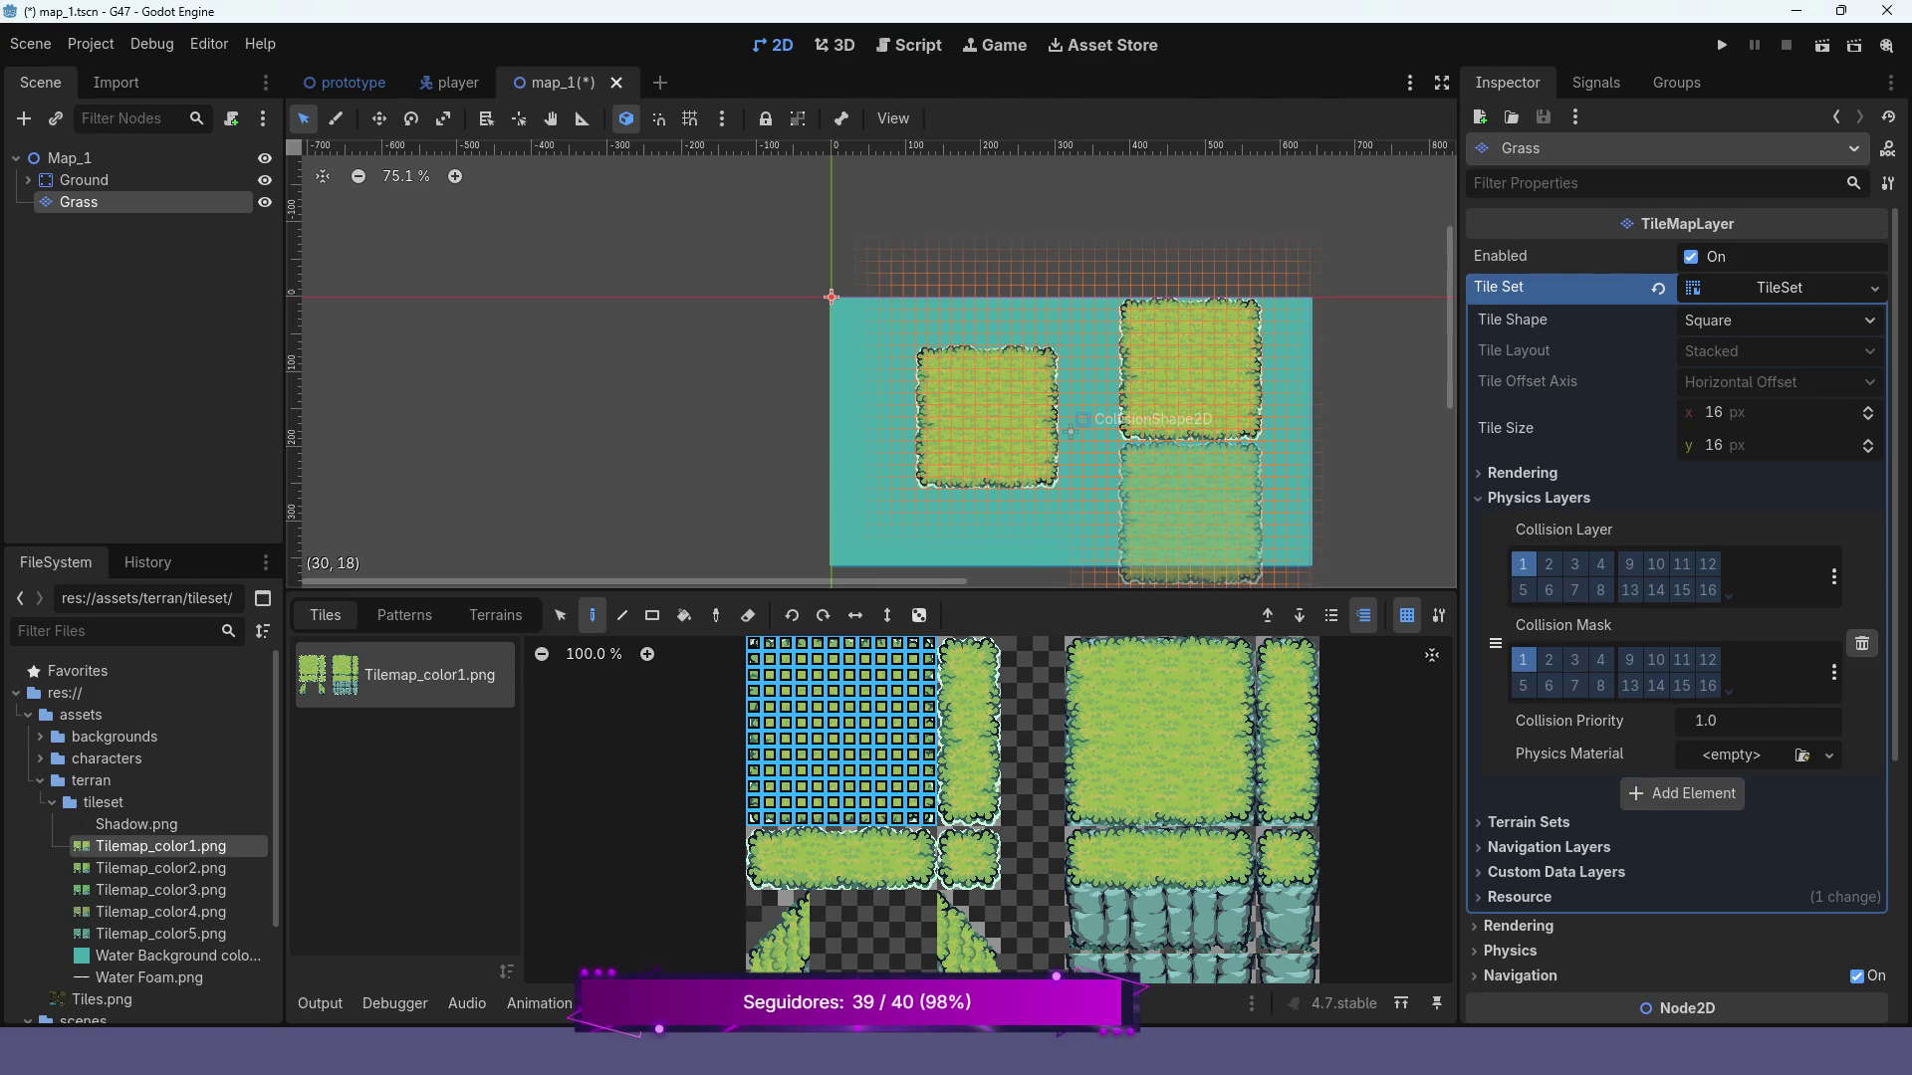
{"action": "left_click", "coordinate": [1190, 513]}
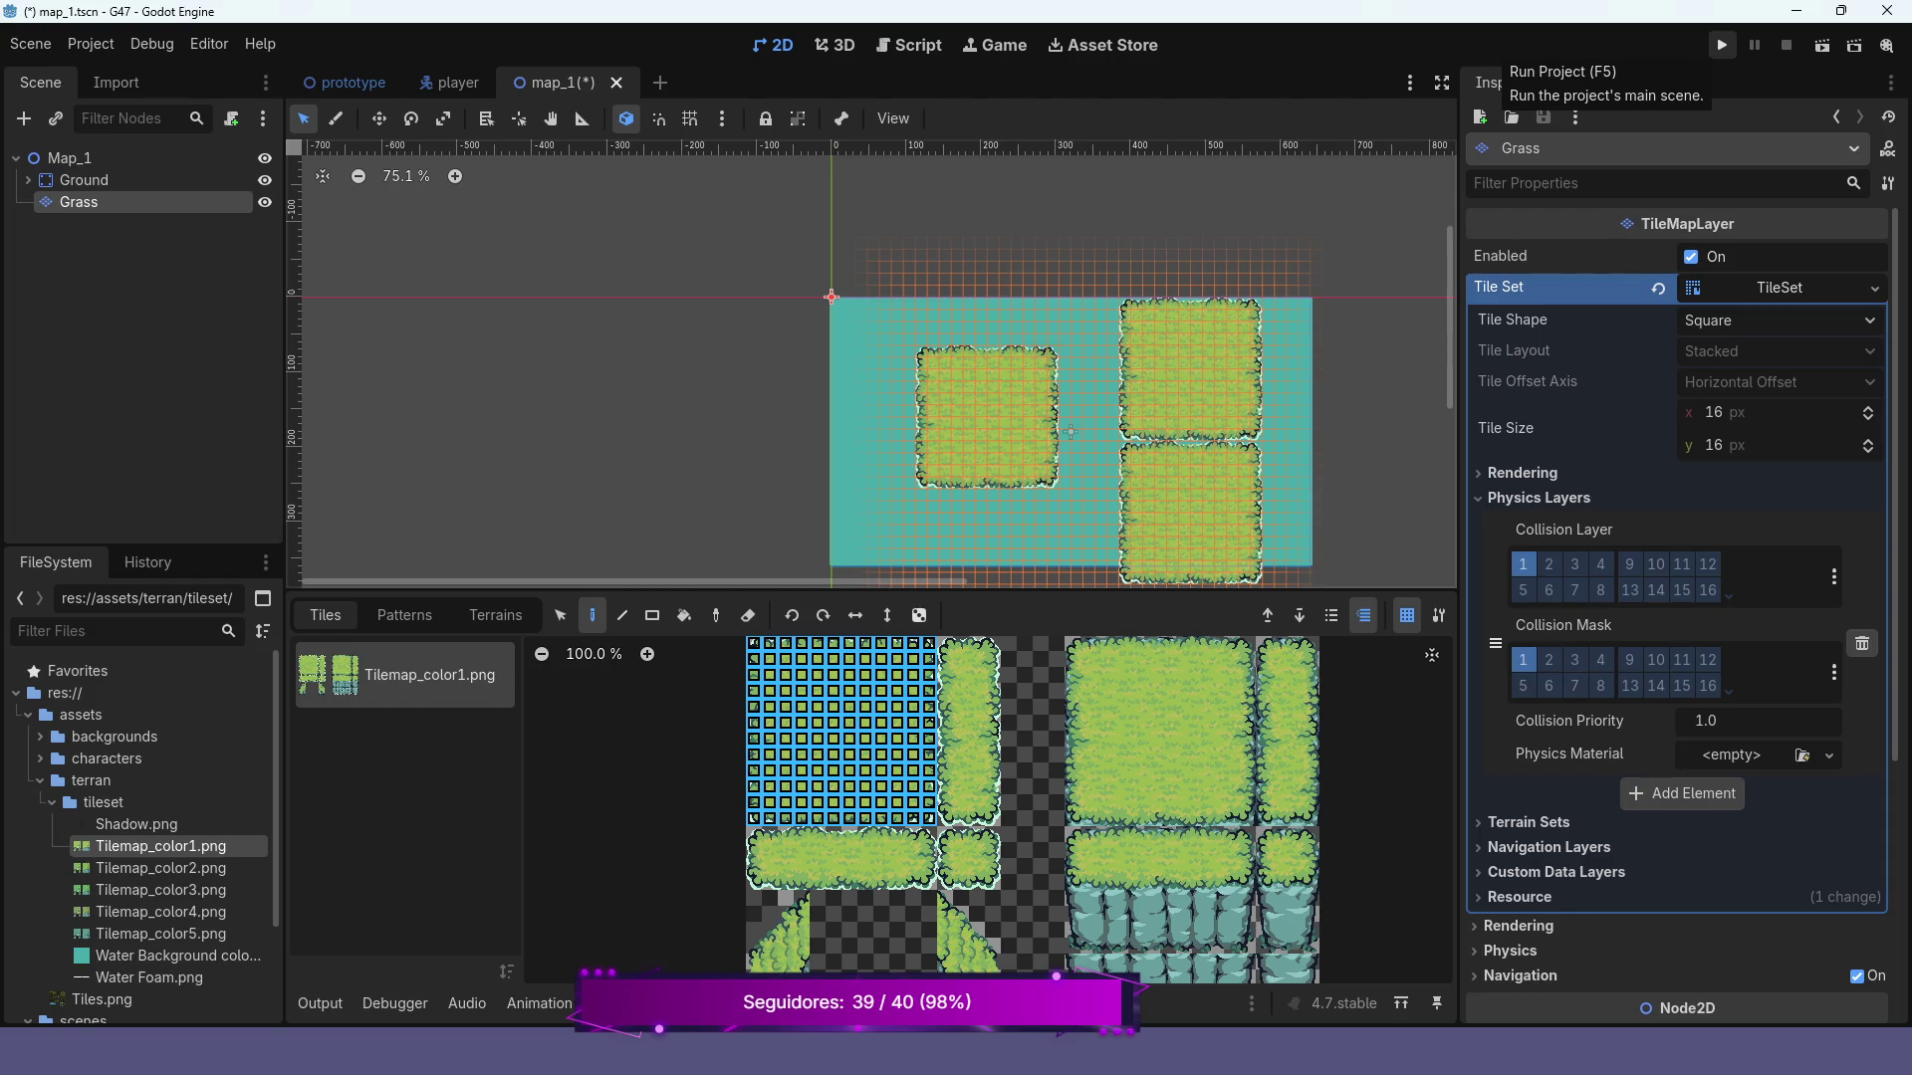
Run the project to view the three grass islands over water, then close the game window
{"action": "left_click", "coordinate": [1722, 46]}
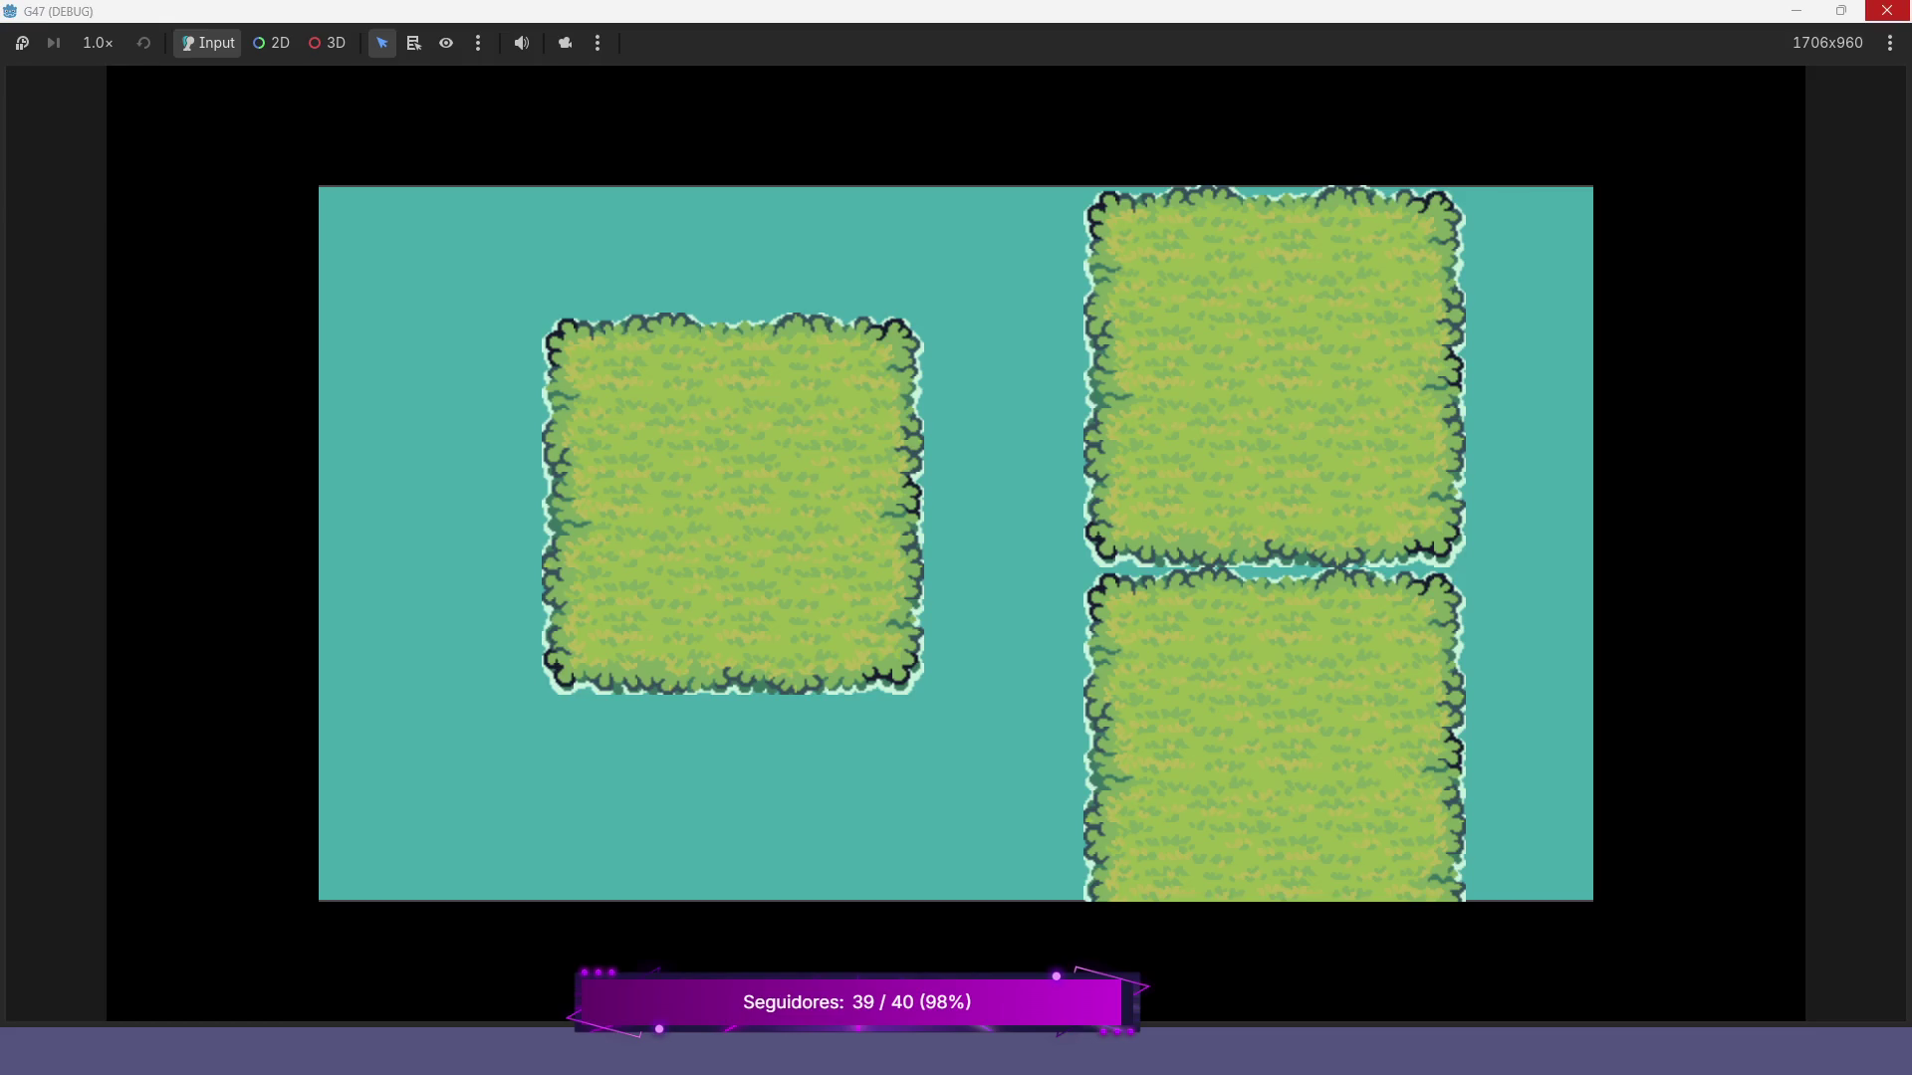
{"action": "left_click", "coordinate": [1887, 11]}
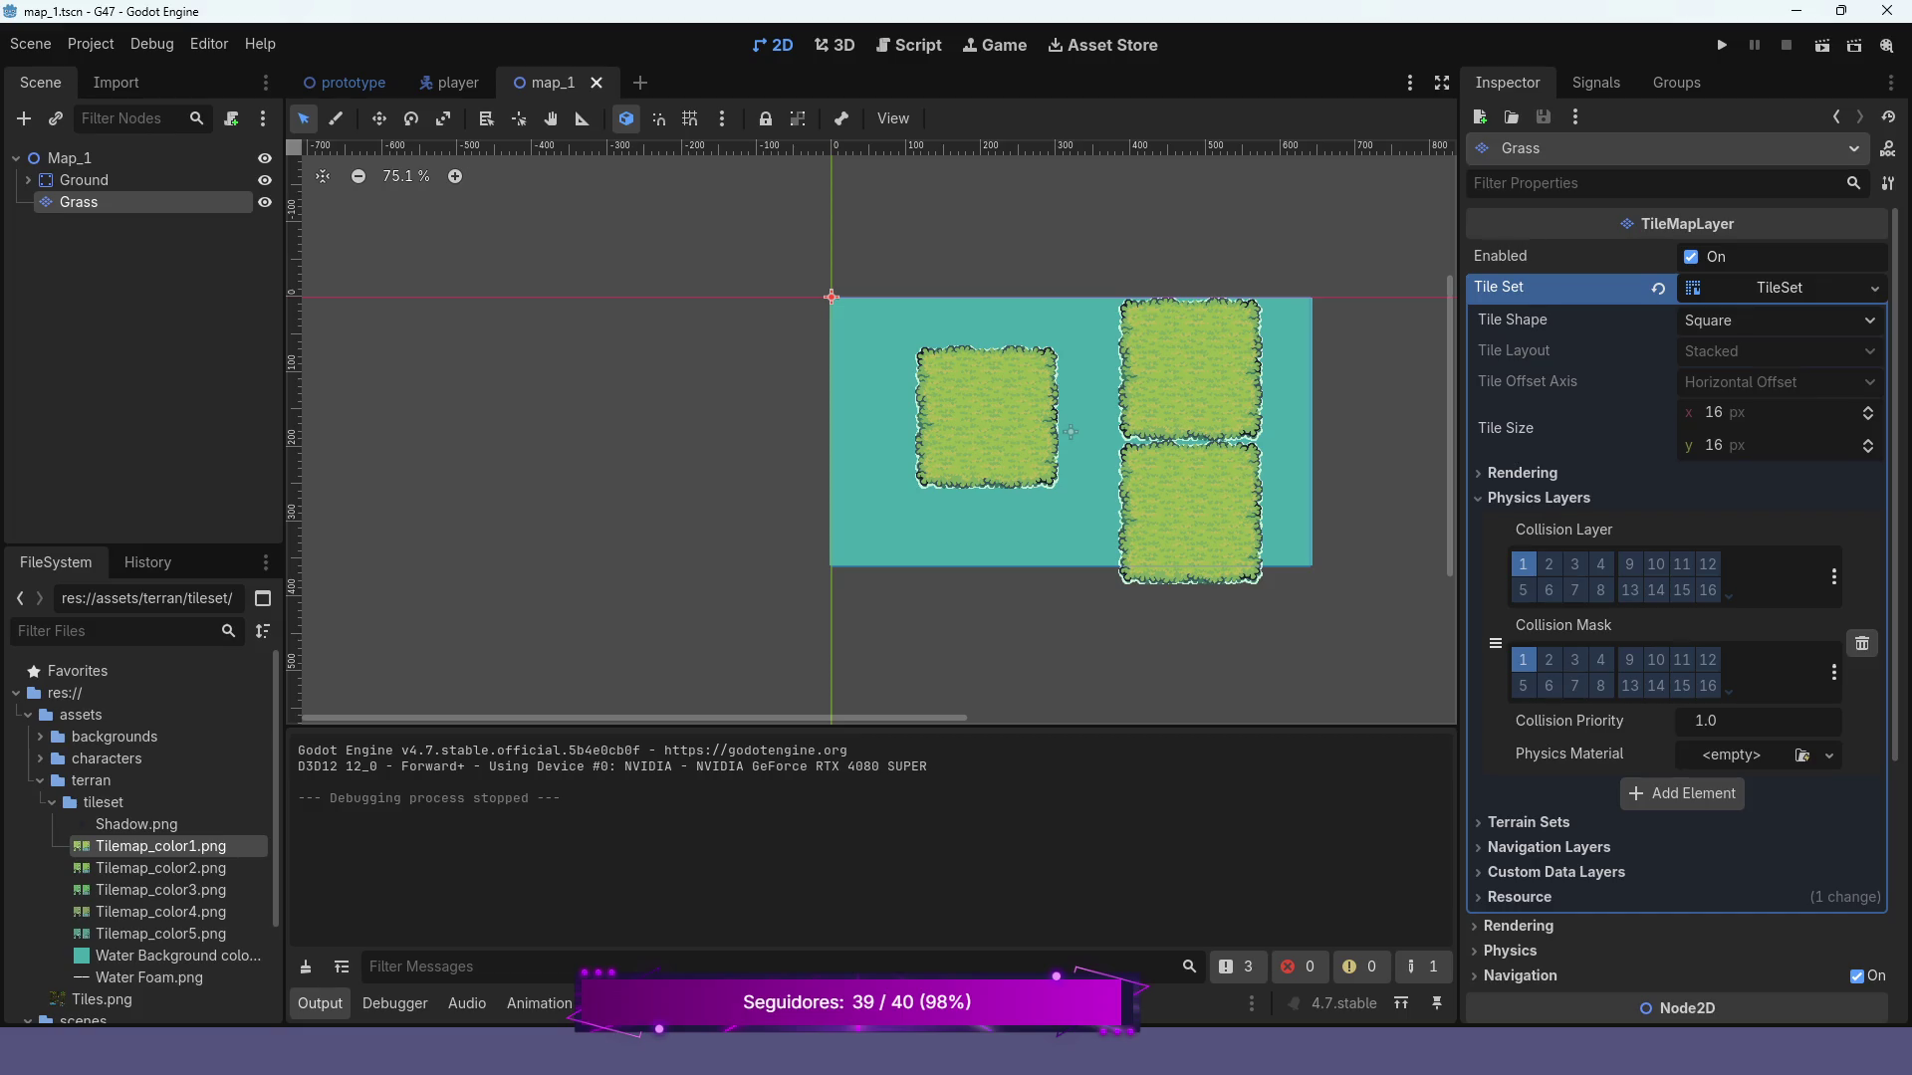
Recentre the map and undo the two right-hand grass patches, leaving only the original island
{"action": "scroll", "coordinate": [915, 477], "scroll_direction": "down", "scroll_amount": 2}
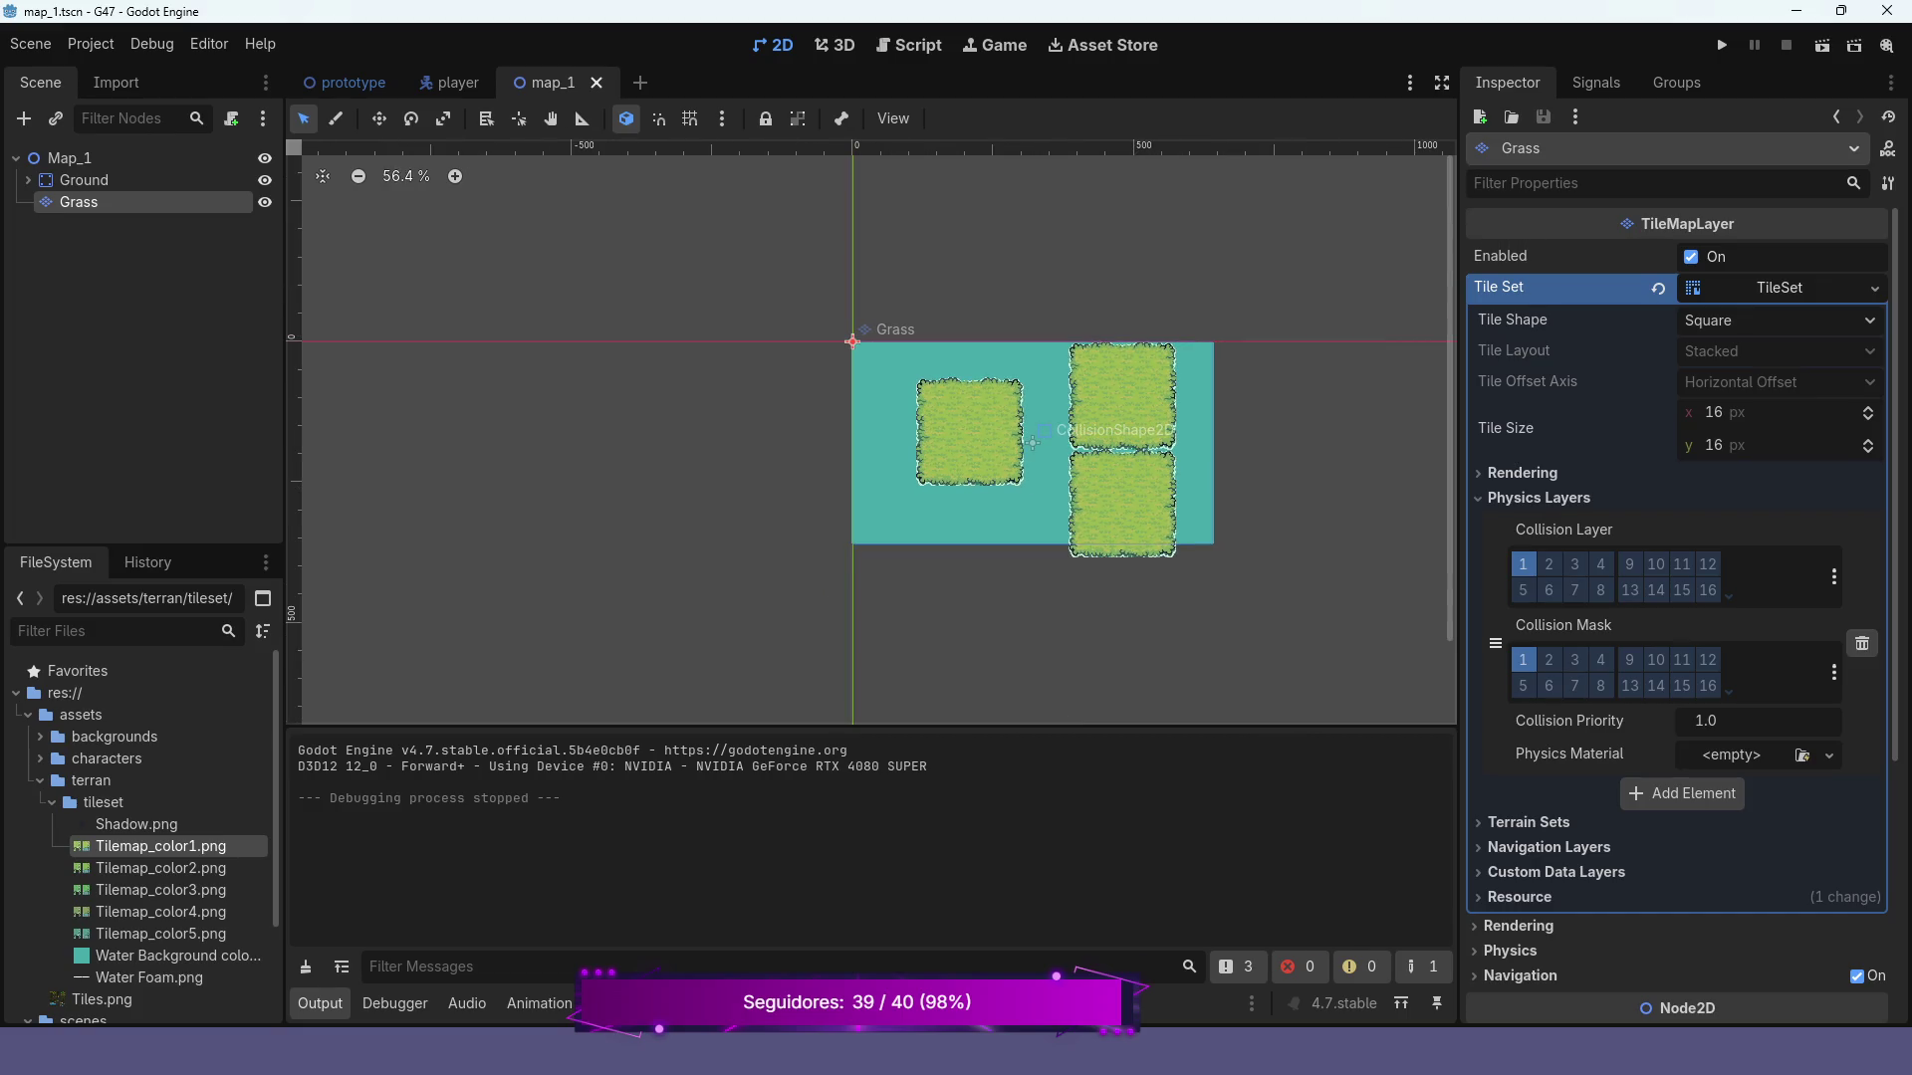
{"action": "left_click_drag", "start_coordinate": [896, 448], "coordinate": [689, 435]}
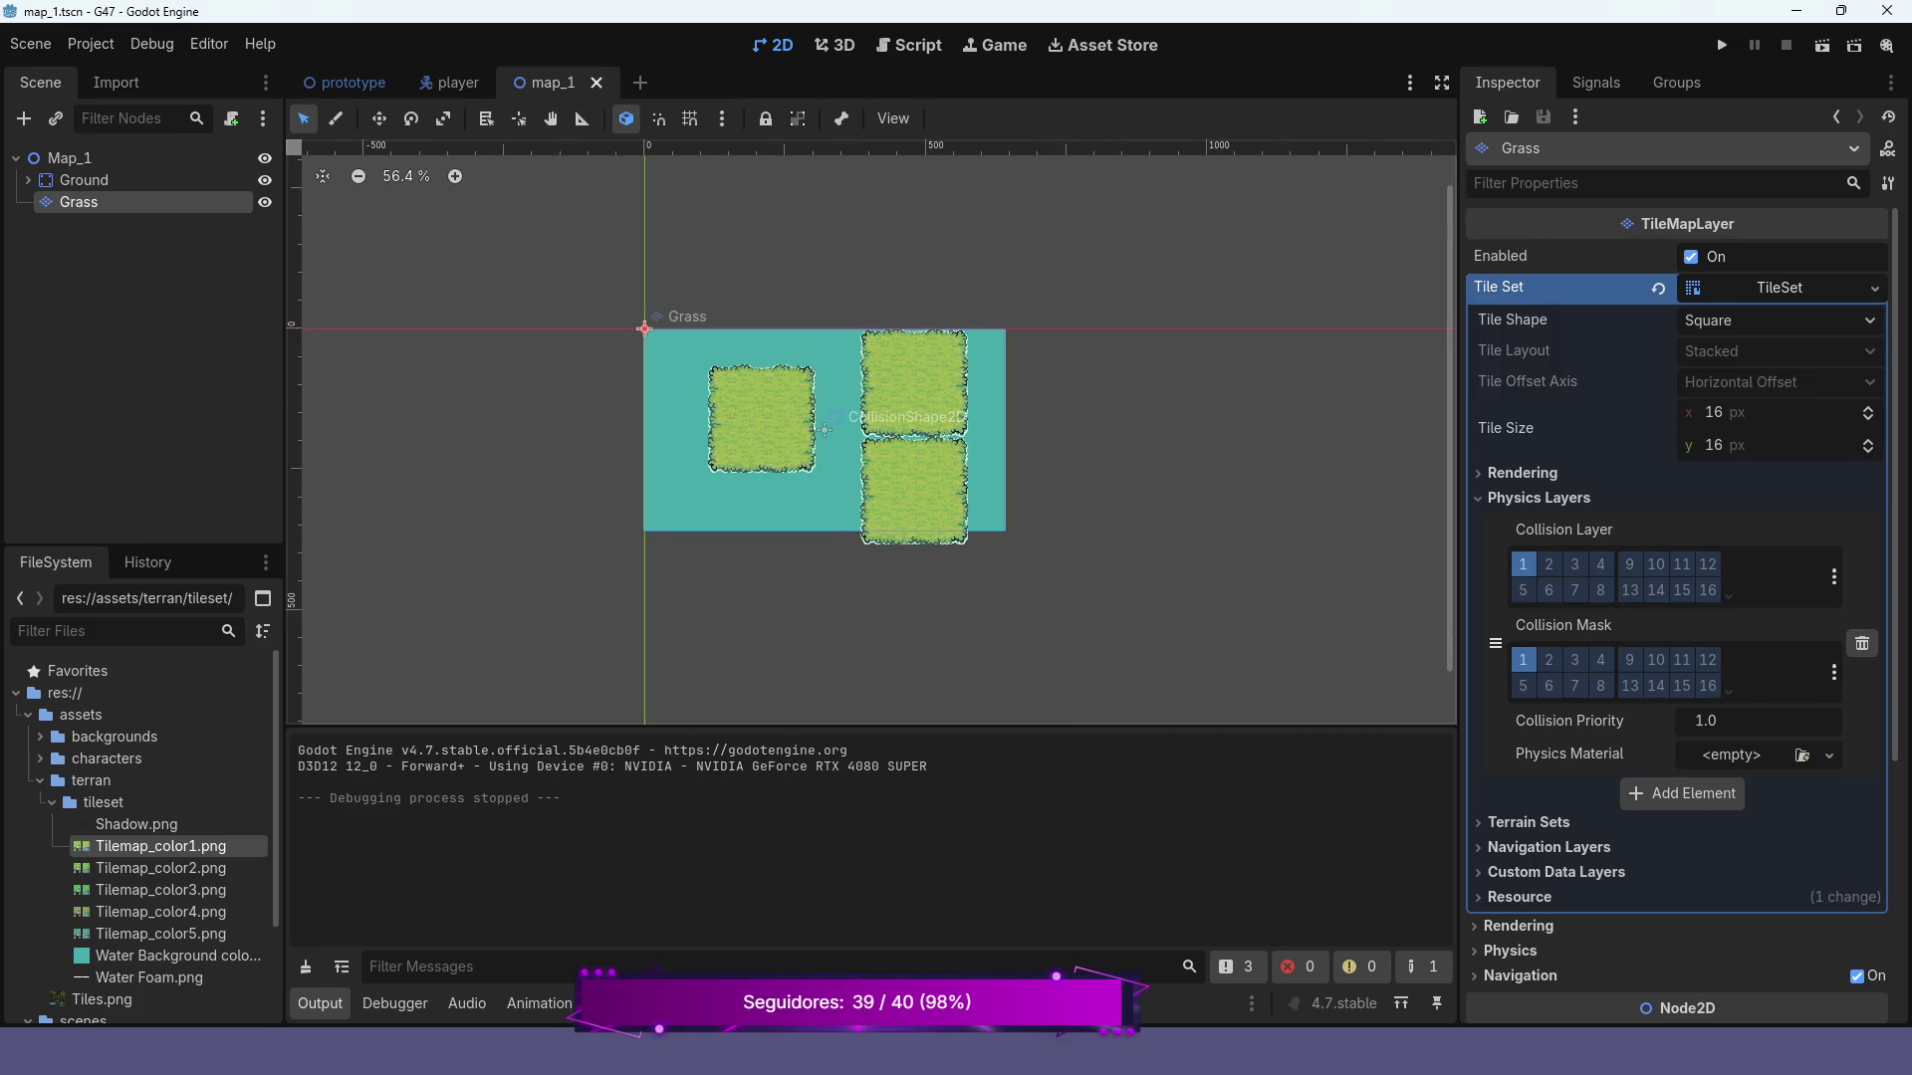
{"action": "key", "text": "ctrl+z"}
{"action": "key", "text": "ctrl+z"}
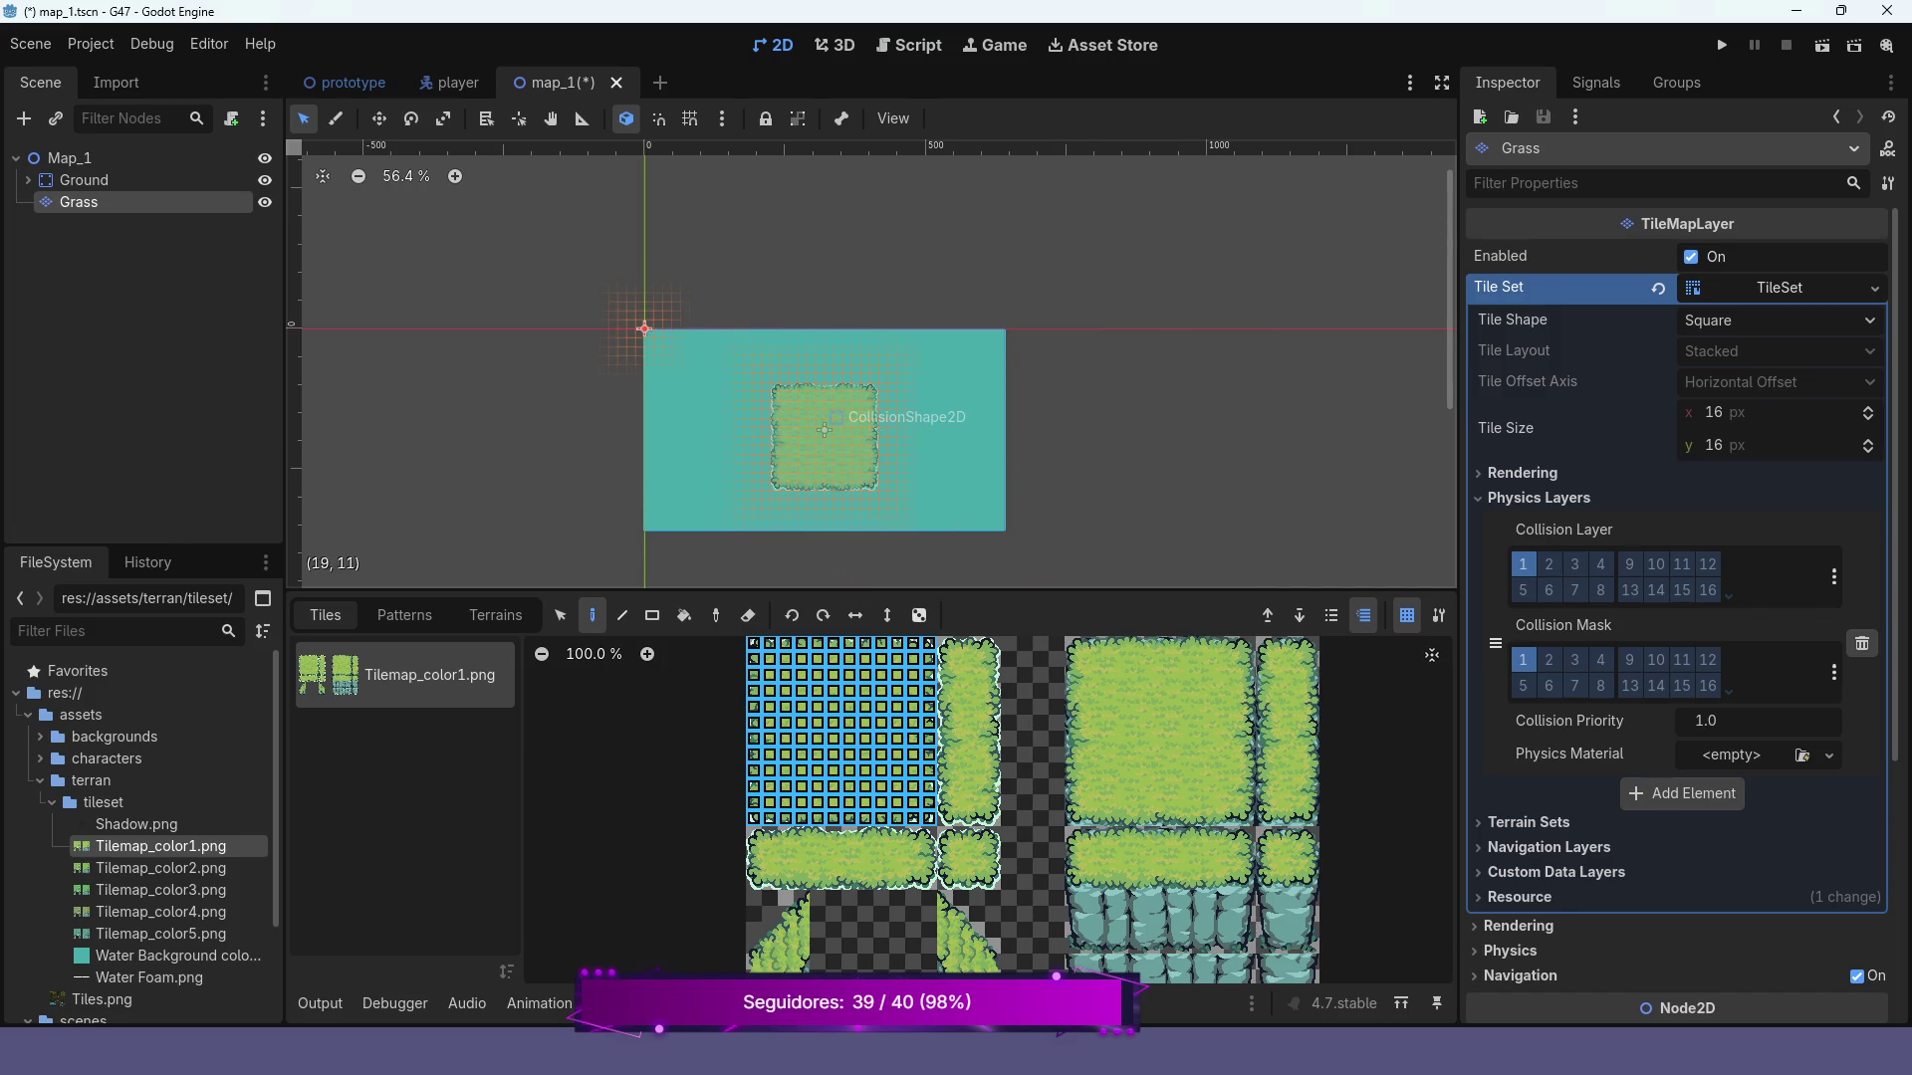
{"action": "scroll", "coordinate": [830, 438], "scroll_direction": "up", "scroll_amount": 3}
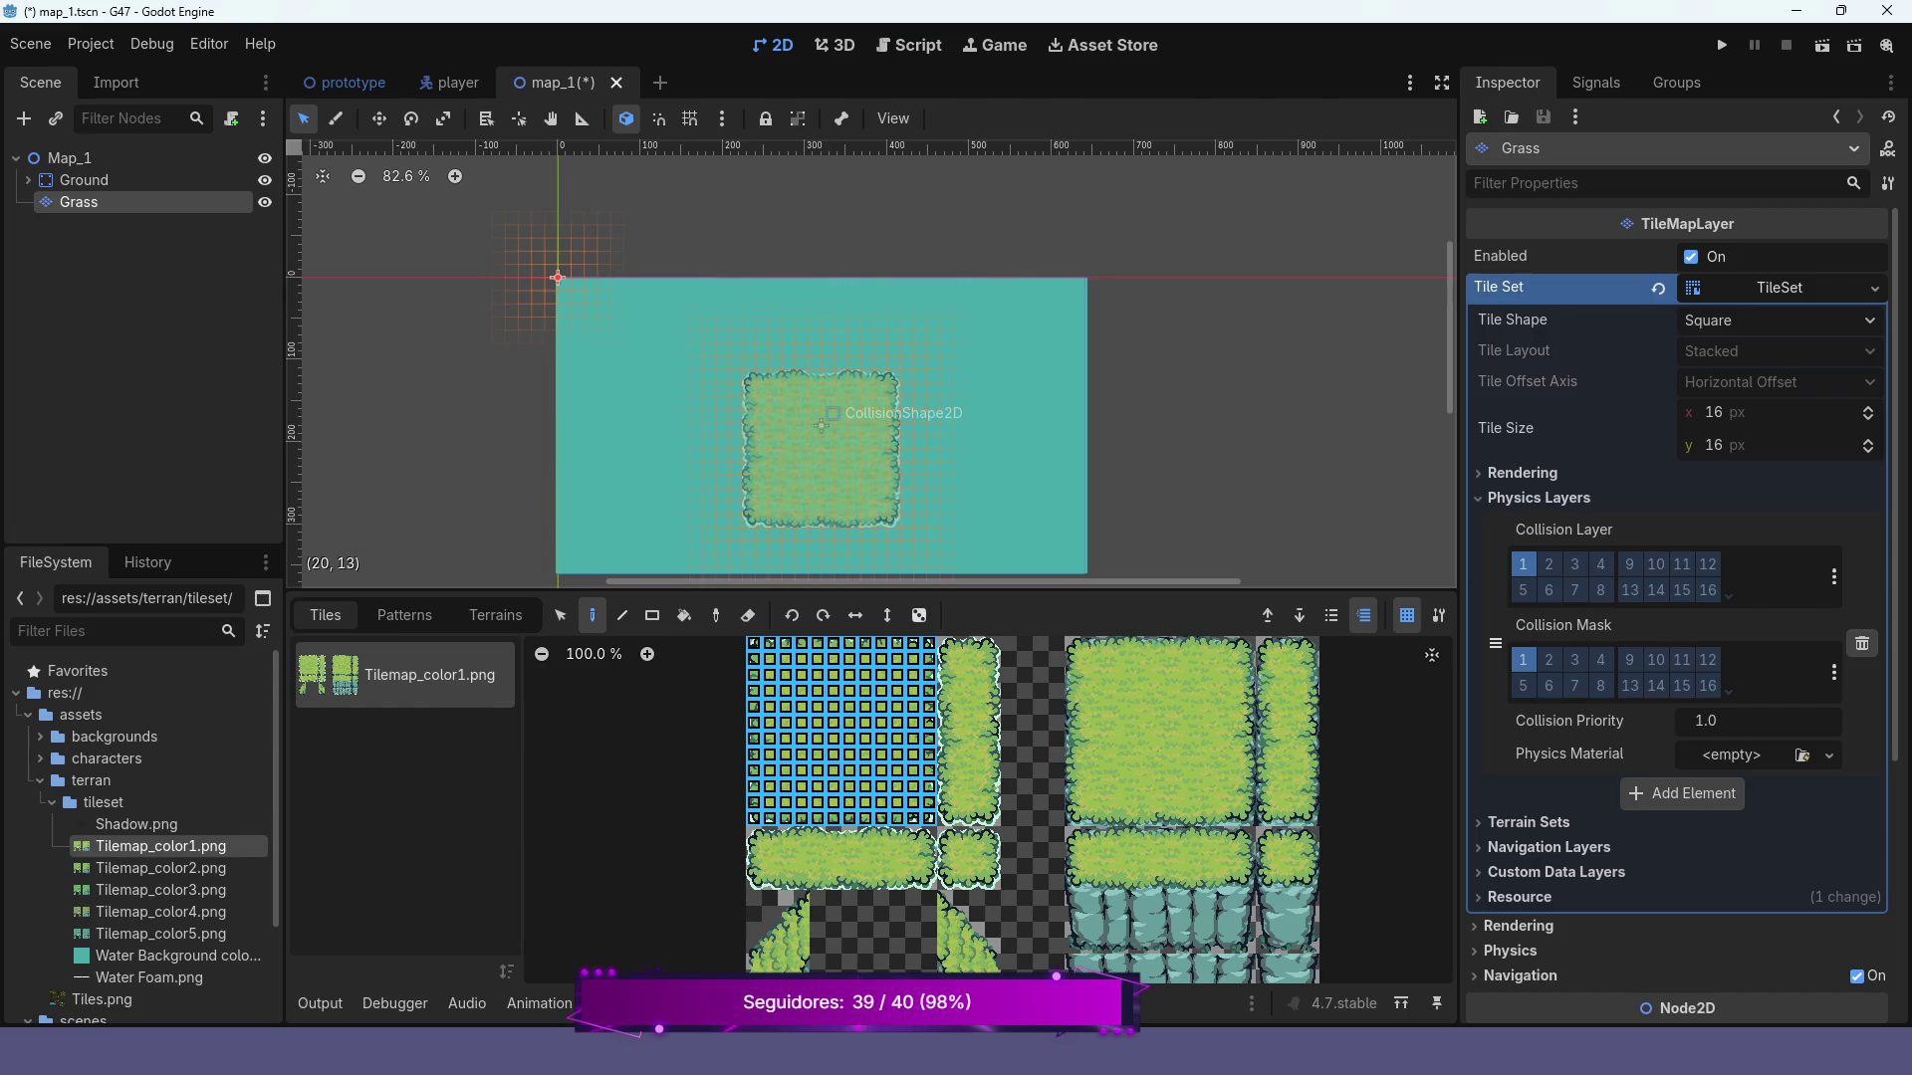
{"action": "scroll", "coordinate": [830, 450], "scroll_direction": "down", "scroll_amount": 2}
{"action": "scroll", "coordinate": [830, 449], "scroll_direction": "down", "scroll_amount": 1}
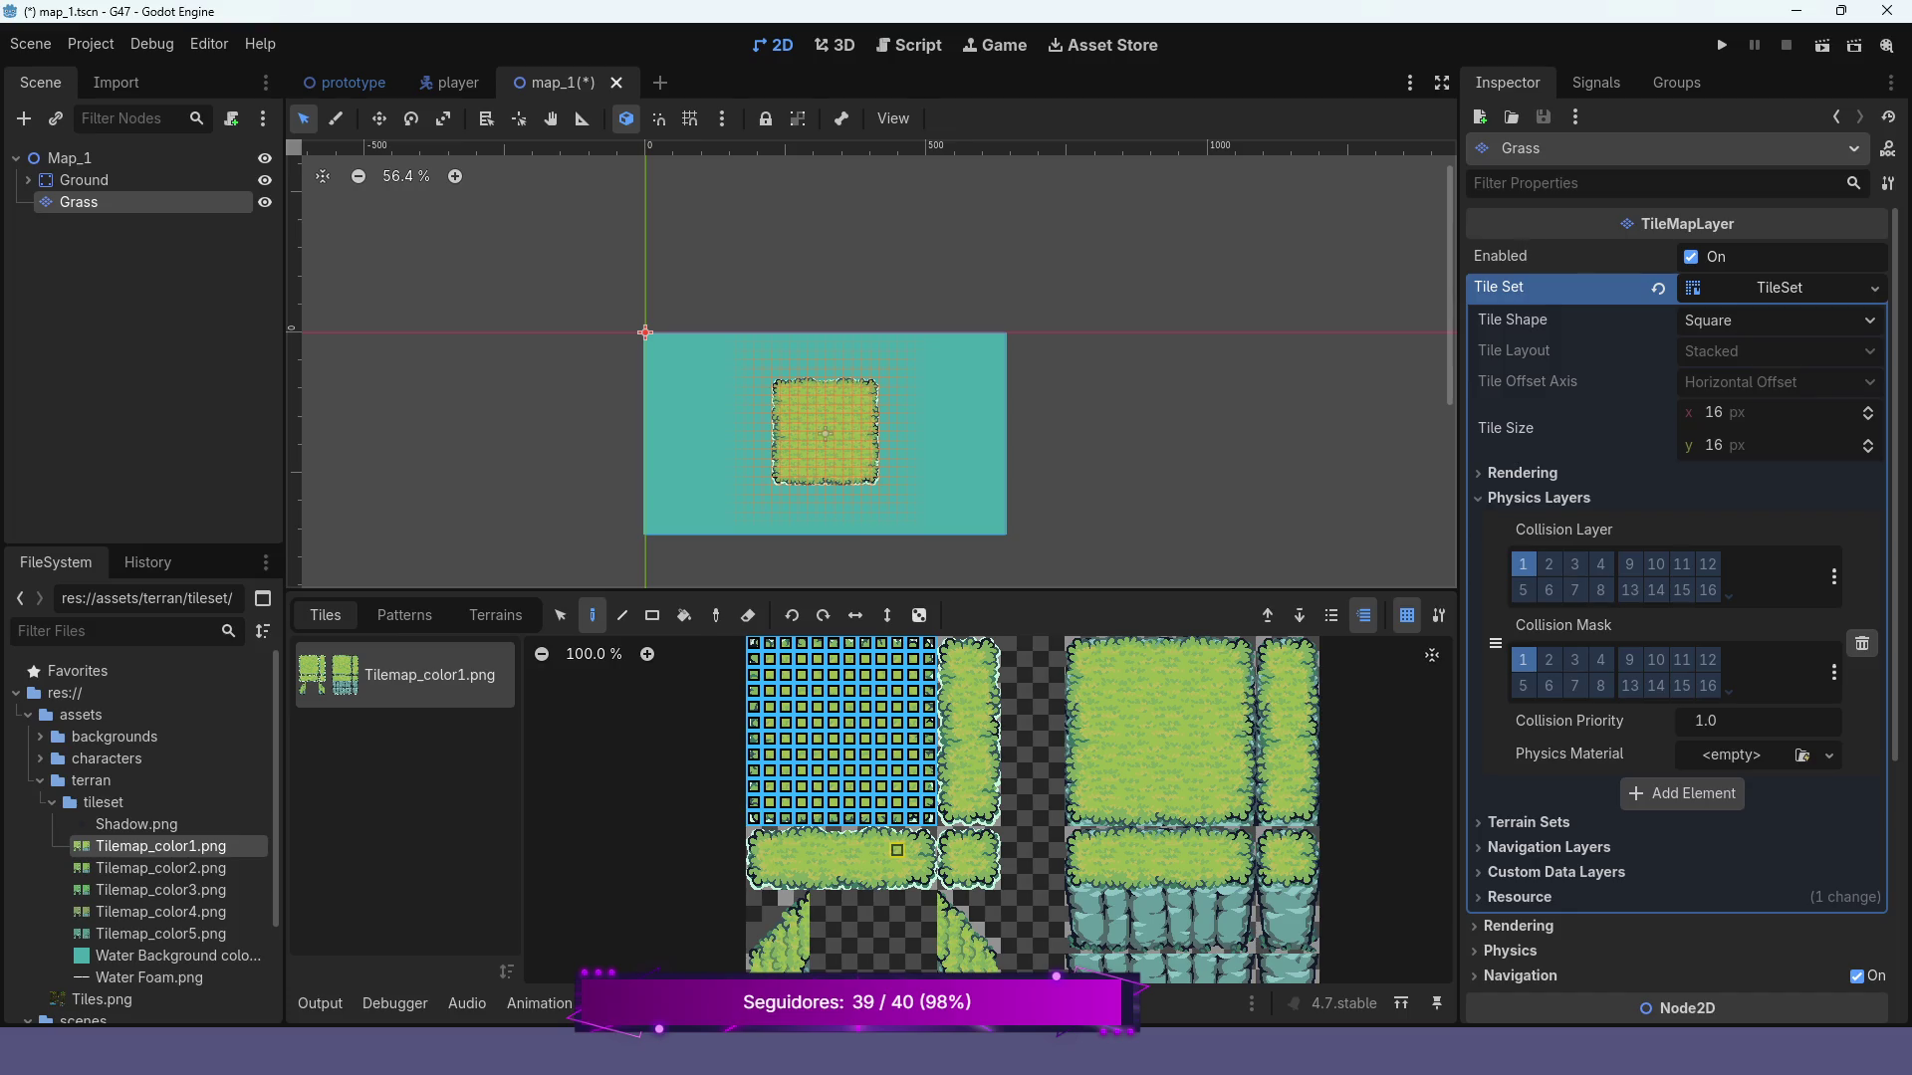
{"action": "scroll", "coordinate": [898, 851], "scroll_direction": "down", "scroll_amount": 2}
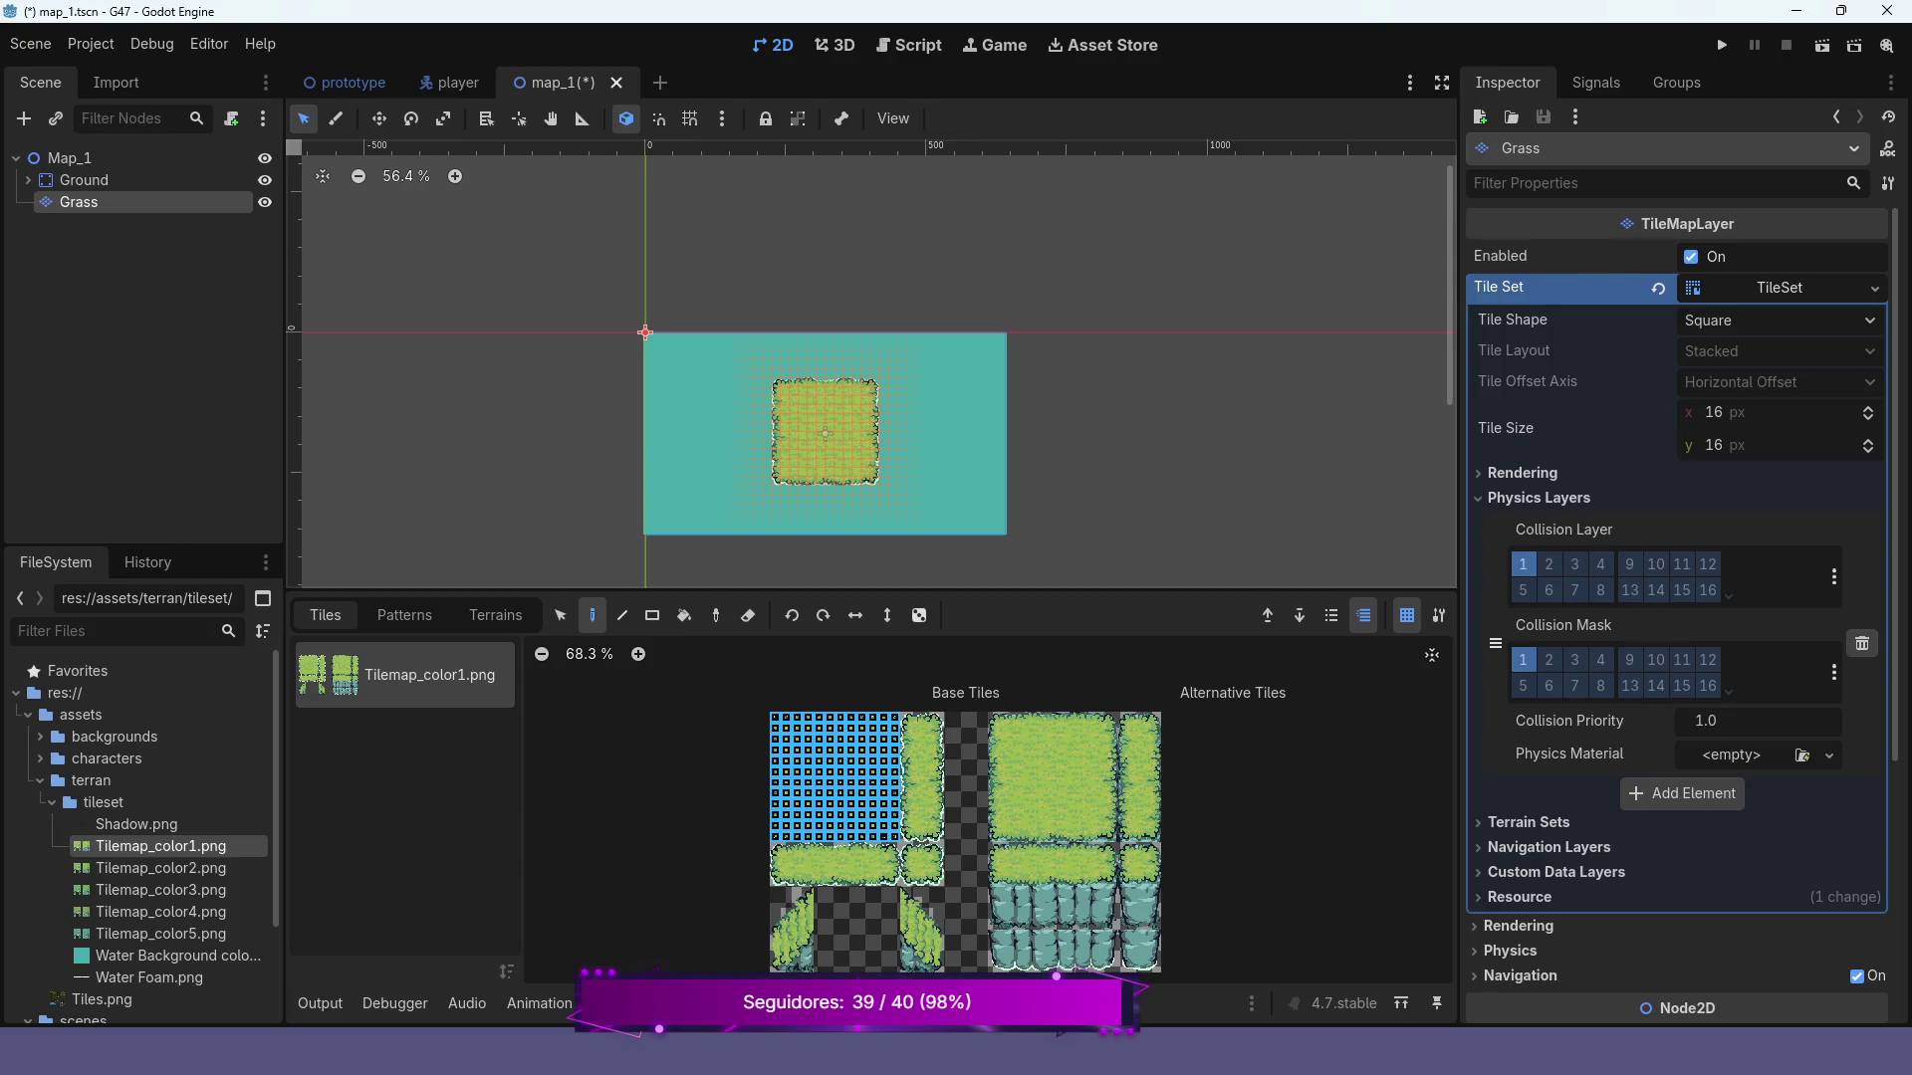
{"action": "mouse_move", "coordinate": [150, 869]}
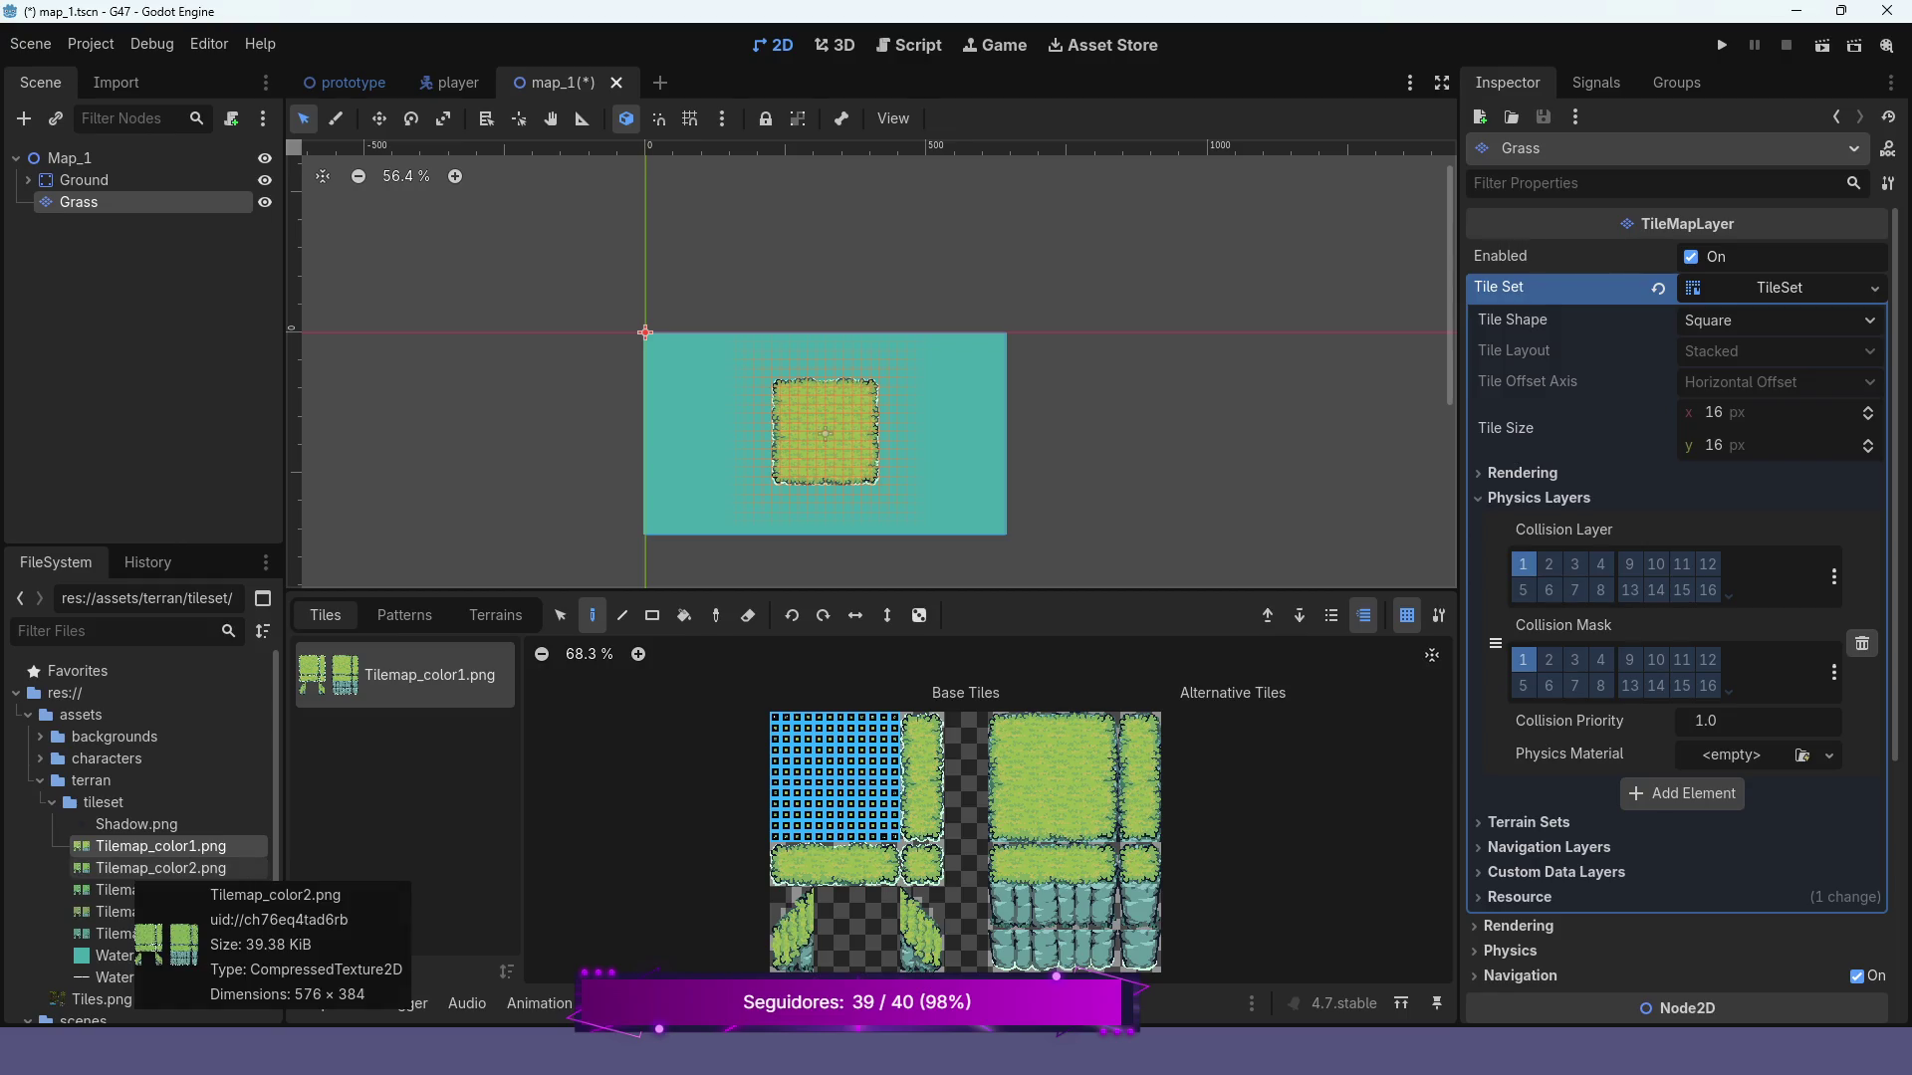
{"action": "scroll", "coordinate": [841, 750], "scroll_direction": "down", "scroll_amount": 2}
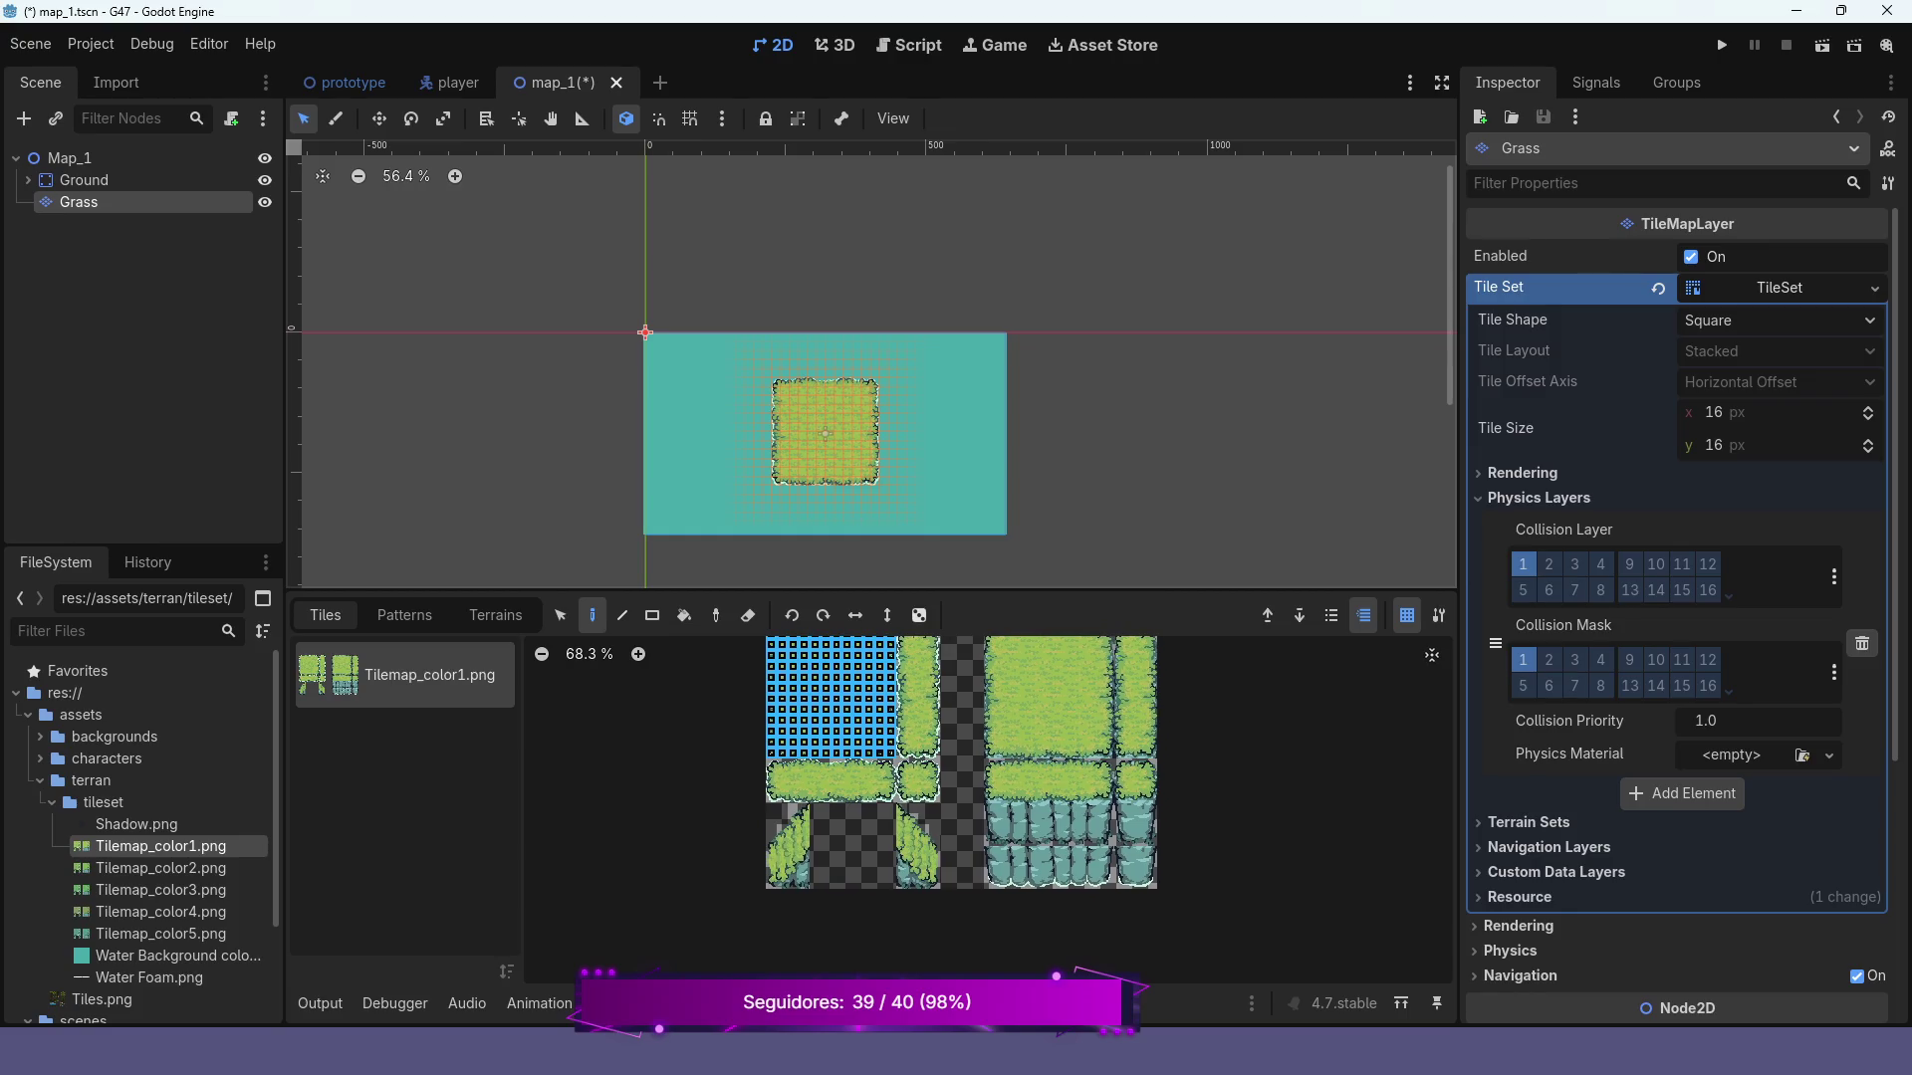
{"action": "scroll", "coordinate": [1103, 819], "scroll_direction": "right", "scroll_amount": 1}
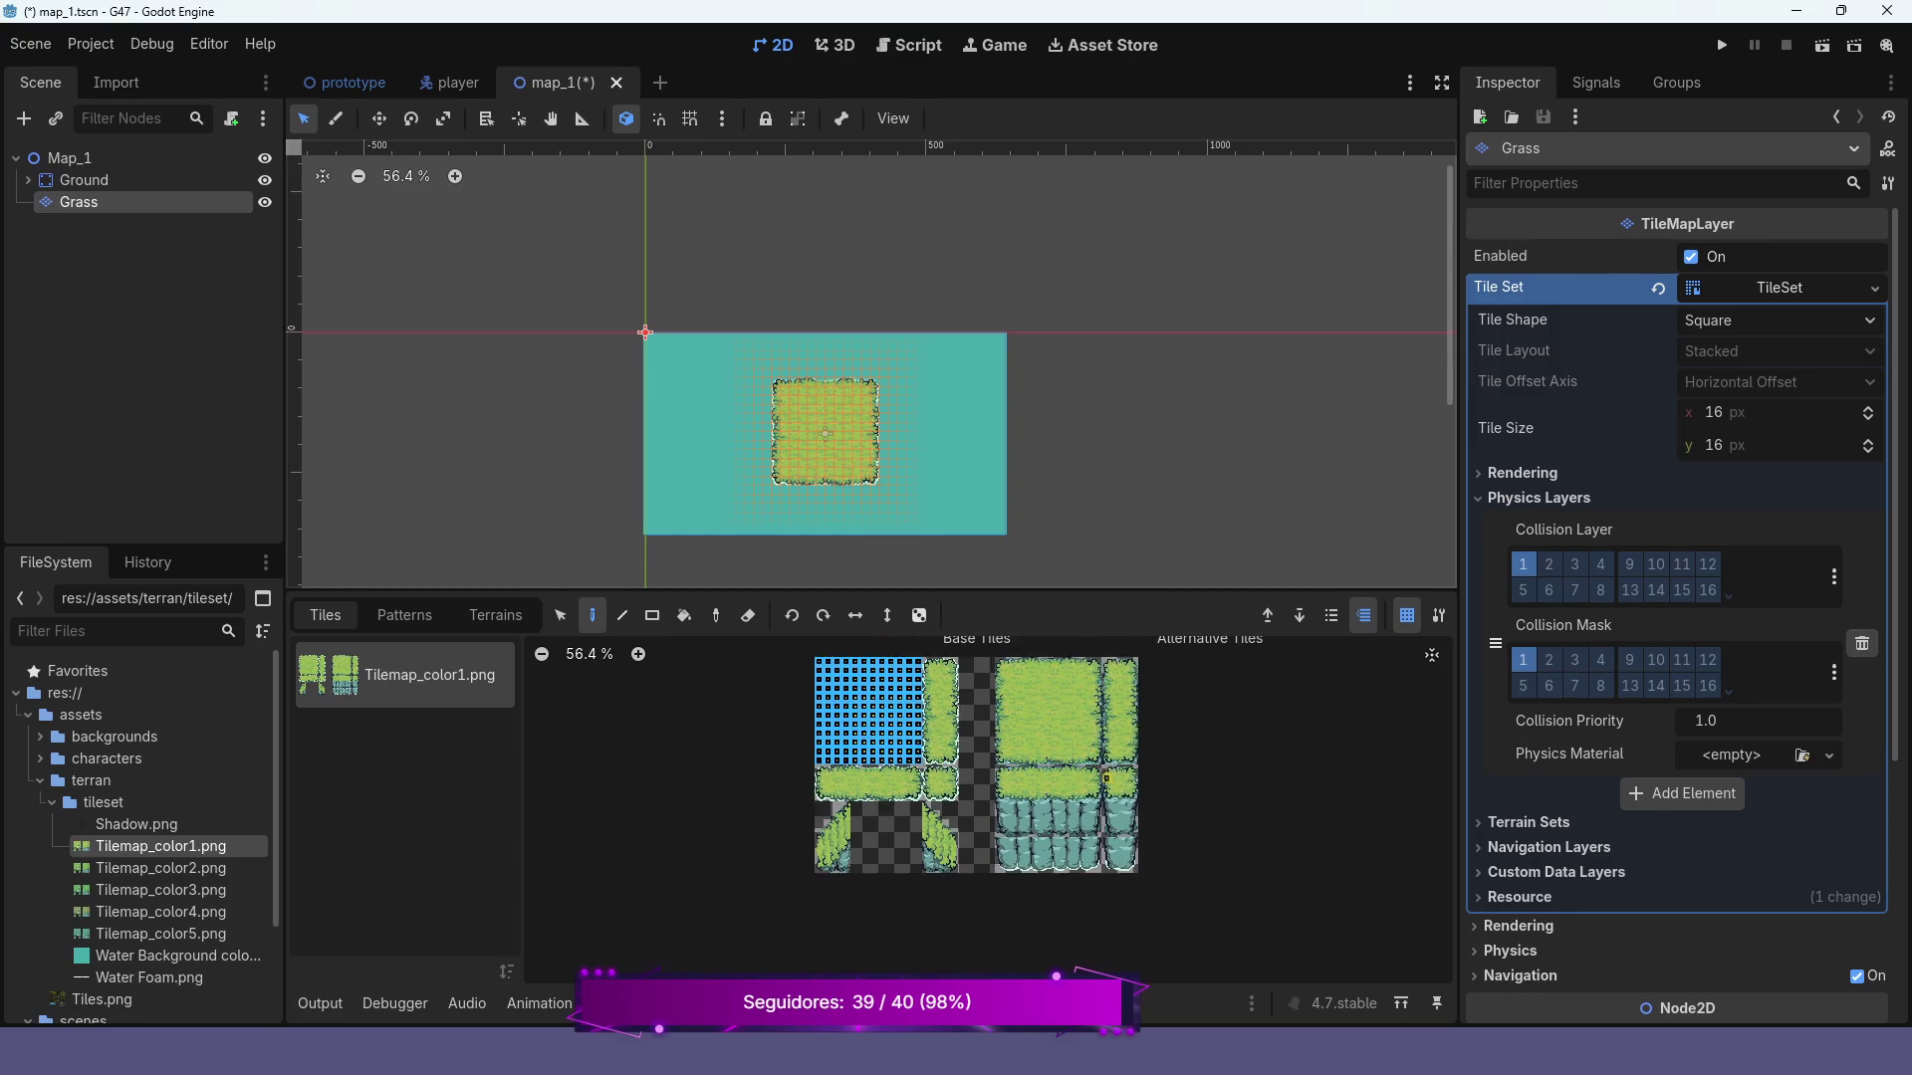
{"action": "scroll", "coordinate": [1103, 818], "scroll_direction": "up", "scroll_amount": 3}
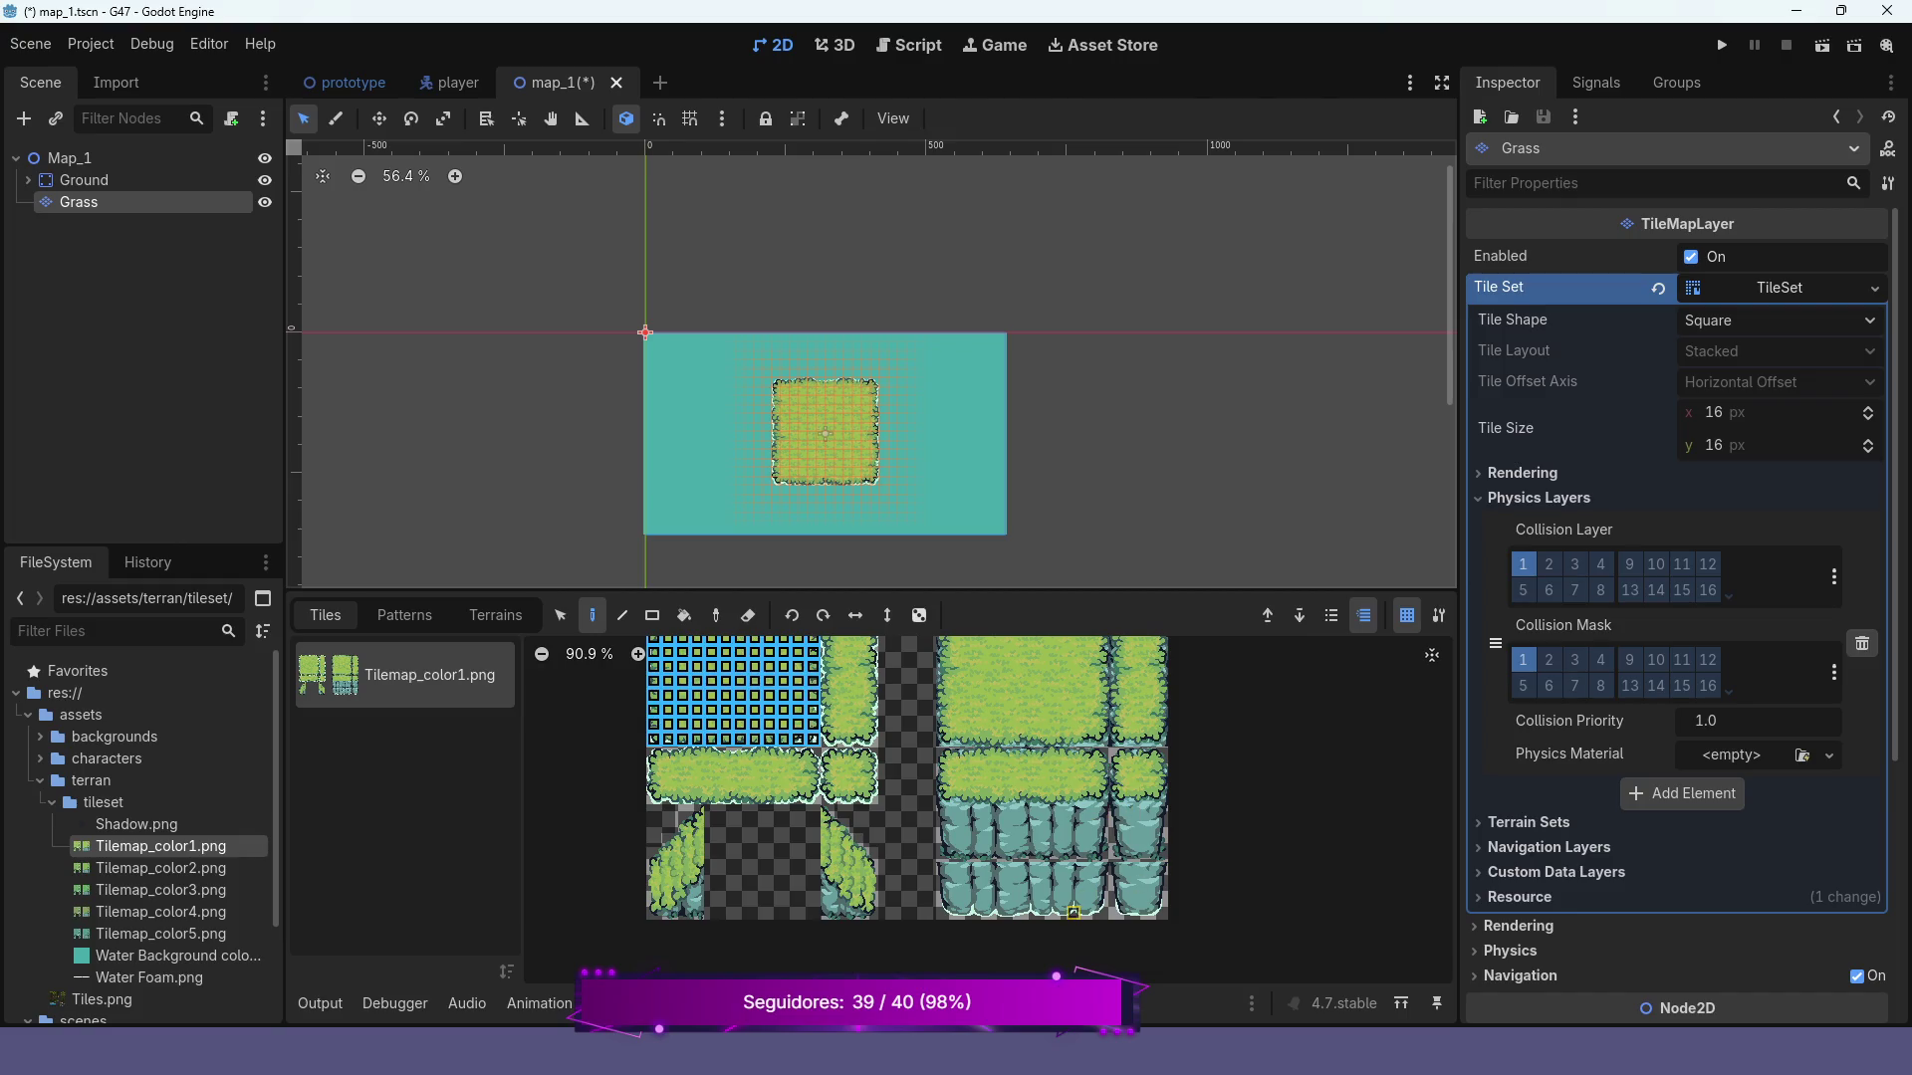
{"action": "scroll", "coordinate": [1003, 888], "scroll_direction": "up", "scroll_amount": 6}
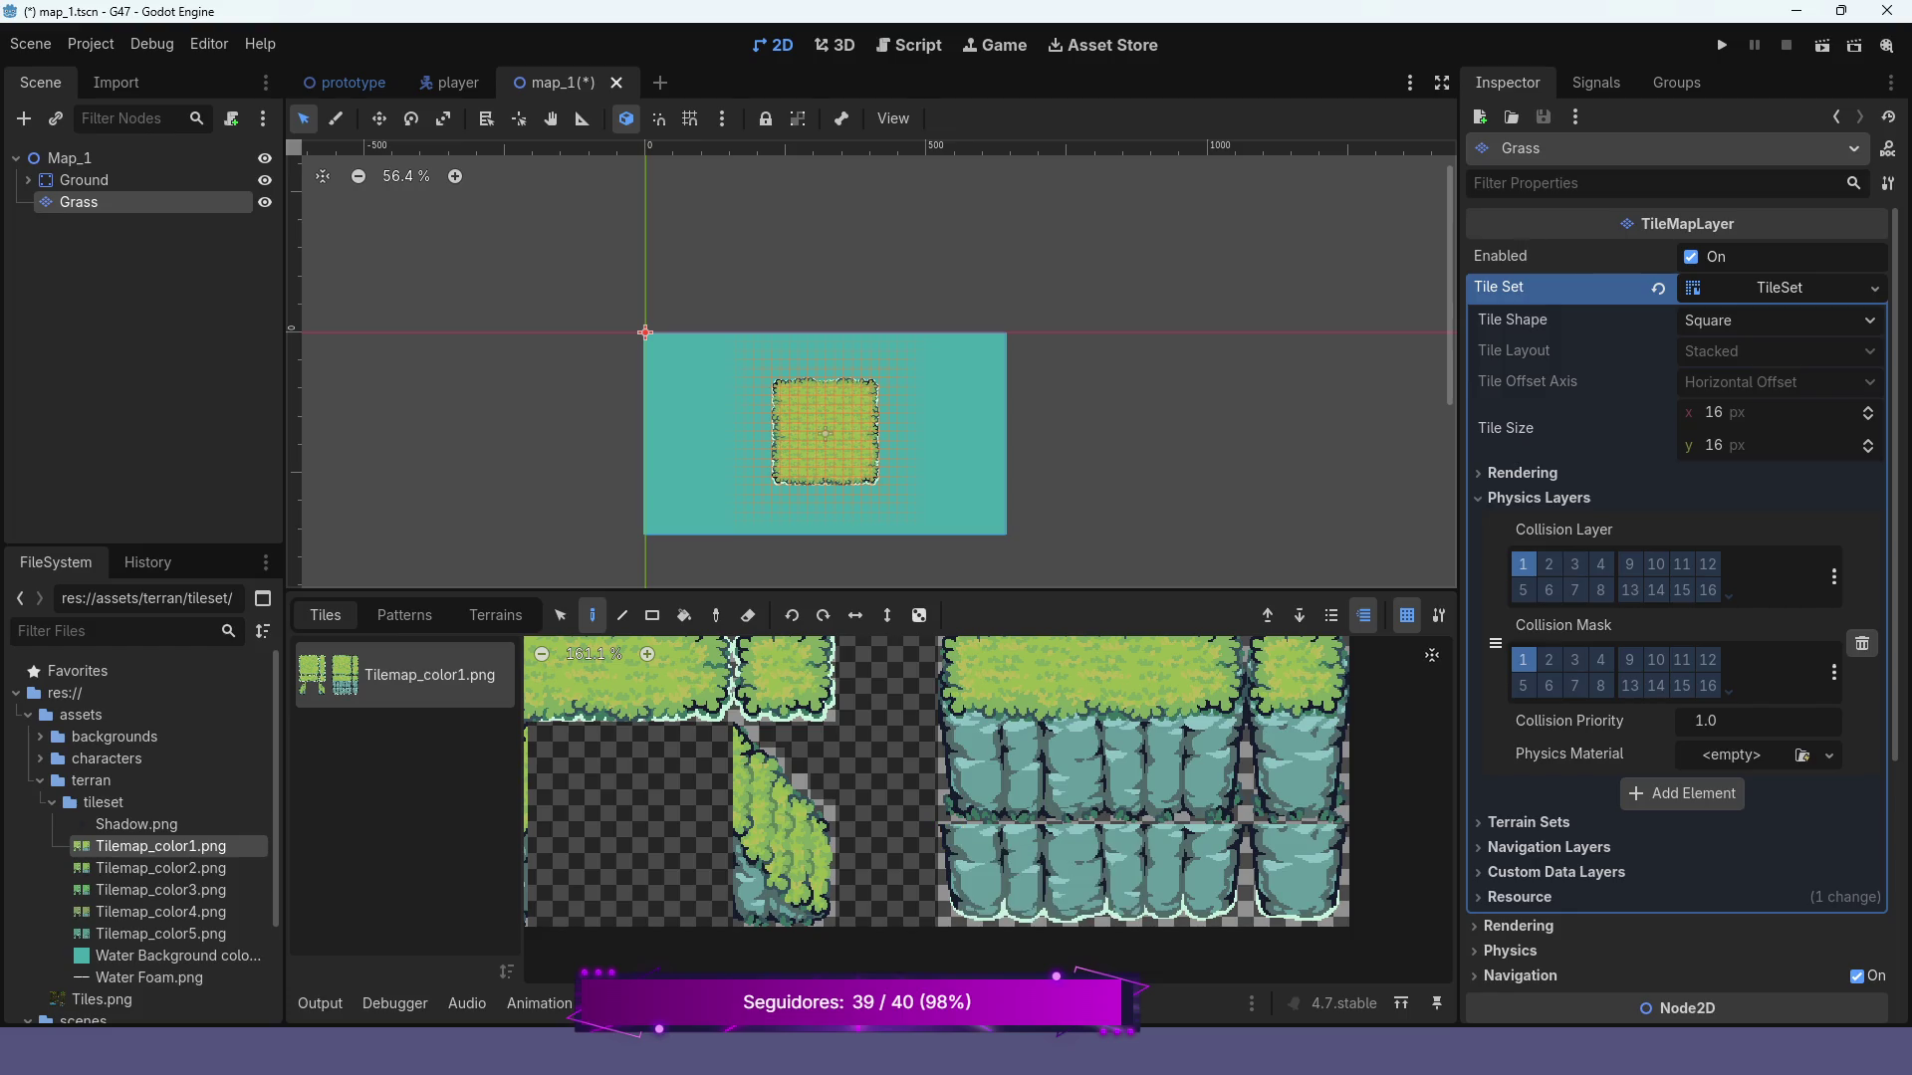
{"action": "scroll", "coordinate": [150, 889], "scroll_direction": "down", "scroll_amount": 3}
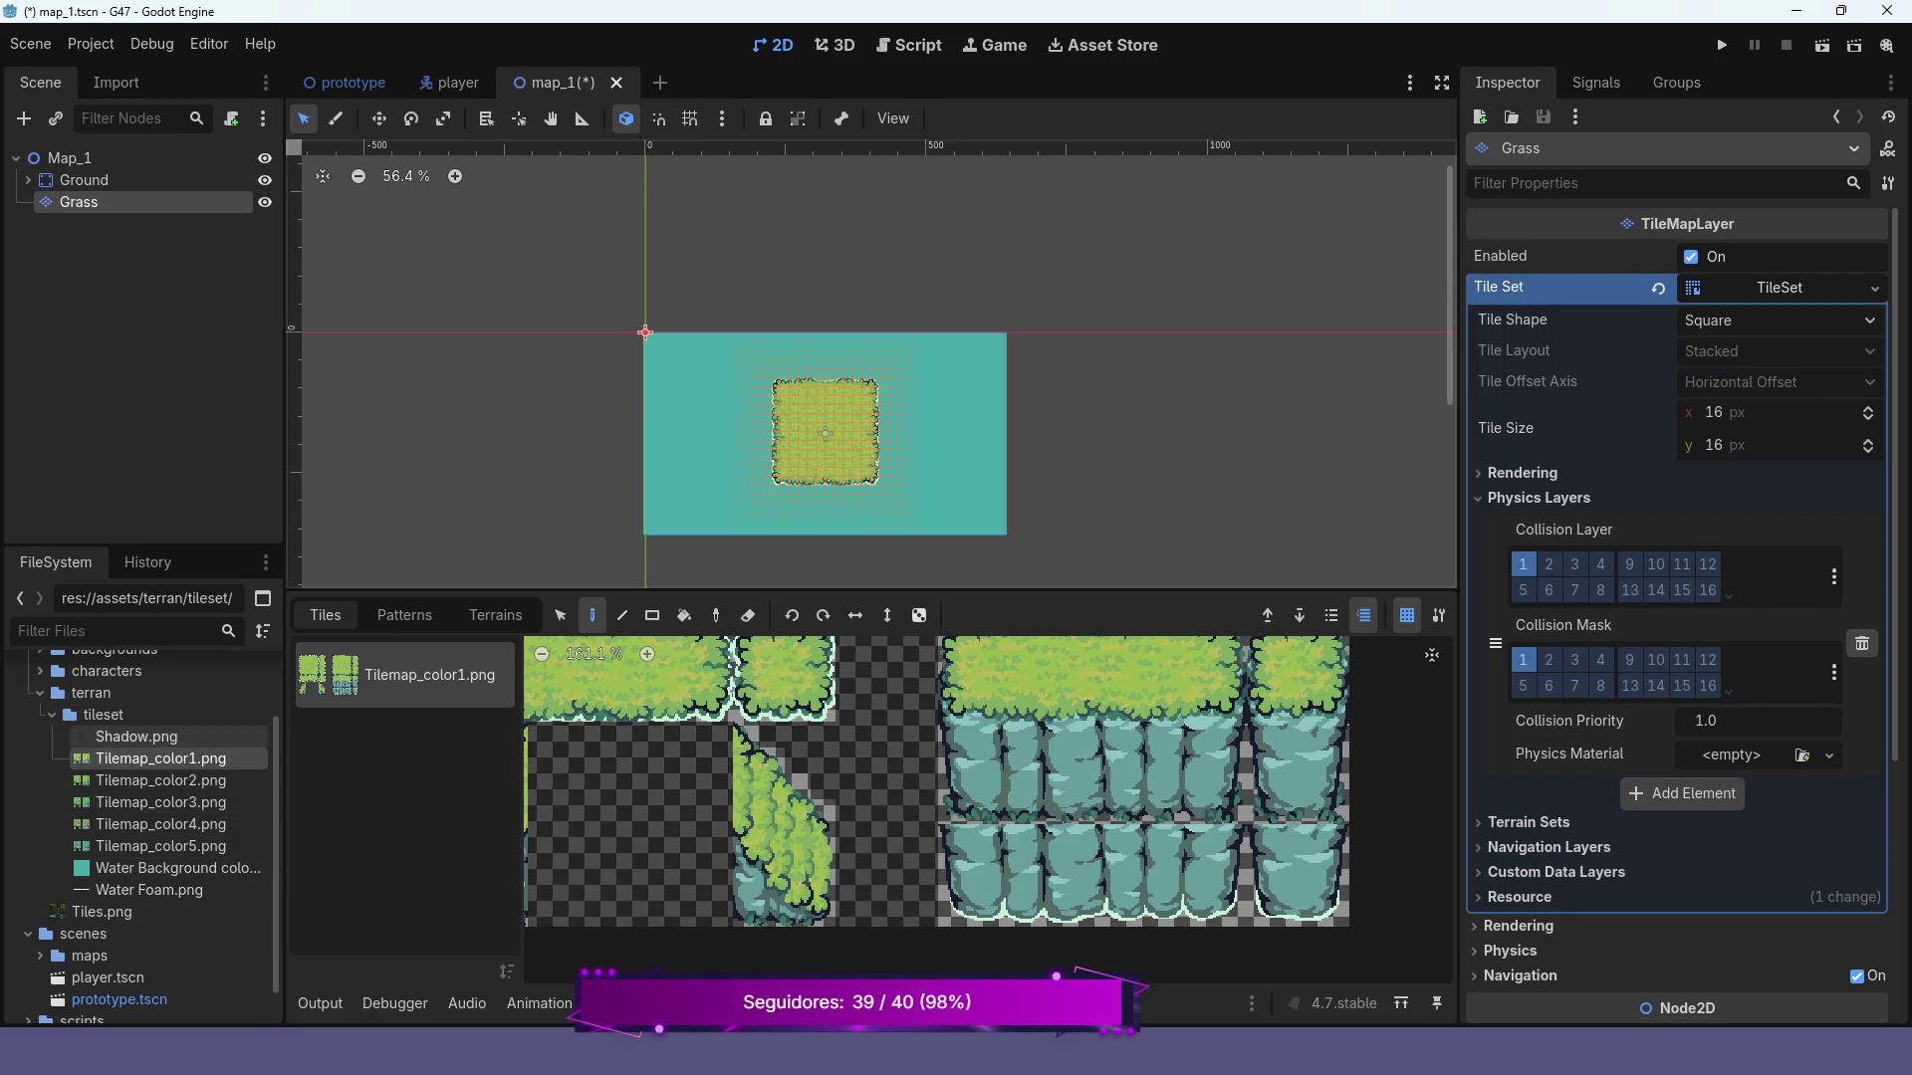
{"action": "mouse_move", "coordinate": [149, 737]}
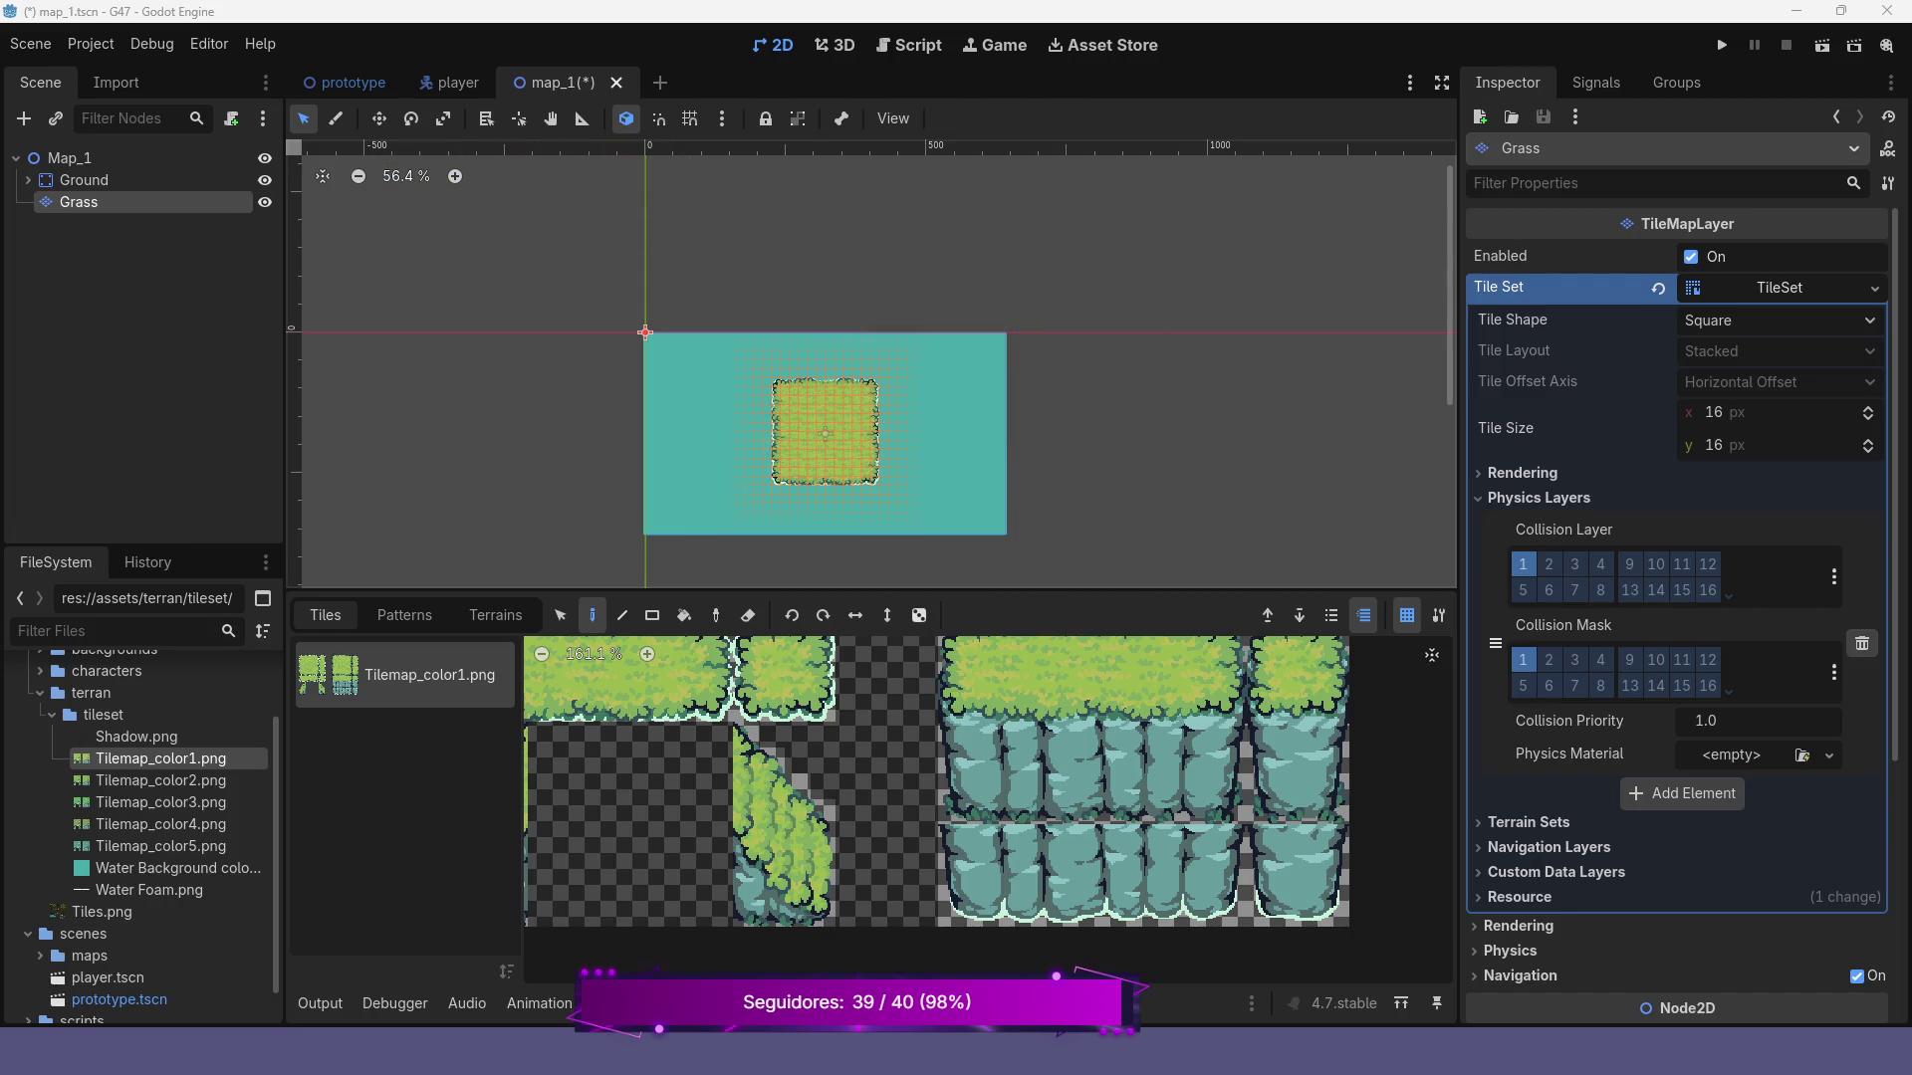
{"action": "scroll", "coordinate": [905, 422], "scroll_direction": "up", "scroll_amount": 2}
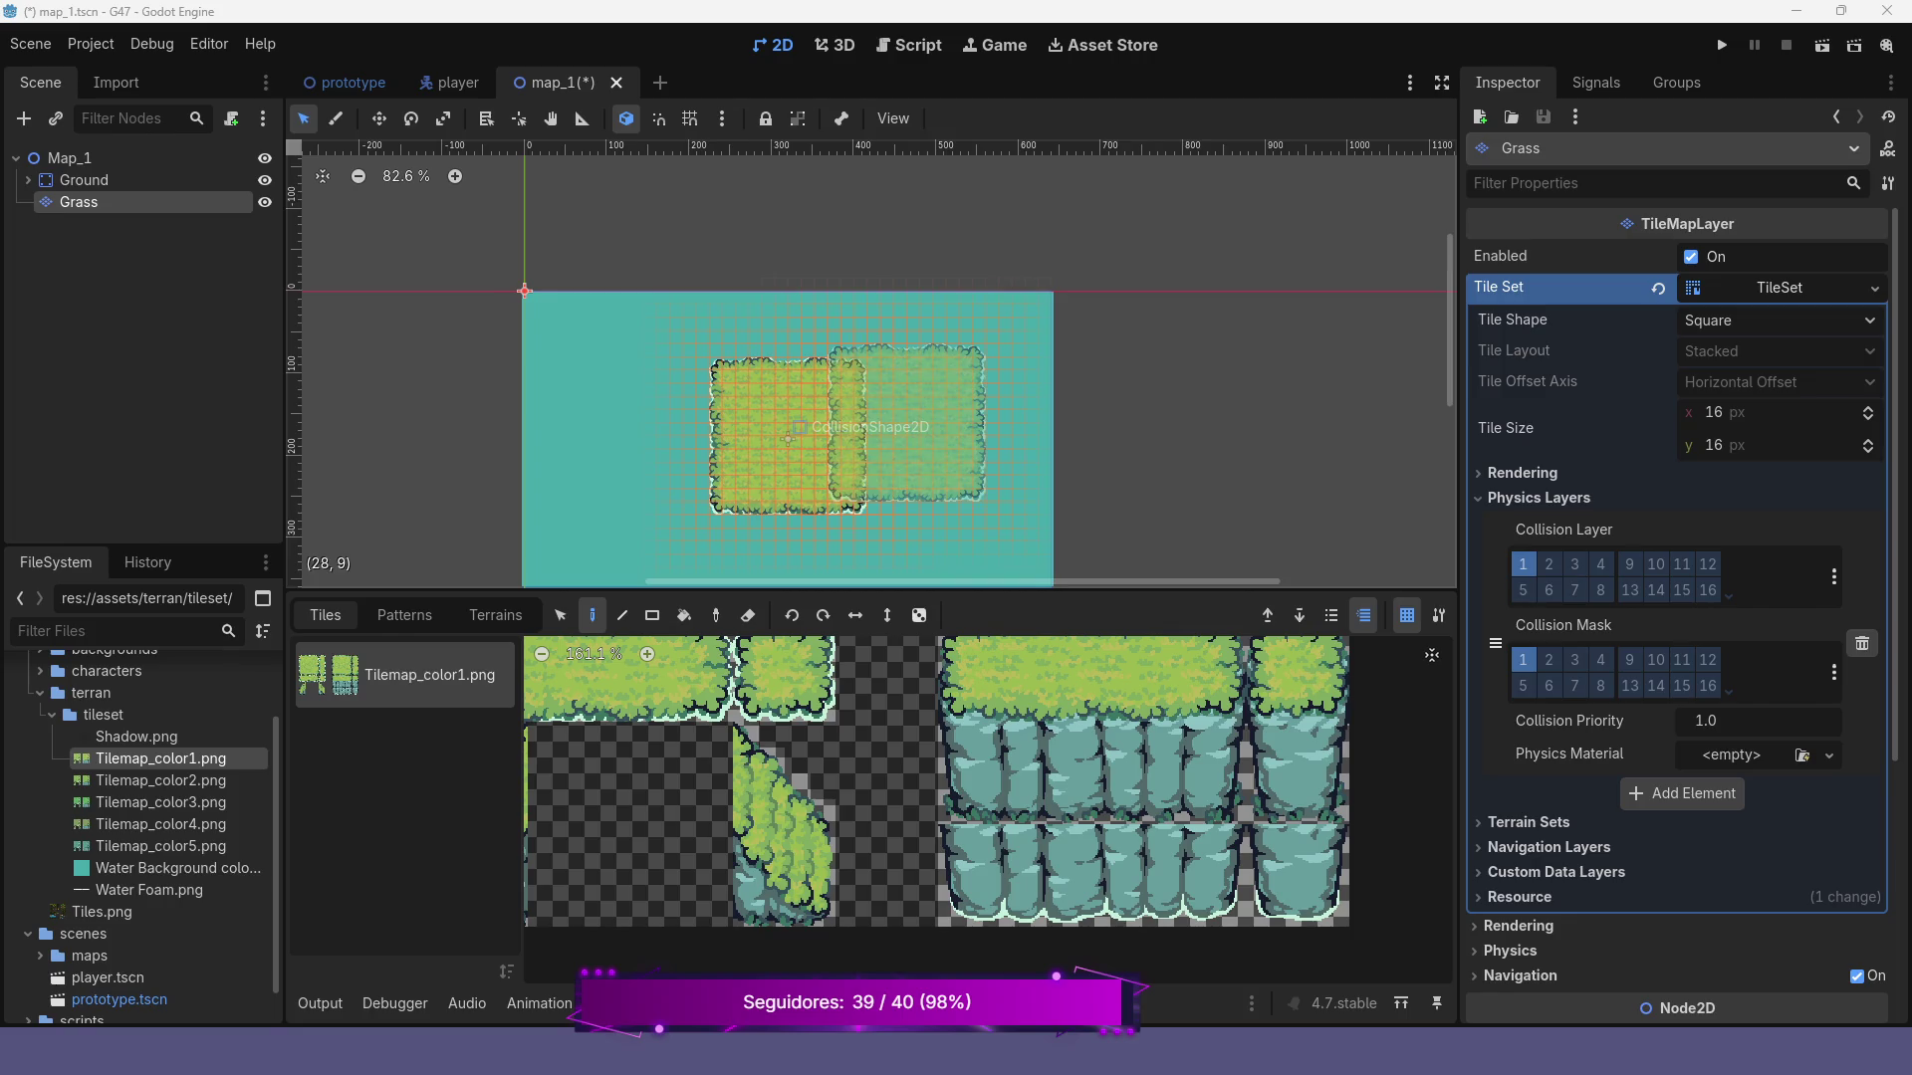
Select a block of grass tiles in the tile atlas, then select the Map_1 root node
{"action": "scroll", "coordinate": [922, 428], "scroll_direction": "up", "scroll_amount": 1}
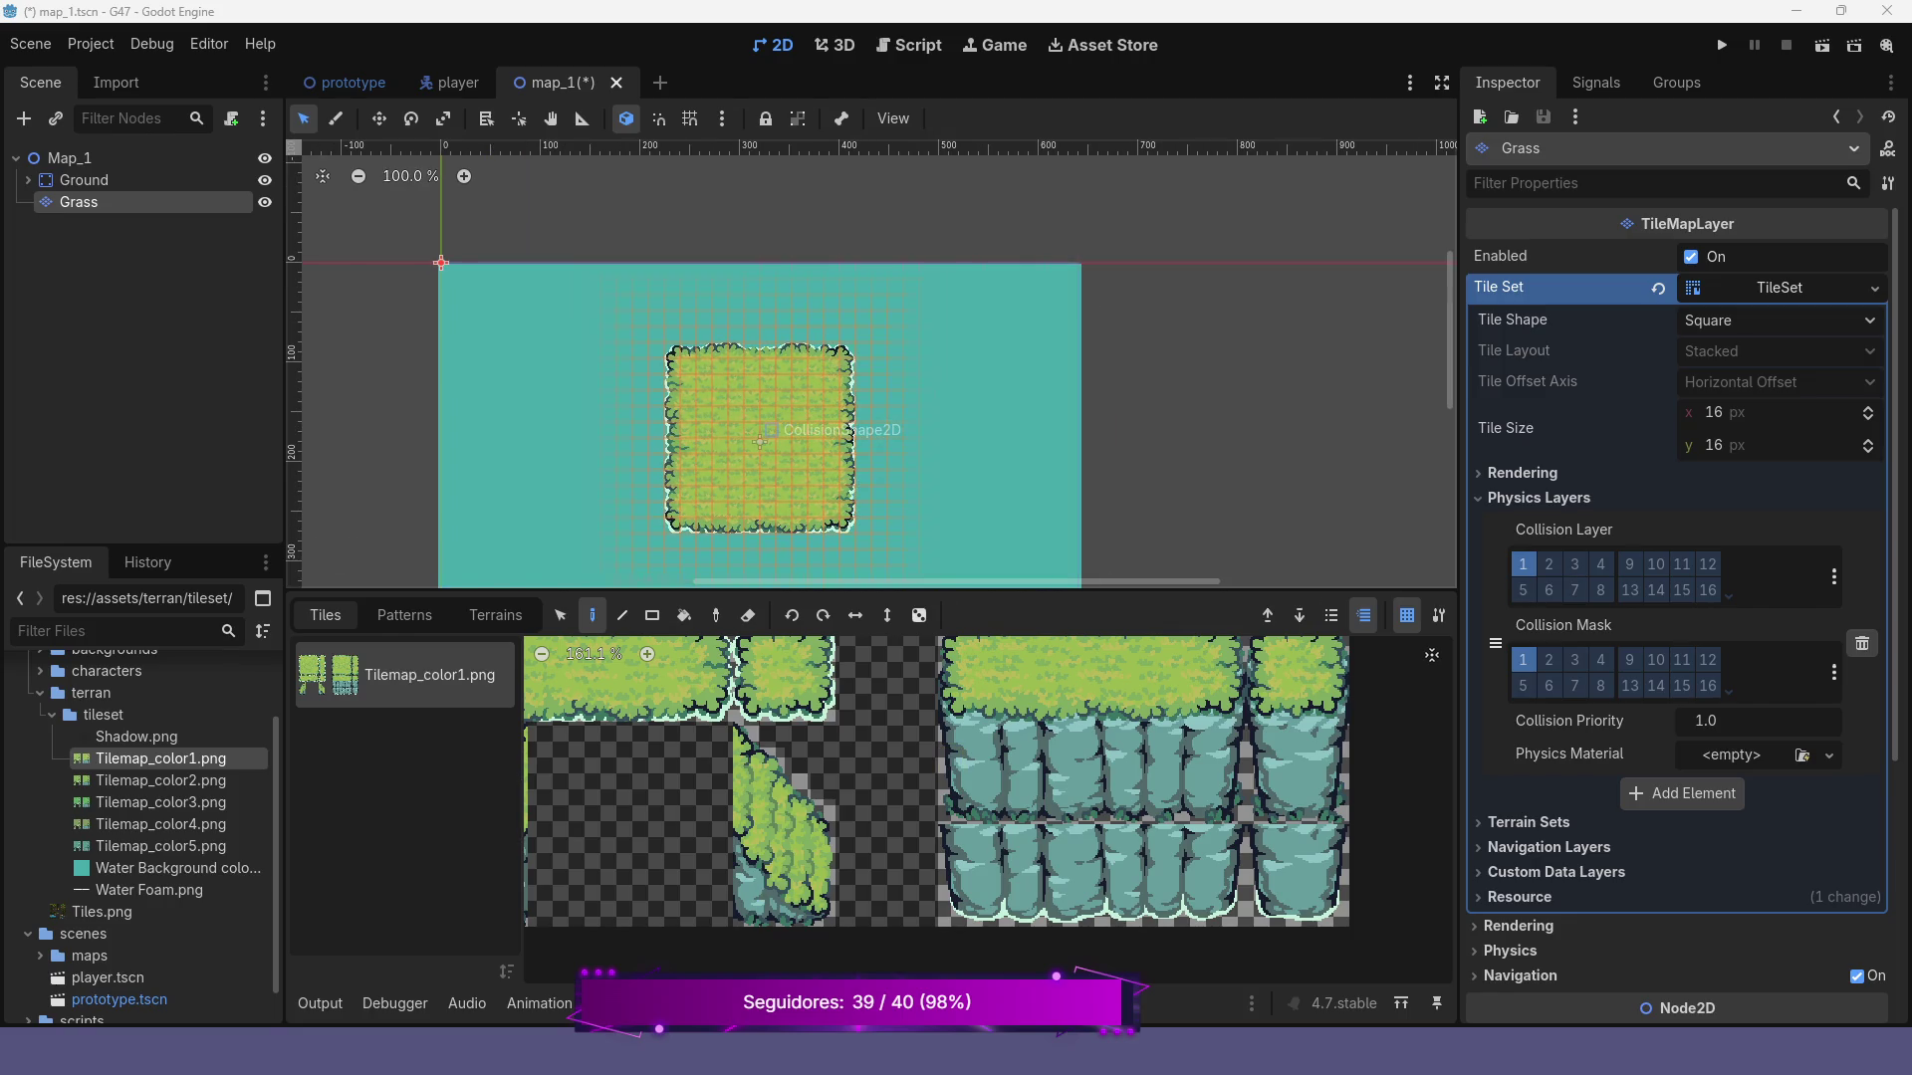
{"action": "scroll", "coordinate": [771, 759], "scroll_direction": "down", "scroll_amount": 1}
{"action": "left_click_drag", "start_coordinate": [532, 648], "coordinate": [778, 764]}
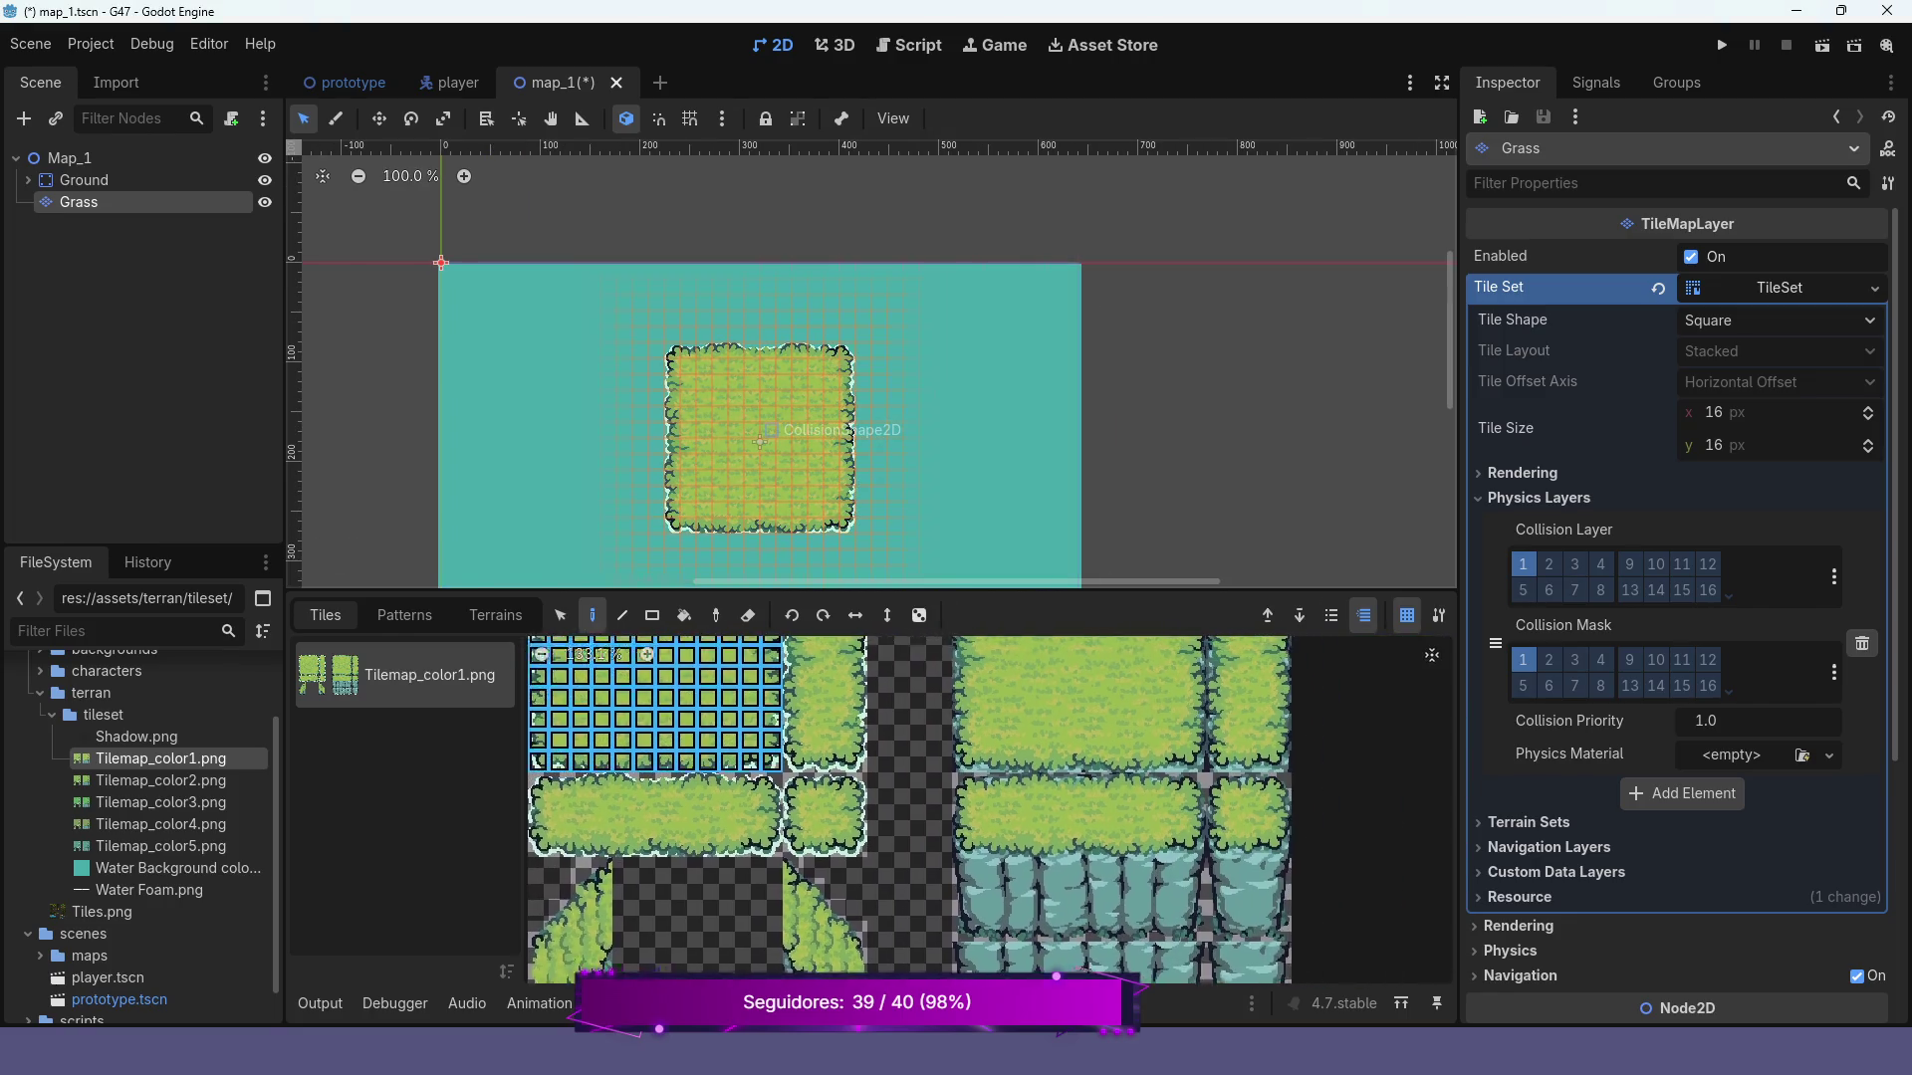
{"action": "scroll", "coordinate": [807, 757], "scroll_direction": "down", "scroll_amount": 4}
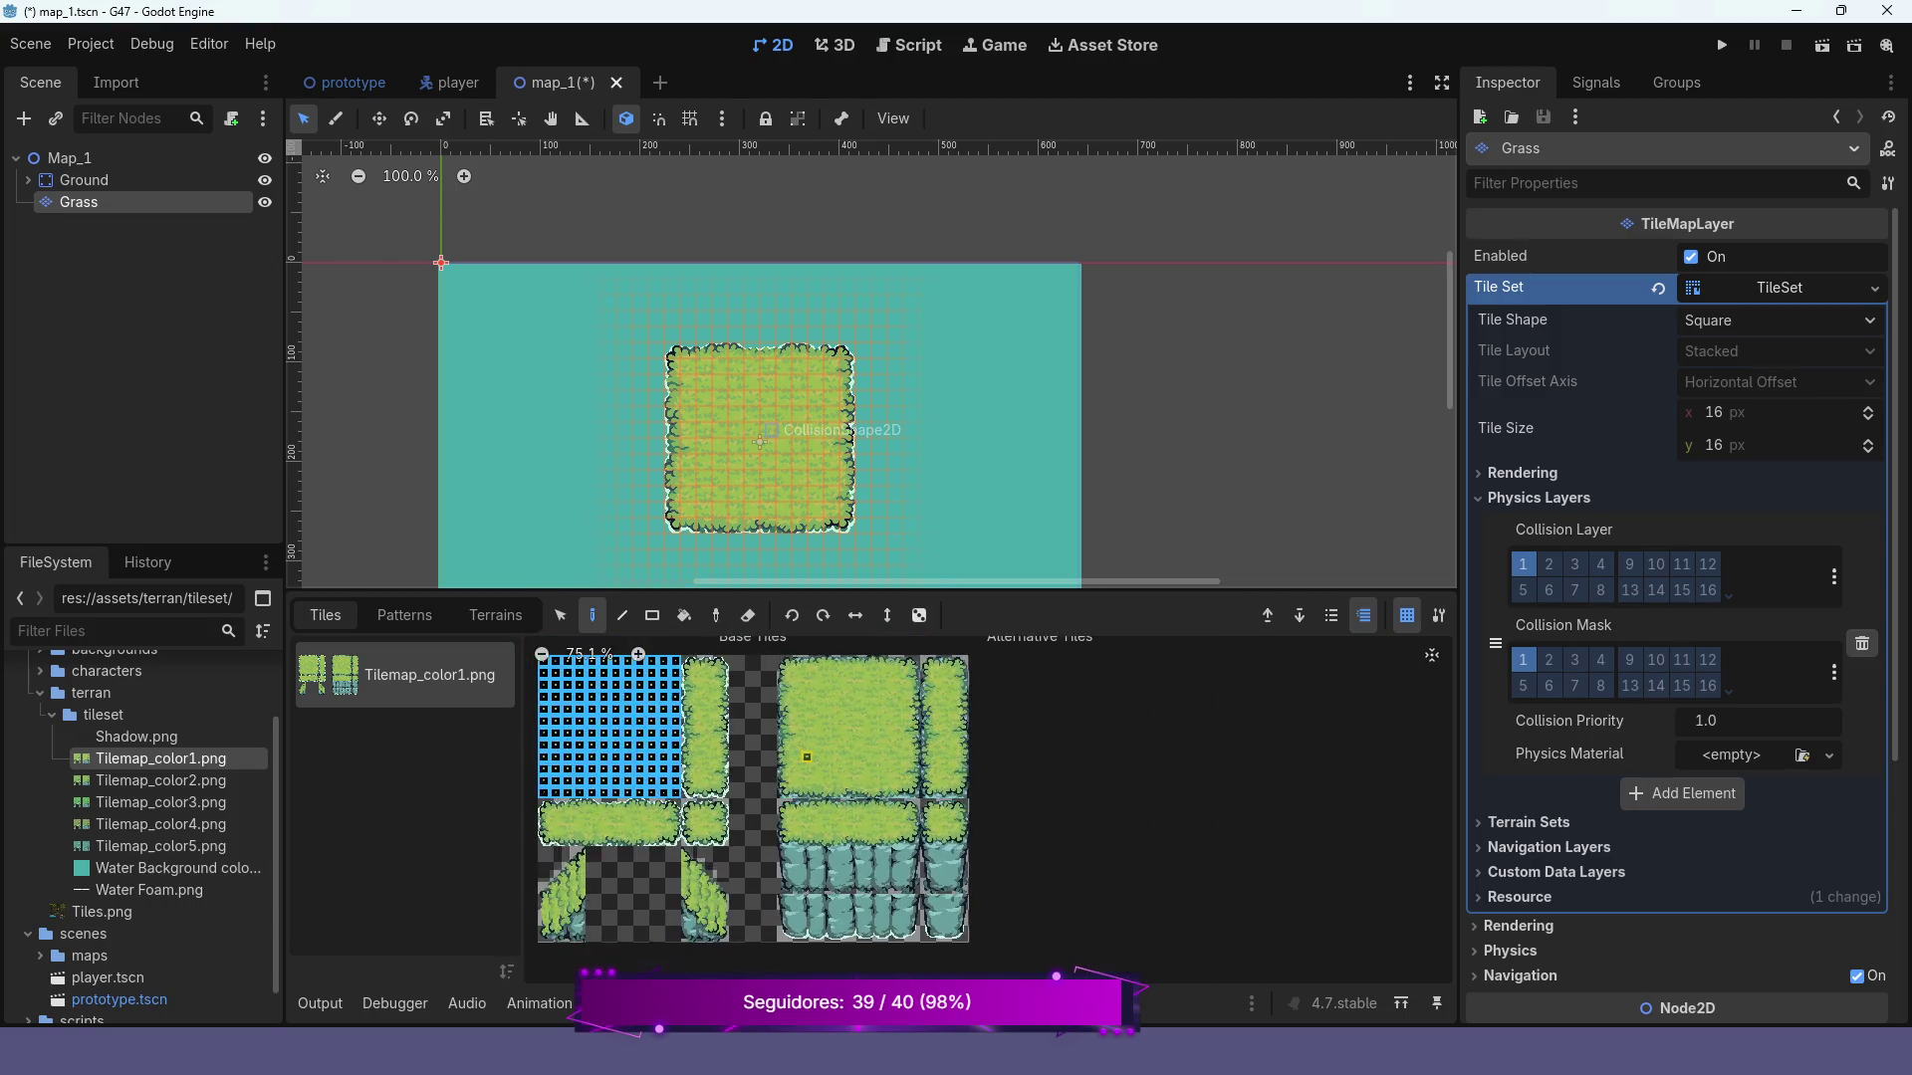
{"action": "scroll", "coordinate": [806, 756], "scroll_direction": "up", "scroll_amount": 1}
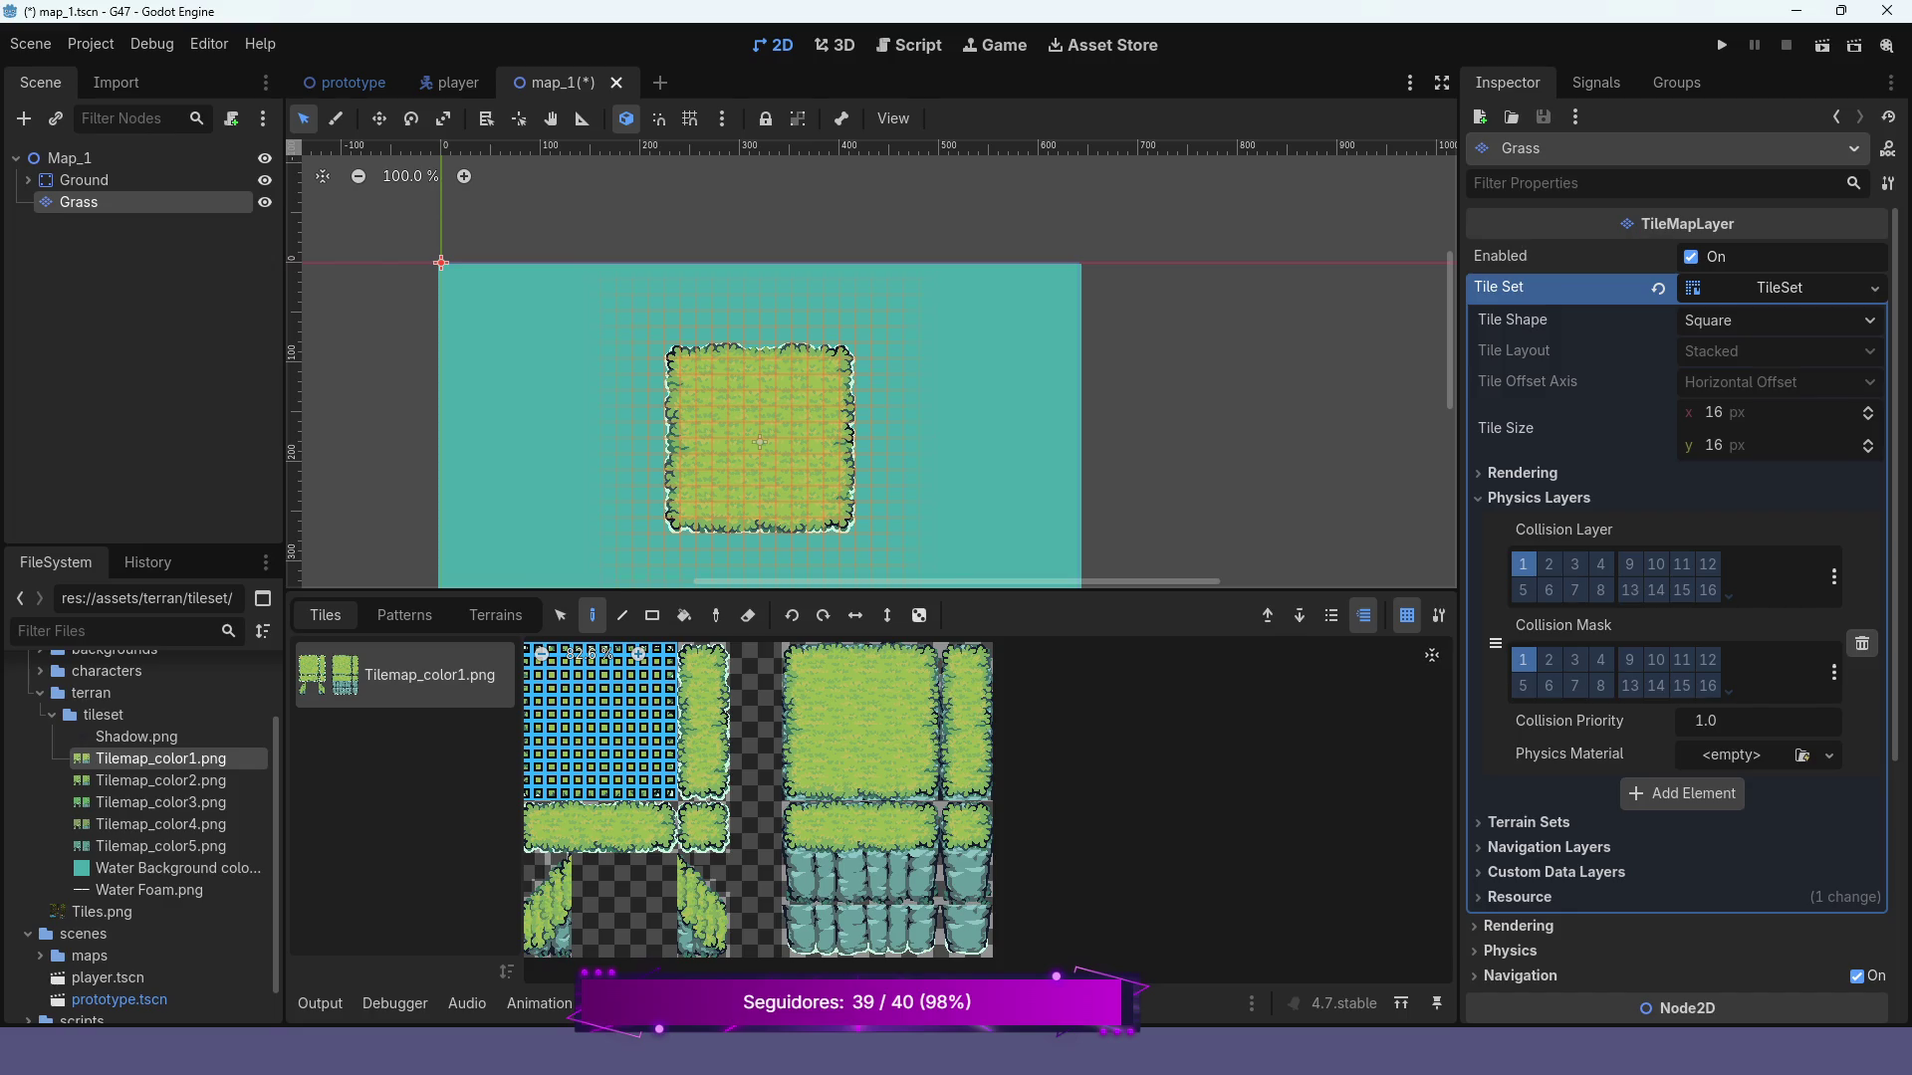
{"action": "left_click", "coordinate": [62, 159]}
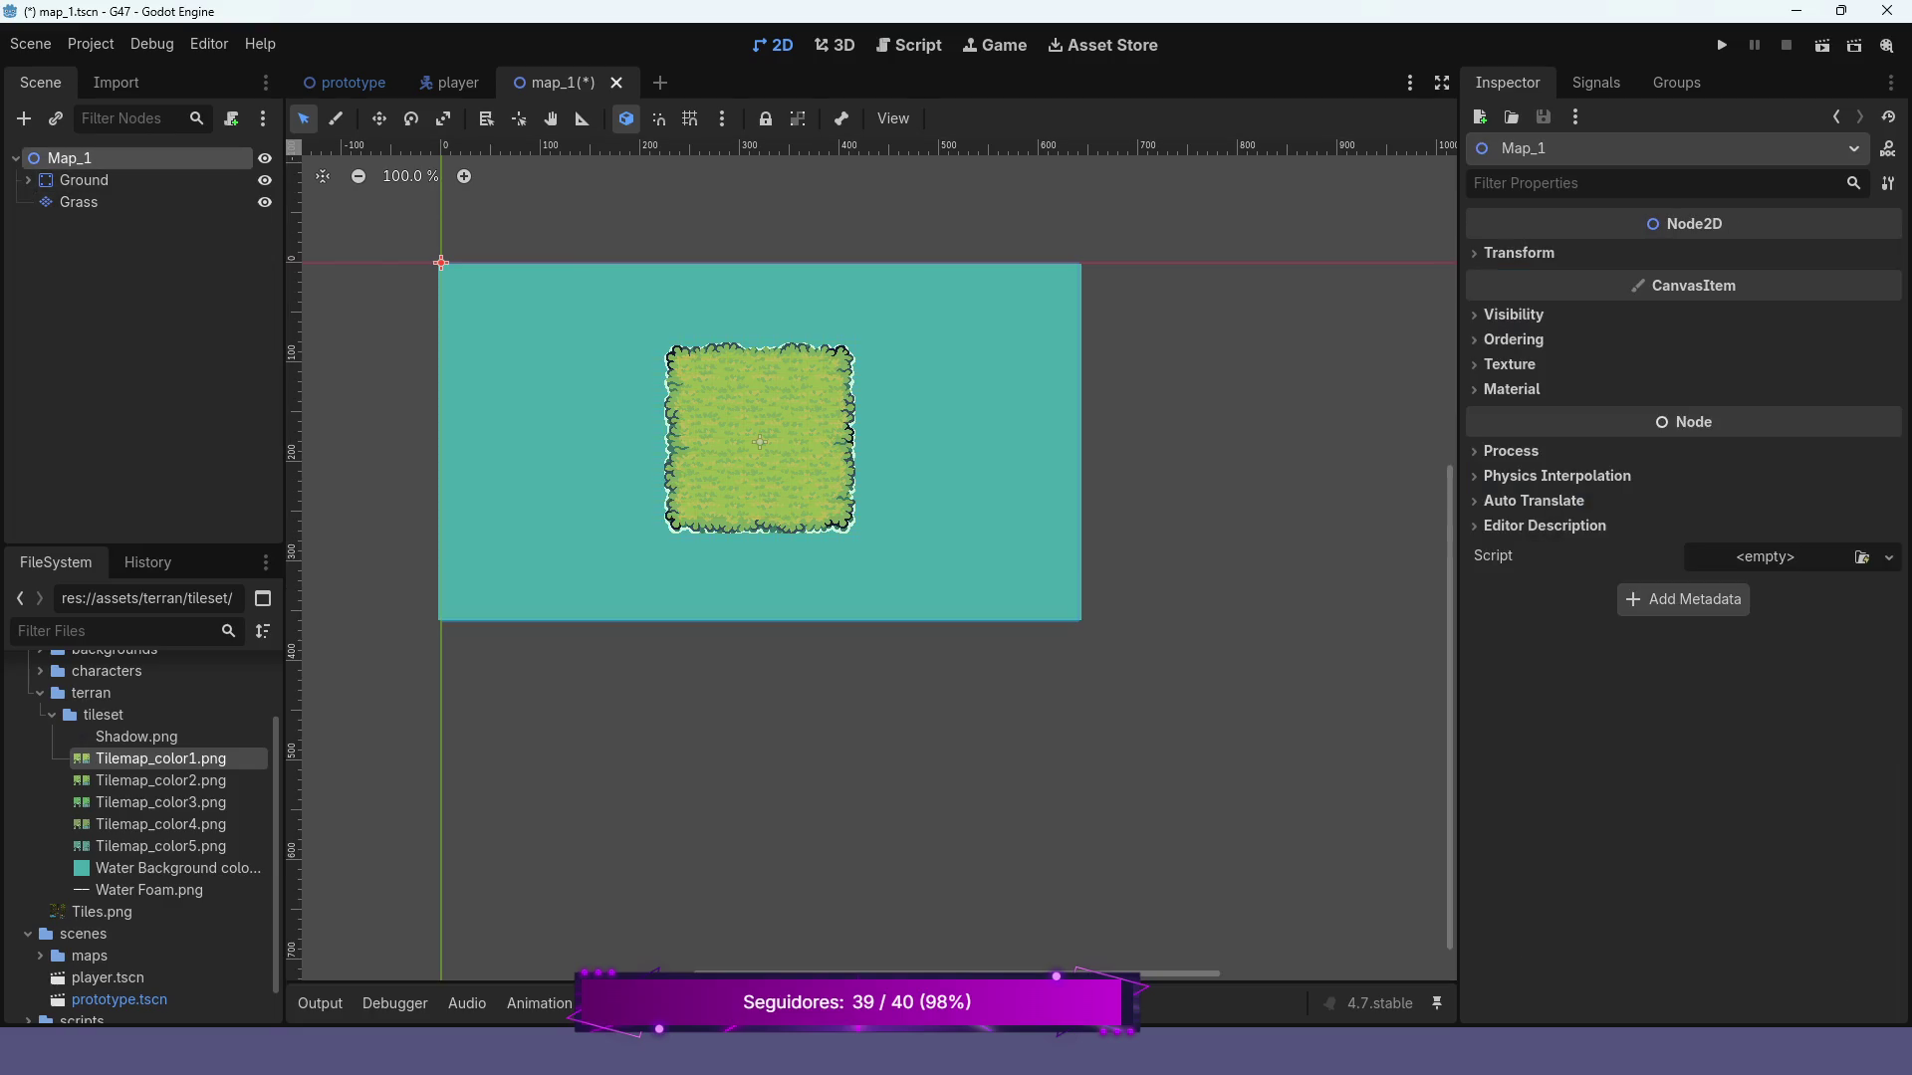
Add a TileMapLayer child under Map_1 and rename it WaterFoam
{"action": "right_click", "coordinate": [77, 159]}
{"action": "left_click", "coordinate": [174, 177]}
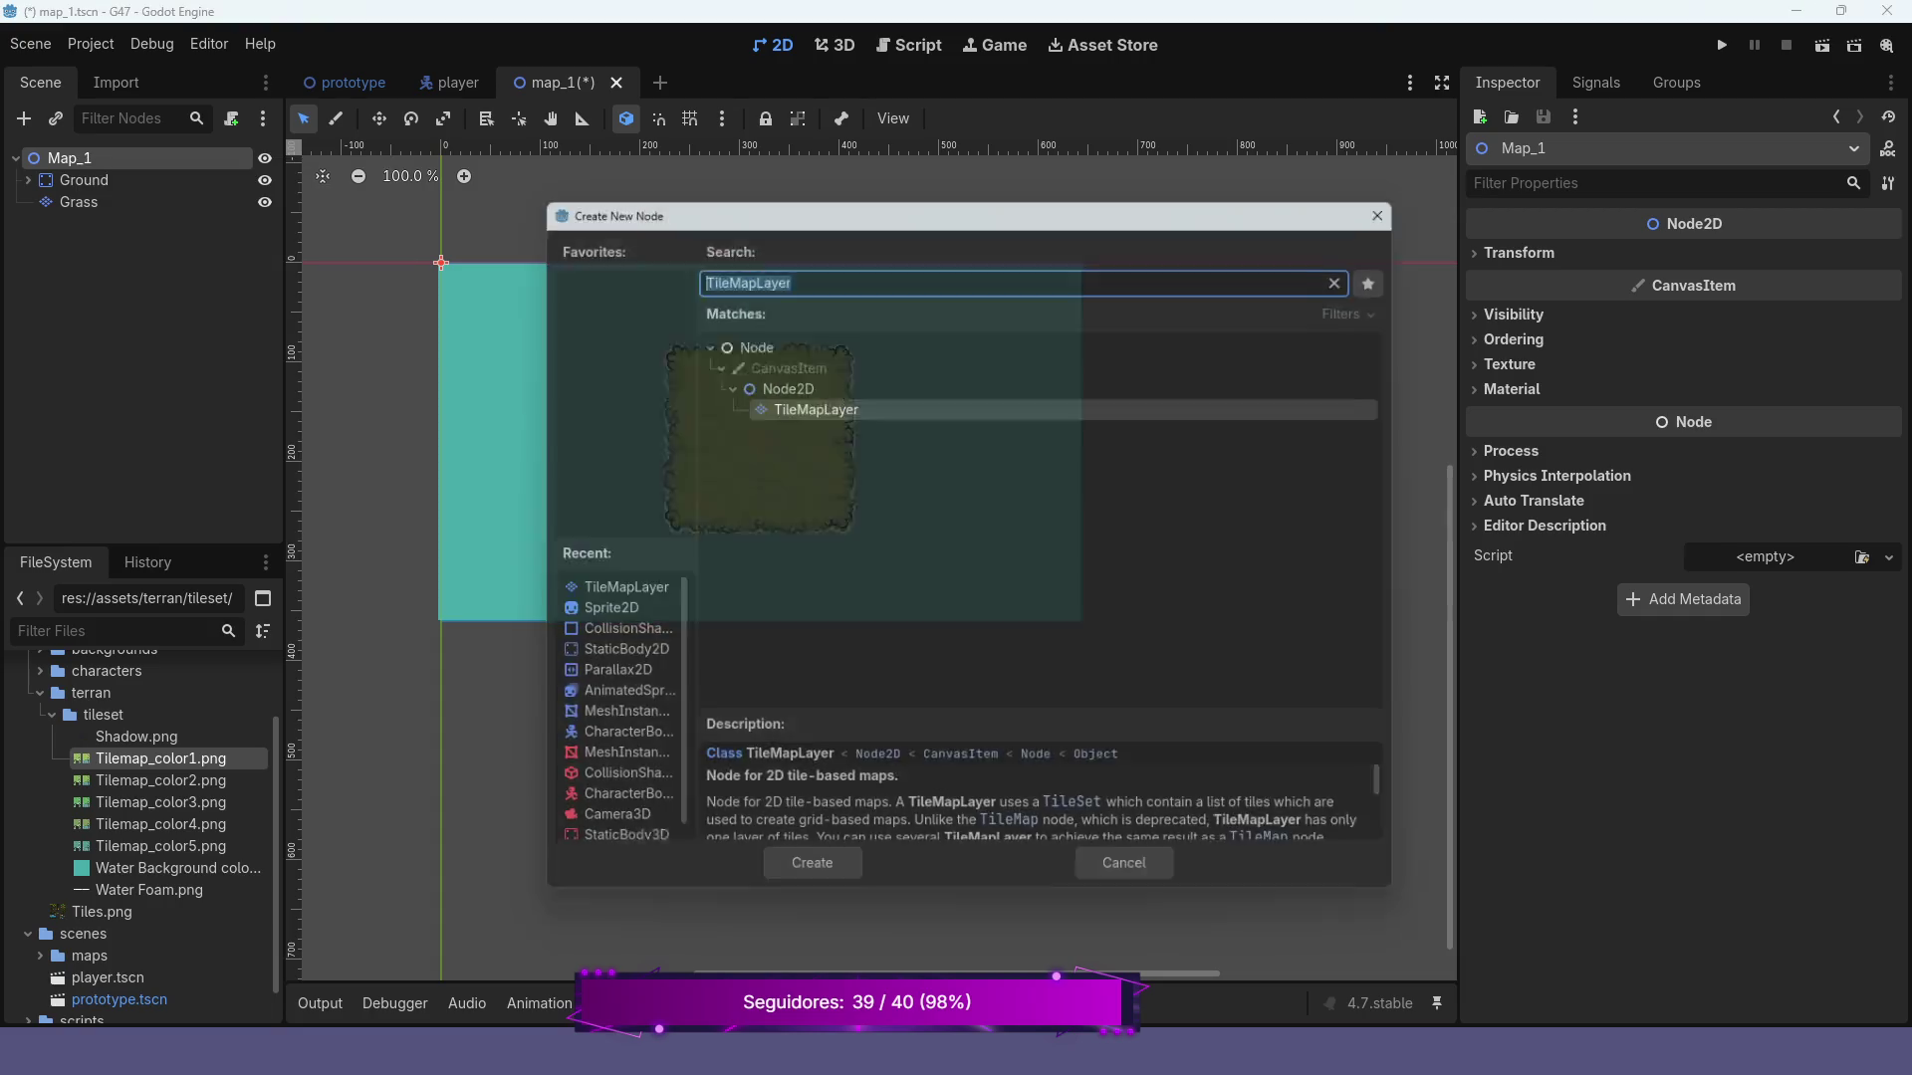
{"action": "left_click", "coordinate": [807, 884]}
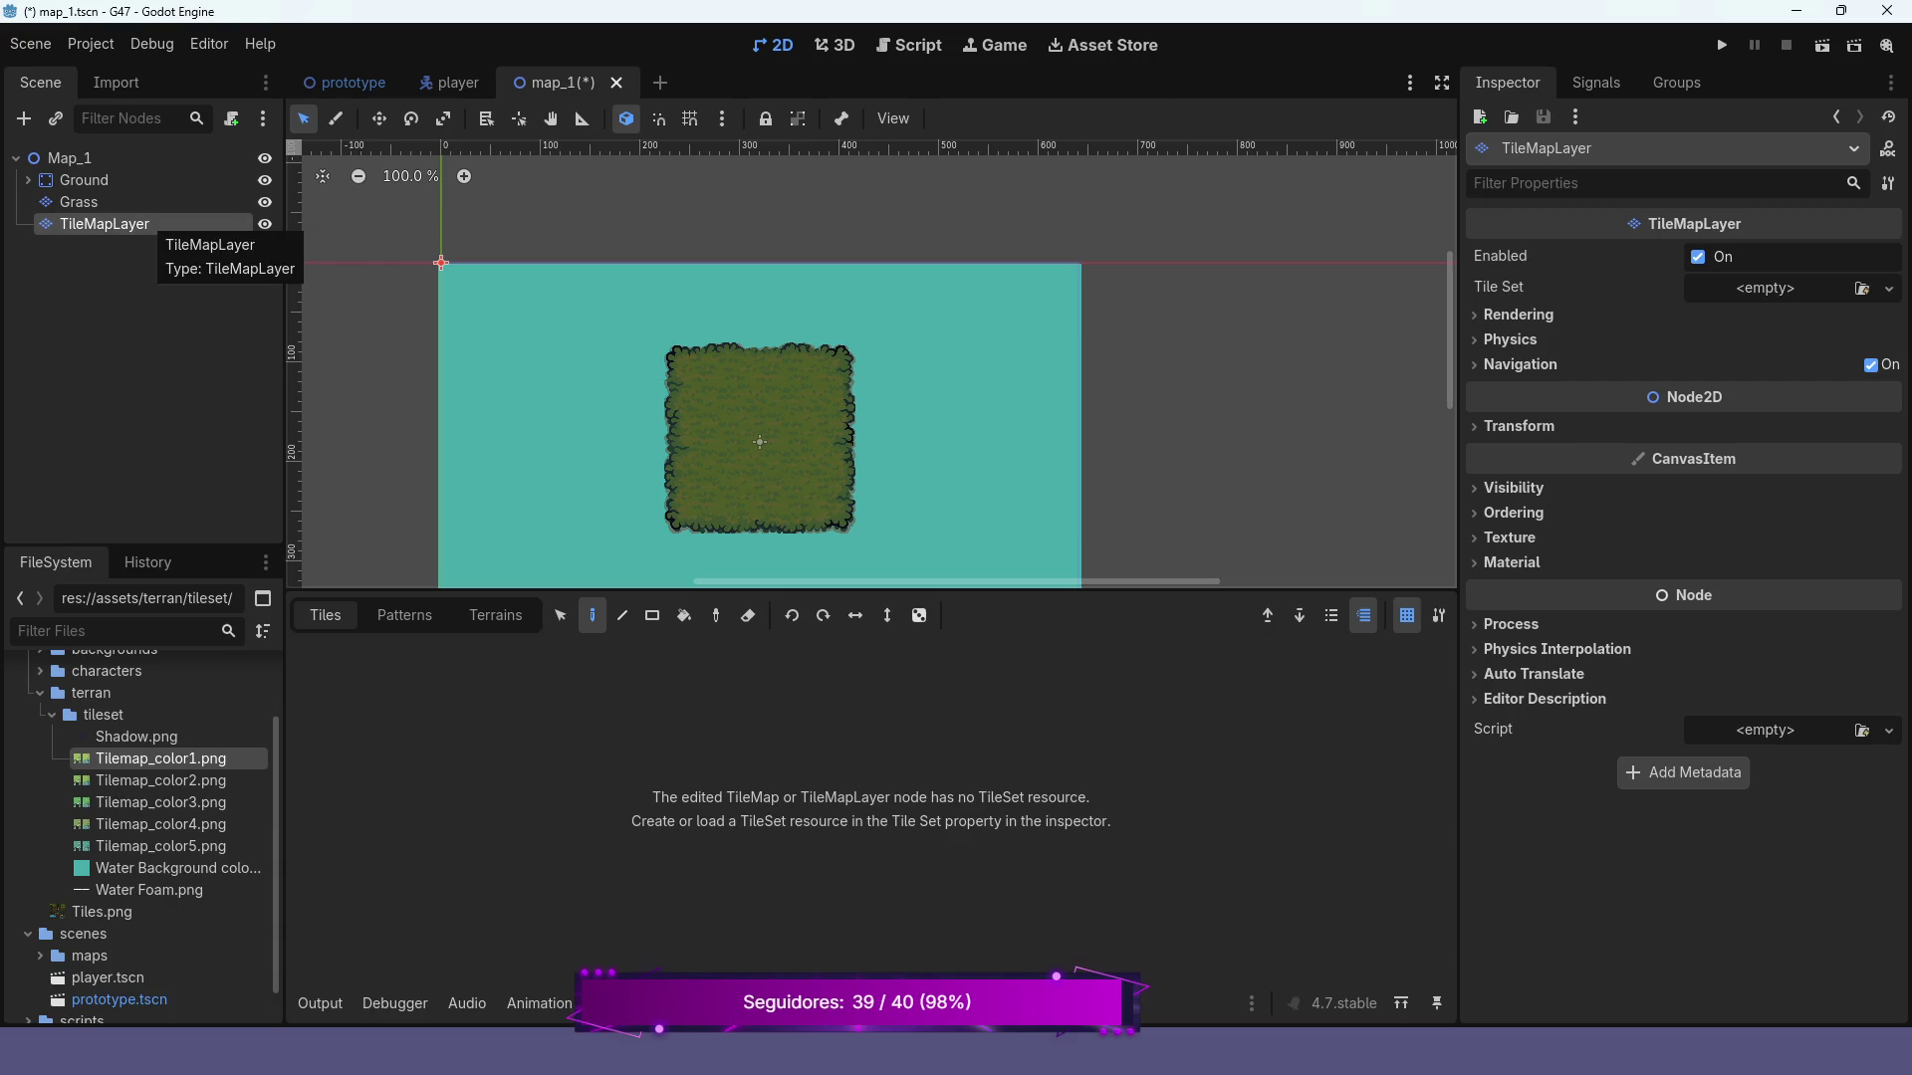
{"action": "double_click", "coordinate": [139, 224]}
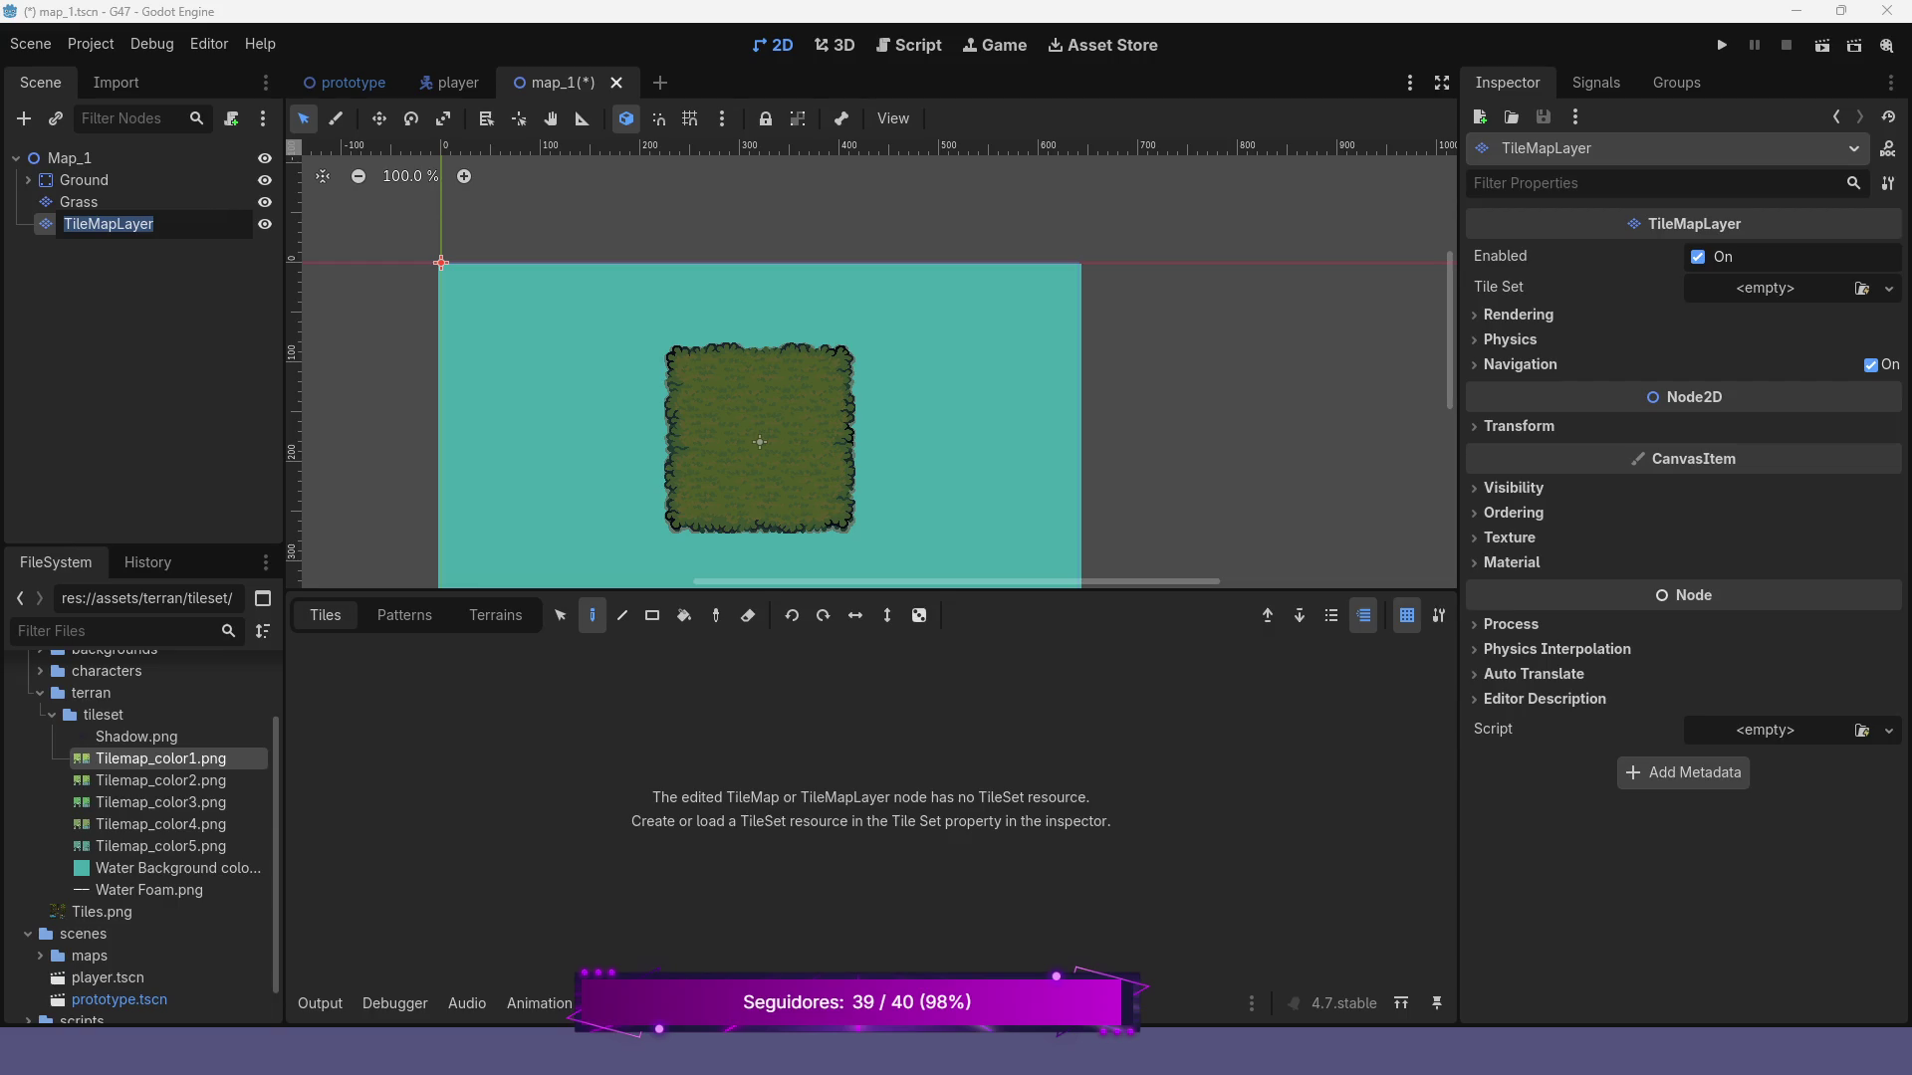
{"action": "type", "text": "WaterFoam"}
{"action": "key", "text": "Return"}
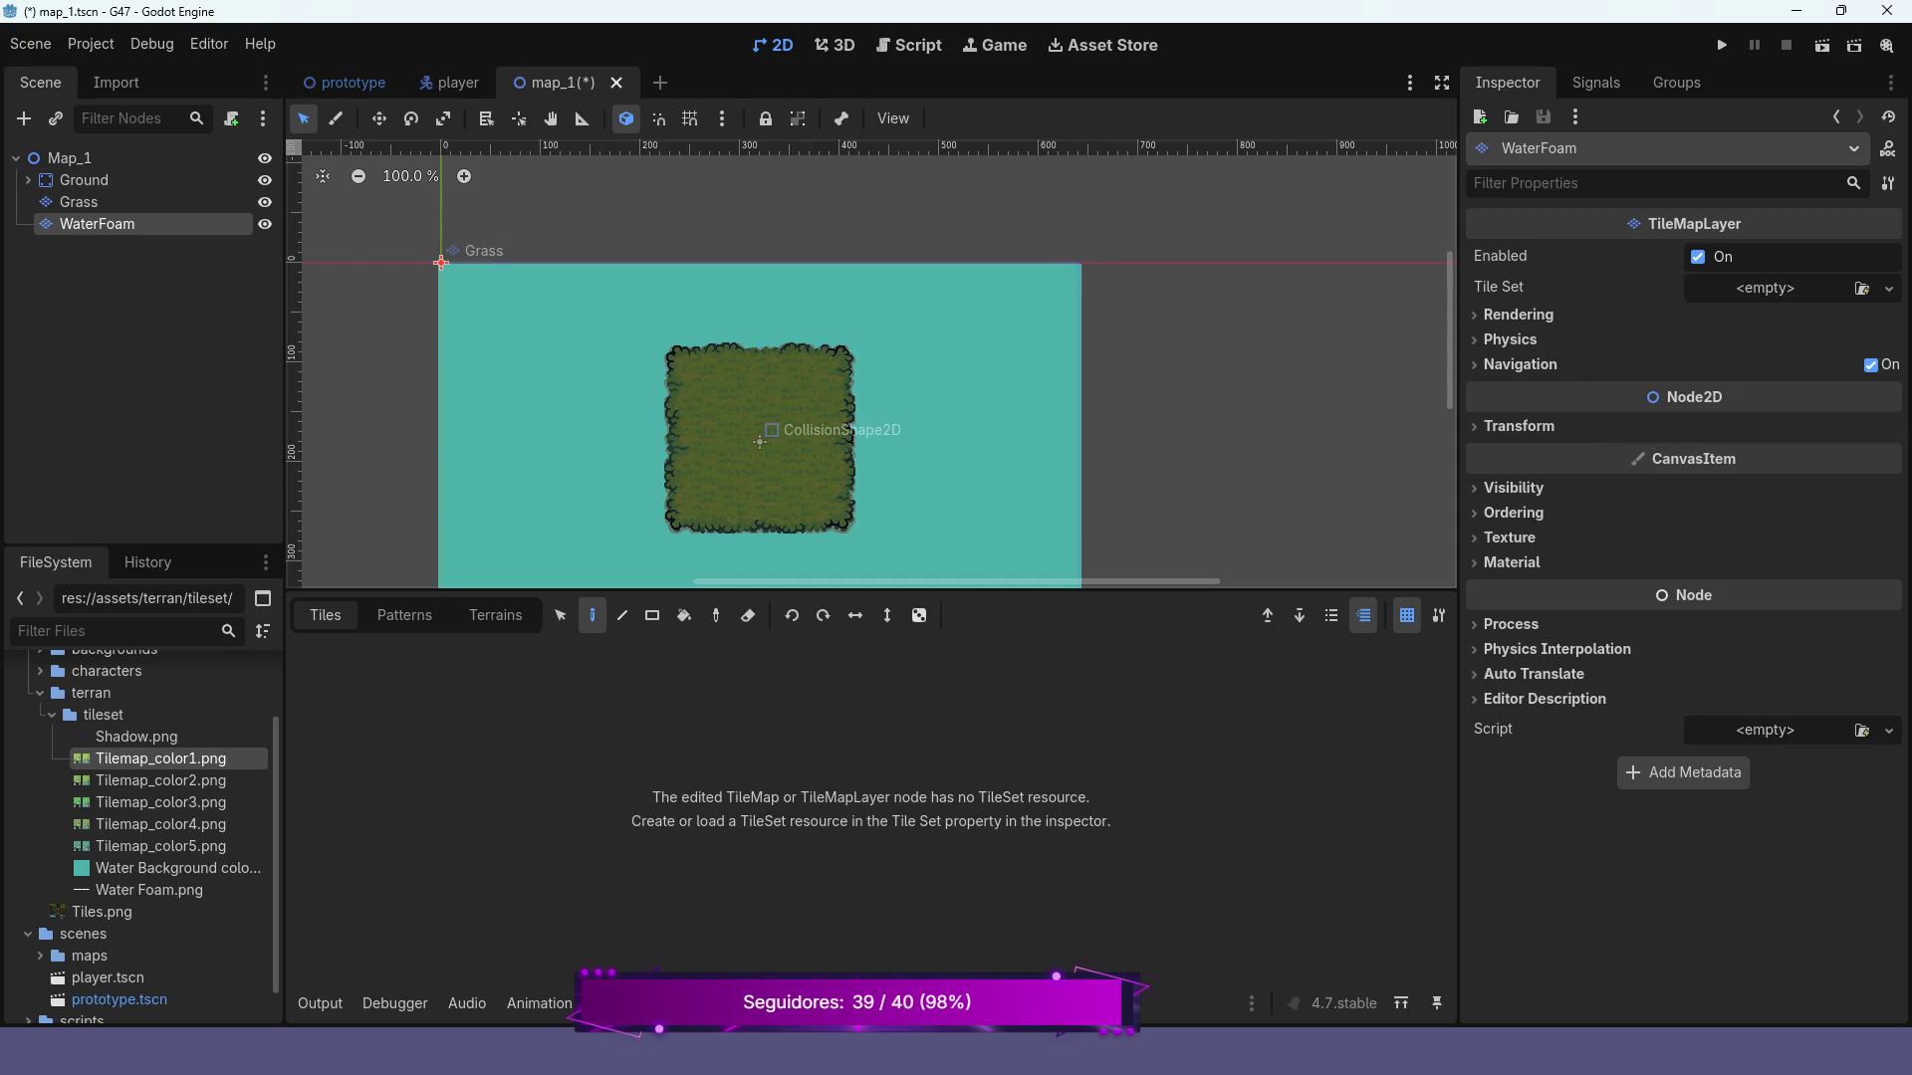
Delete the WaterFoam node and confirm, leaving only Ground and Grass under Map_1
{"action": "scroll", "coordinate": [750, 475], "scroll_direction": "up", "scroll_amount": 4}
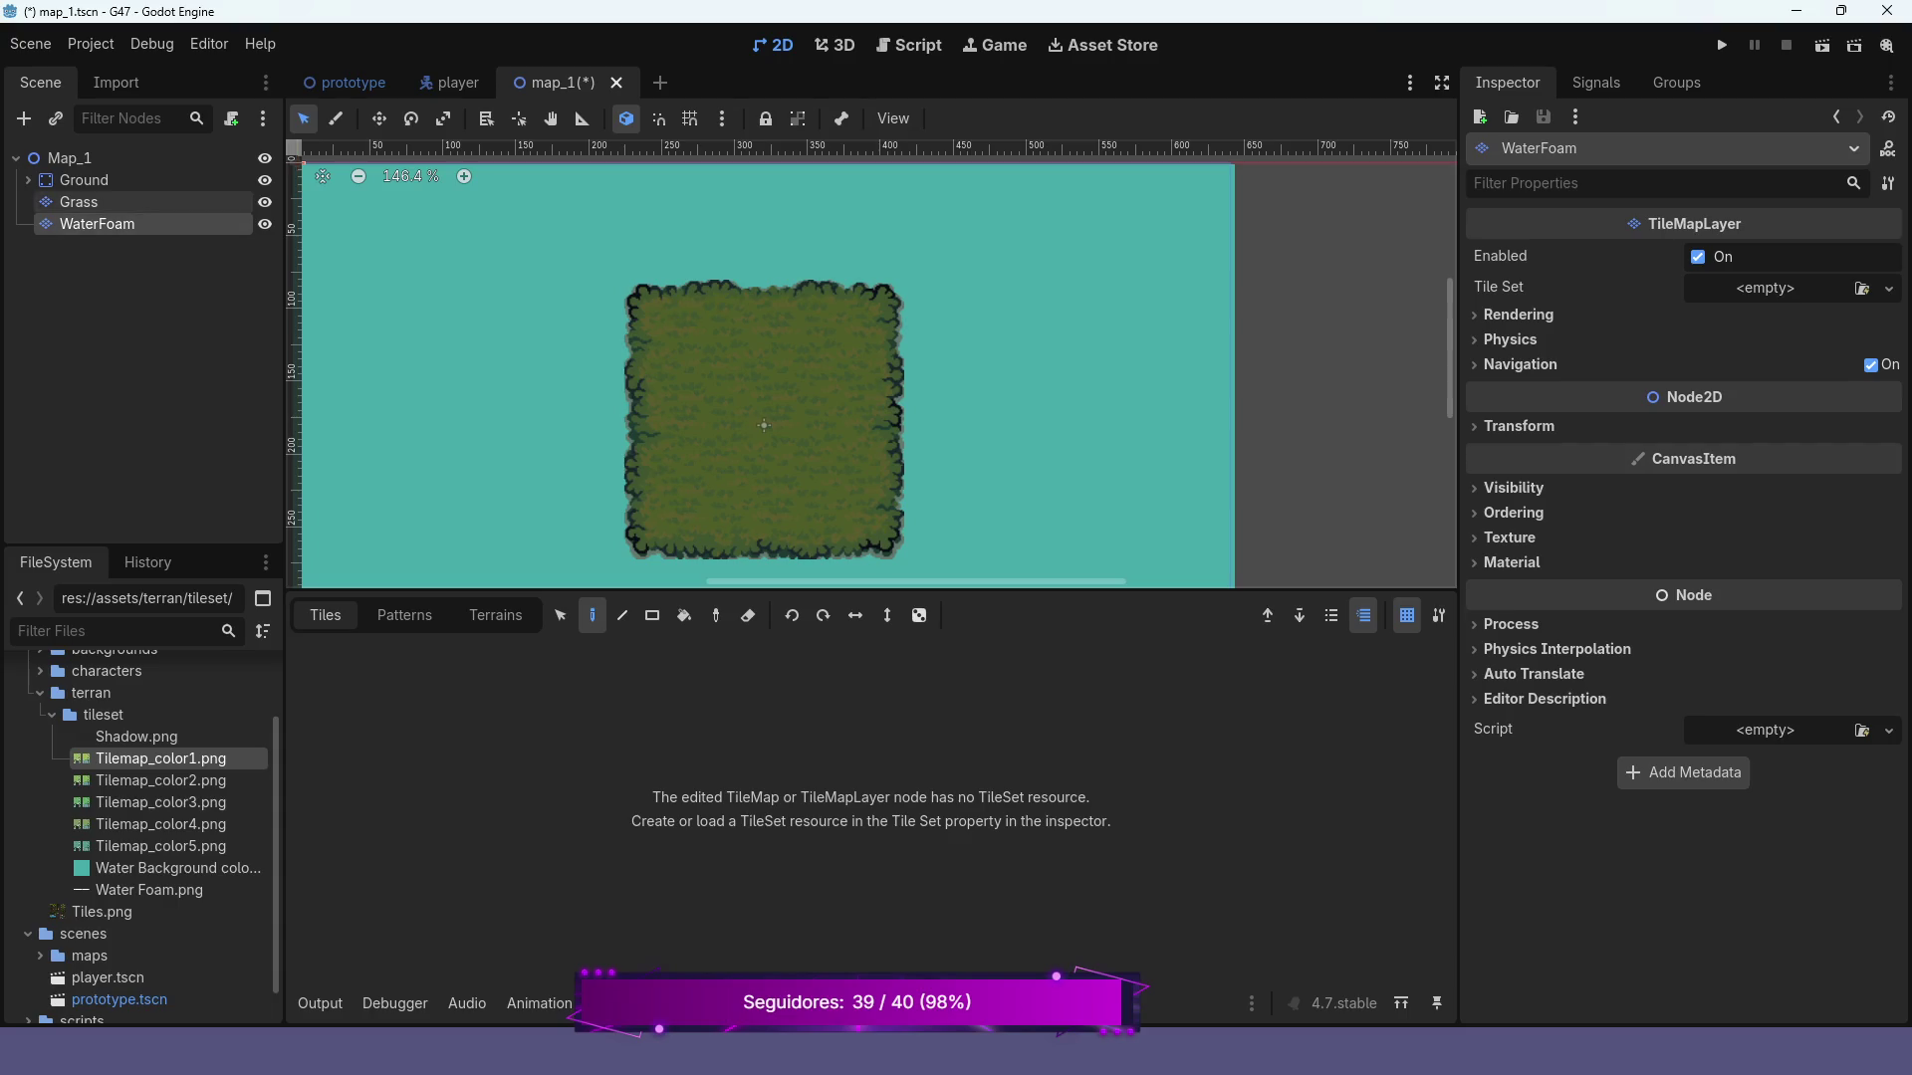
{"action": "left_click", "coordinate": [78, 201]}
{"action": "left_click", "coordinate": [96, 223]}
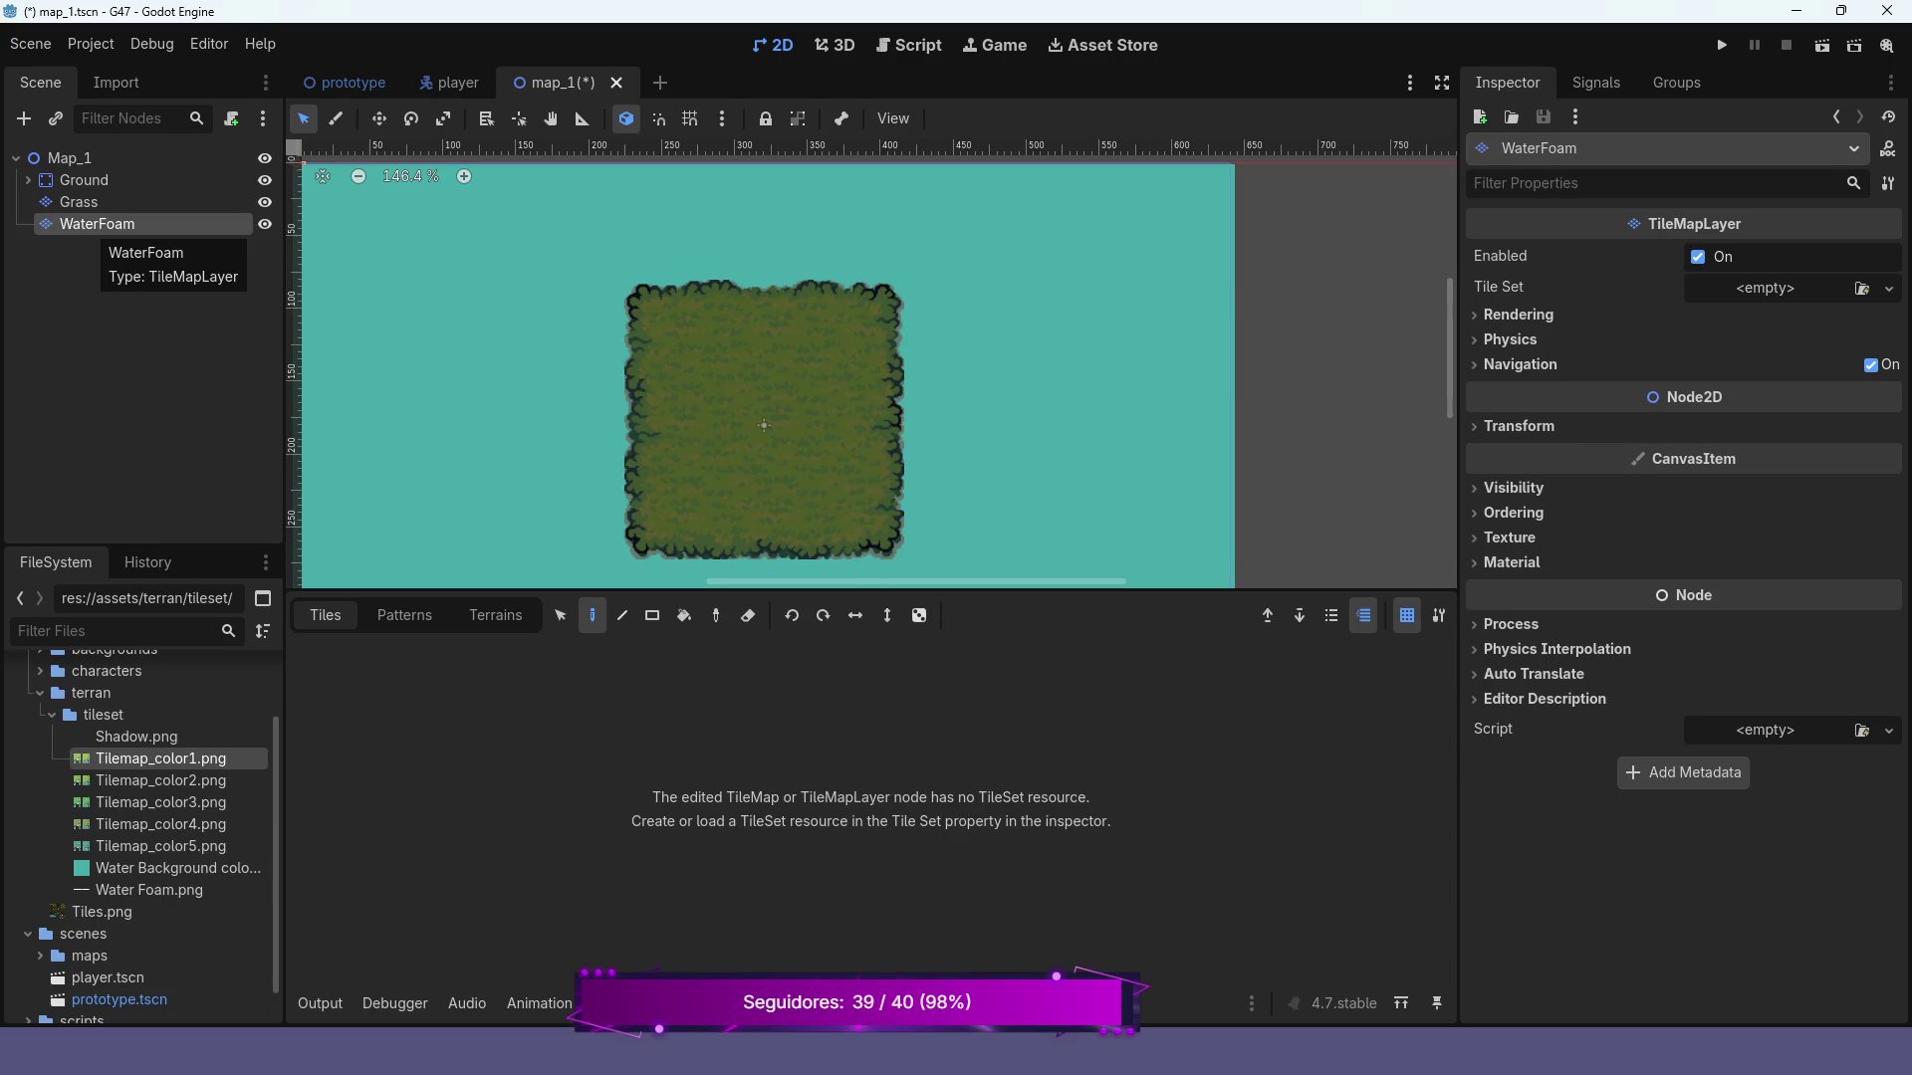
{"action": "key", "text": "Delete"}
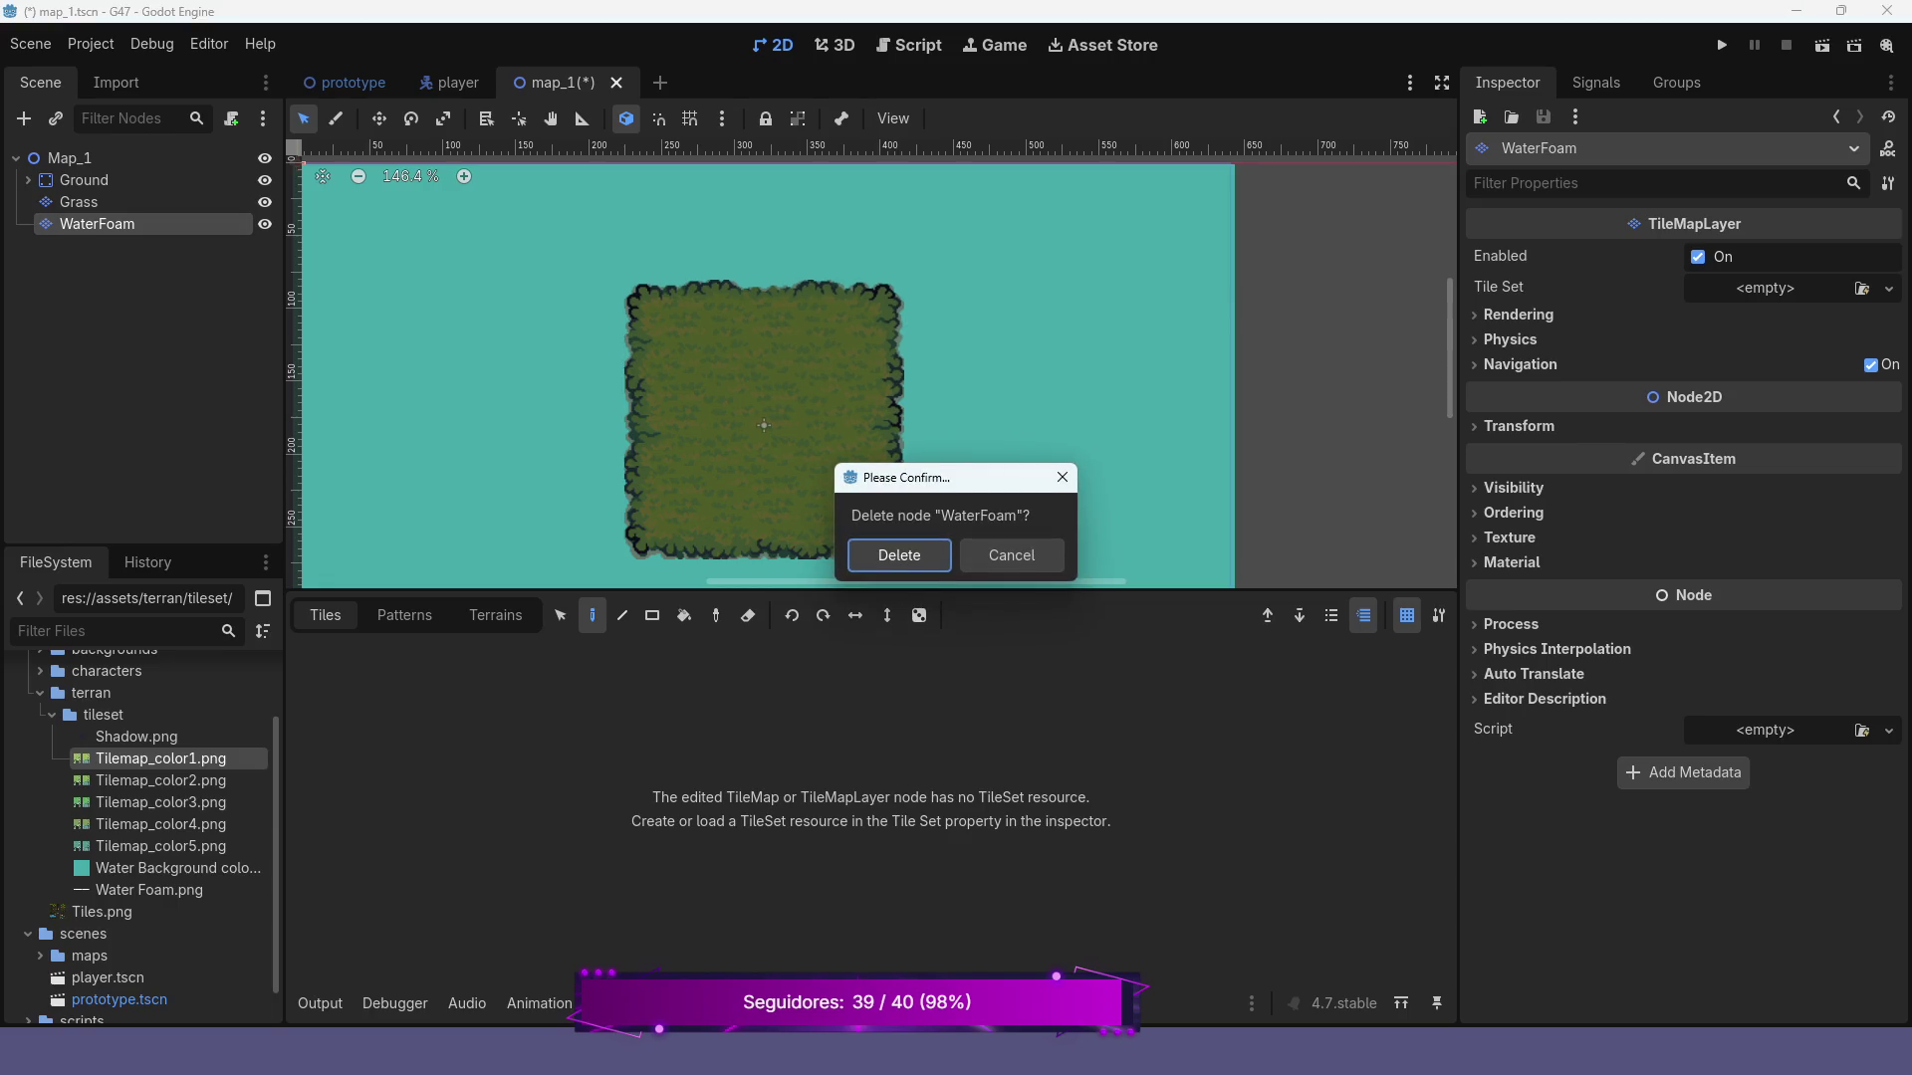
{"action": "left_click", "coordinate": [881, 556]}
Create an AnimatedSprite2D child under Map_1, picked from the Recent node list
{"action": "left_click", "coordinate": [69, 157]}
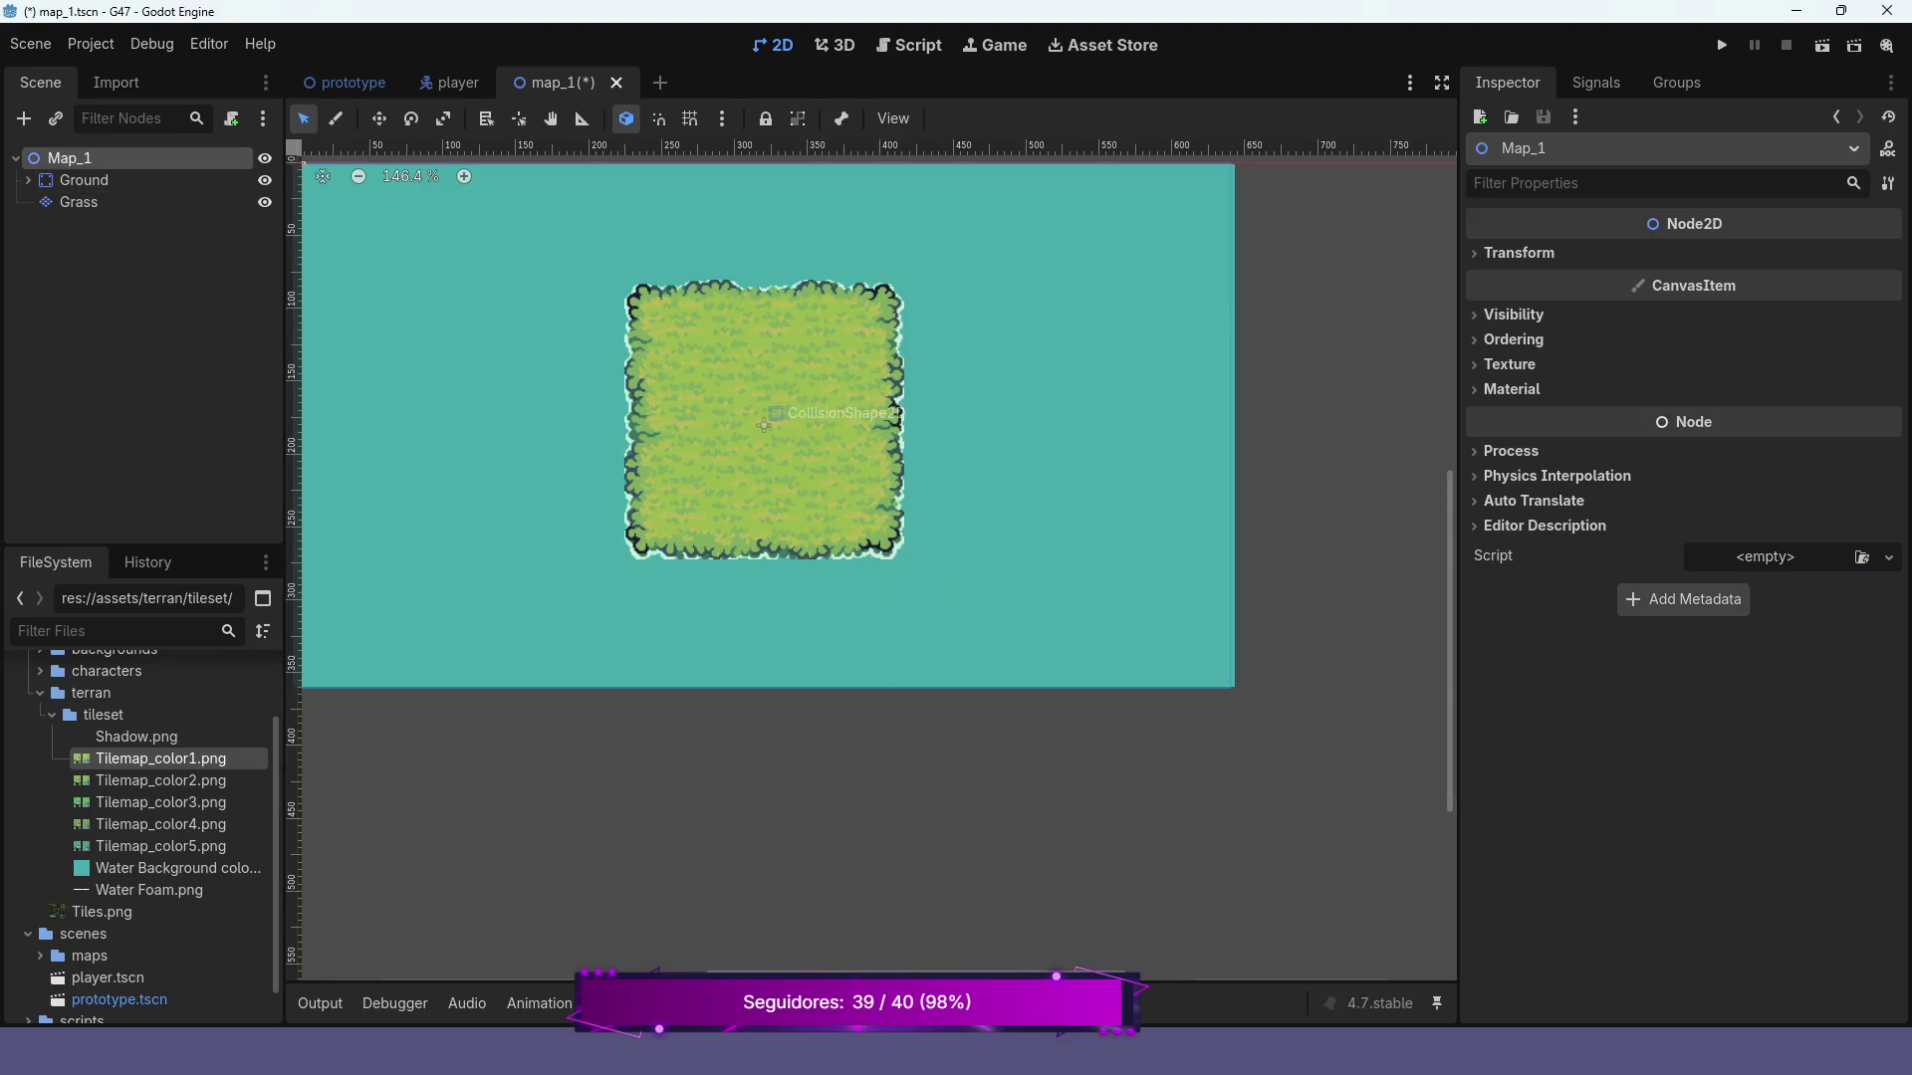
{"action": "right_click", "coordinate": [68, 157]}
{"action": "left_click", "coordinate": [109, 183]}
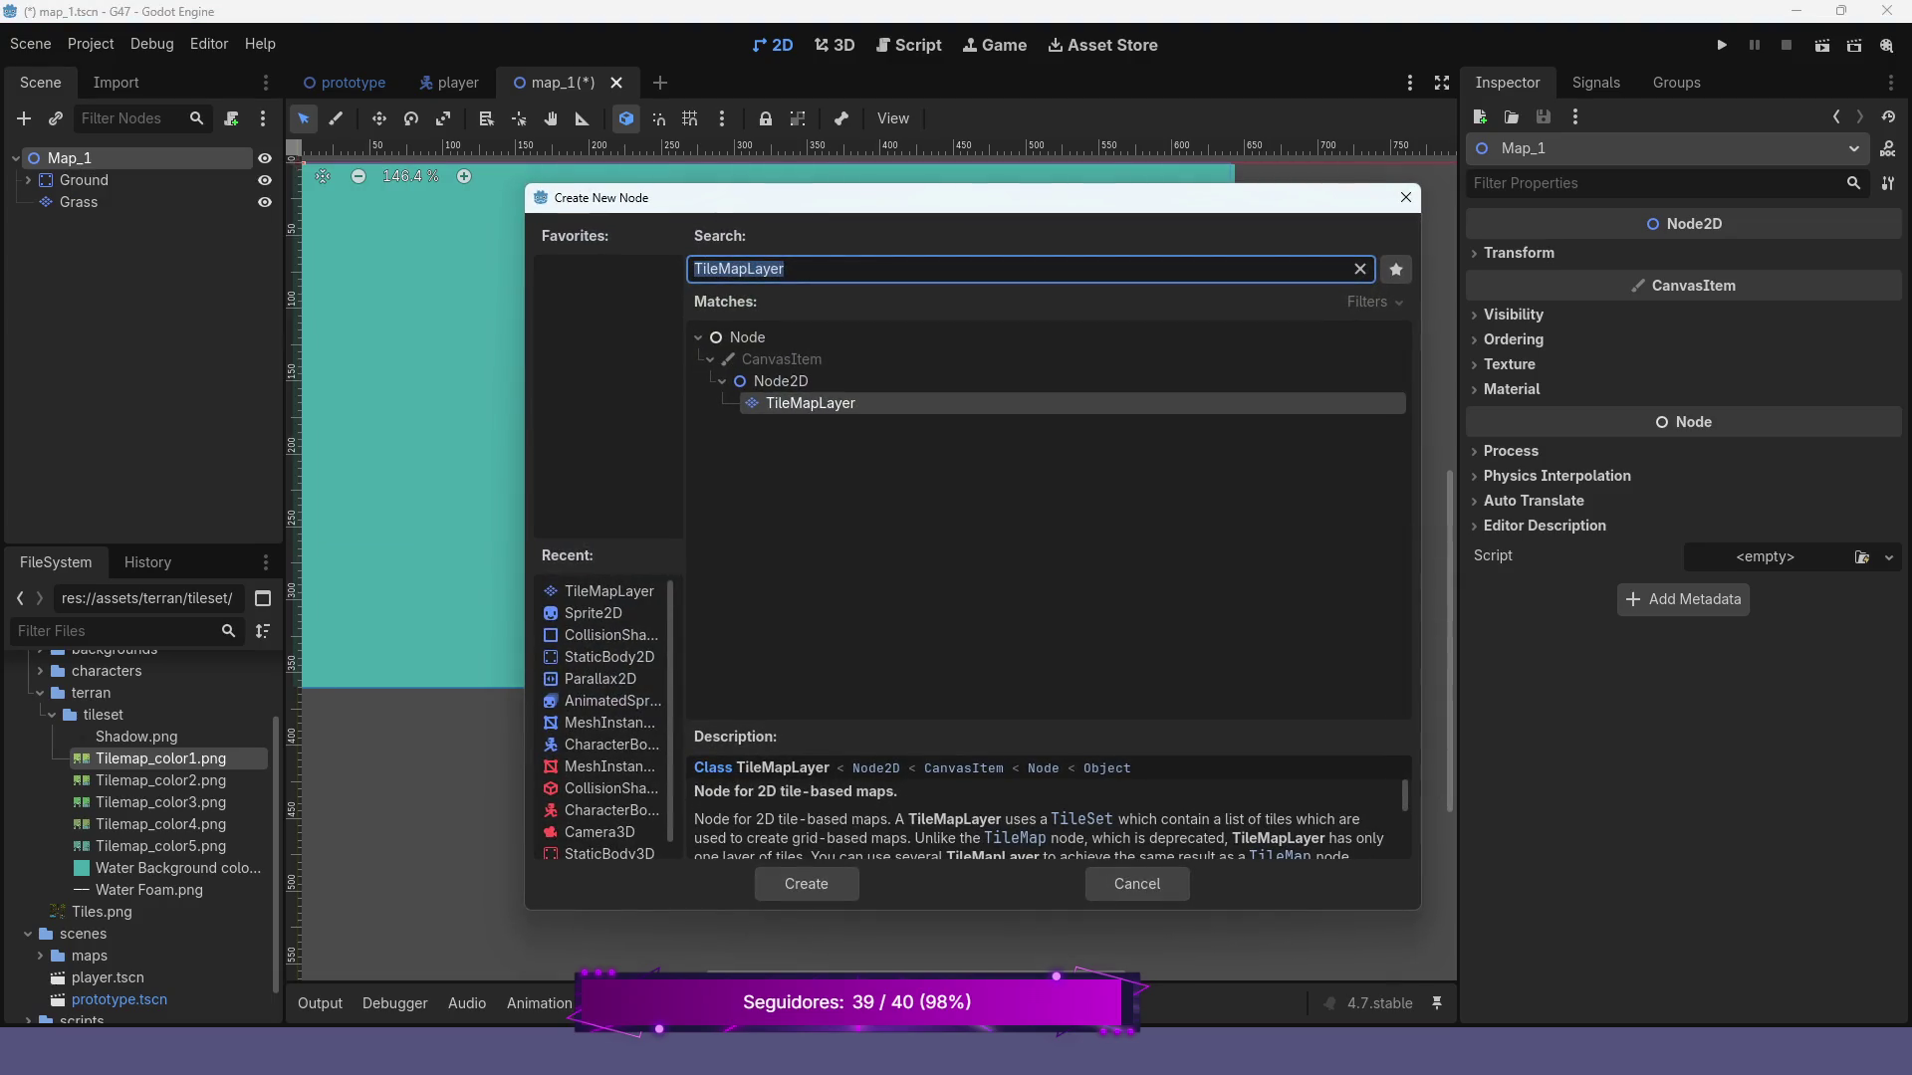
{"action": "left_click", "coordinate": [608, 701]}
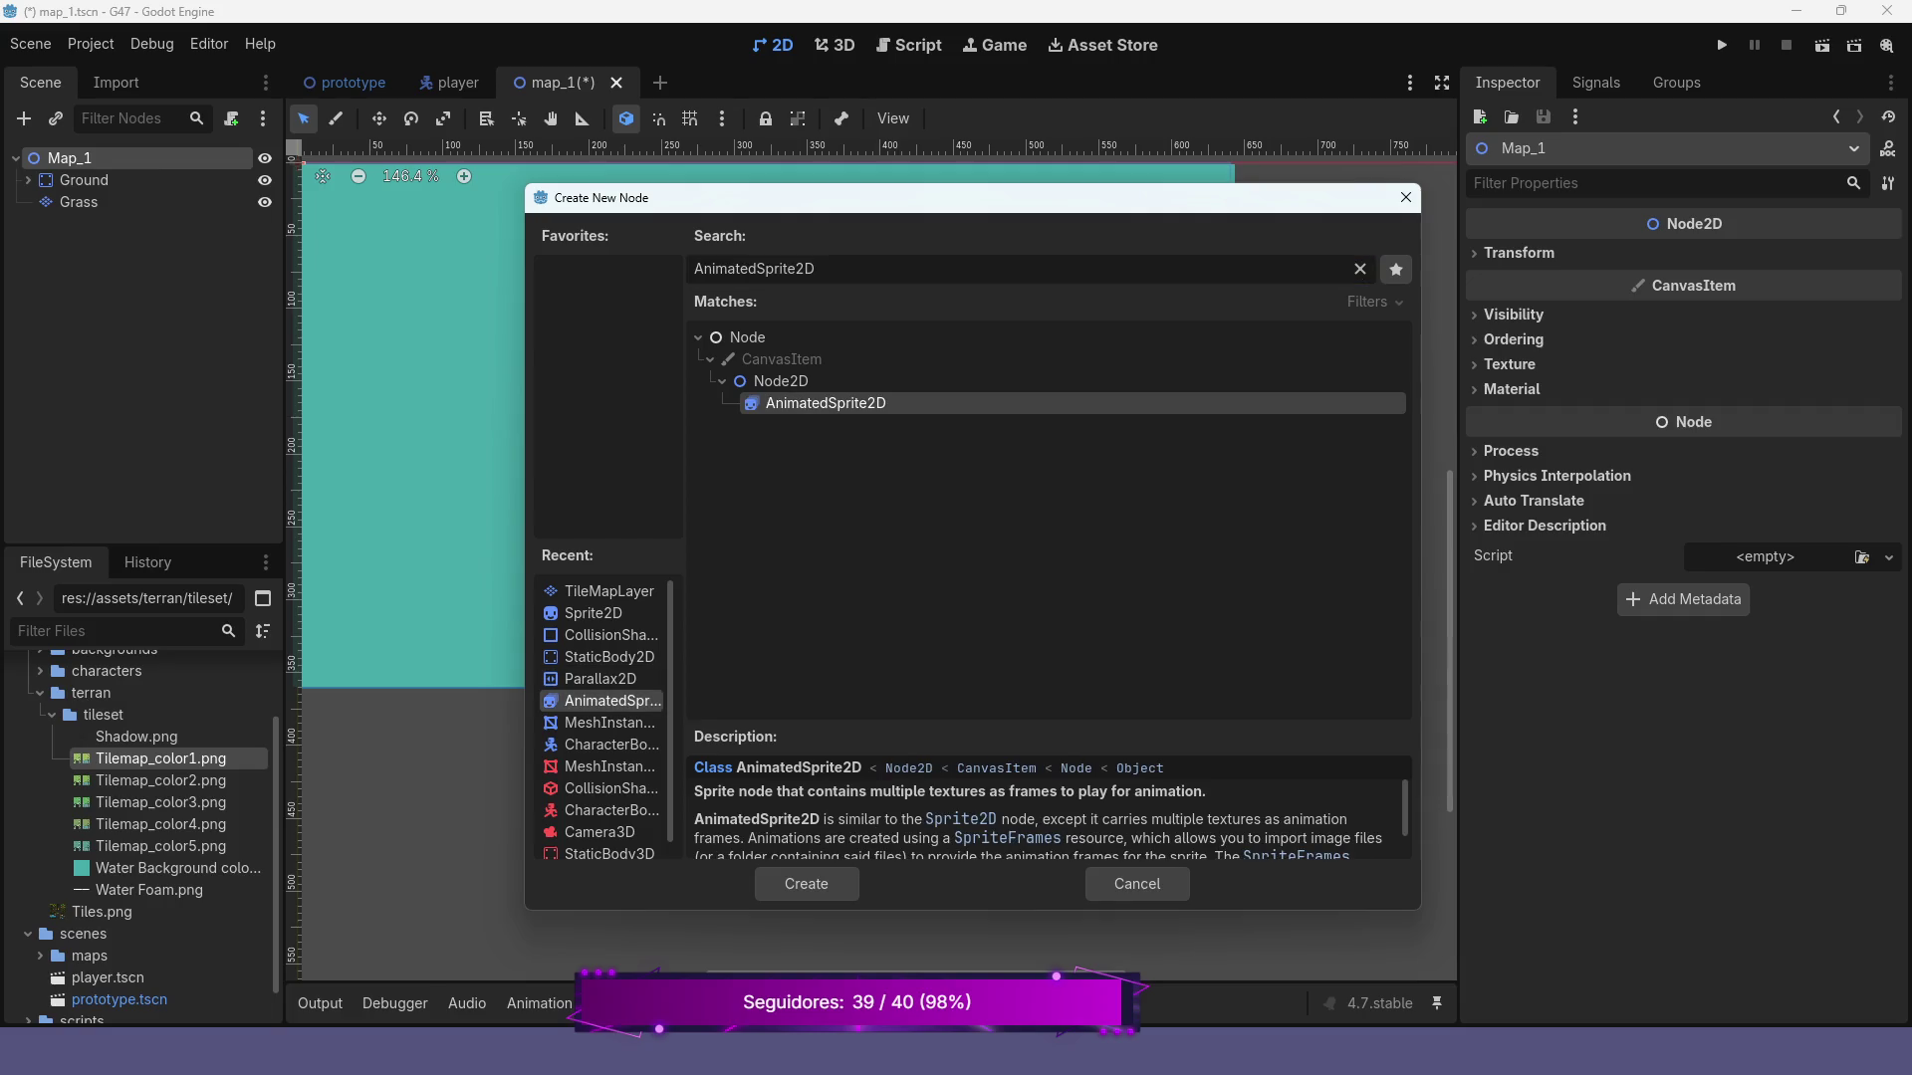
{"action": "left_click", "coordinate": [806, 885]}
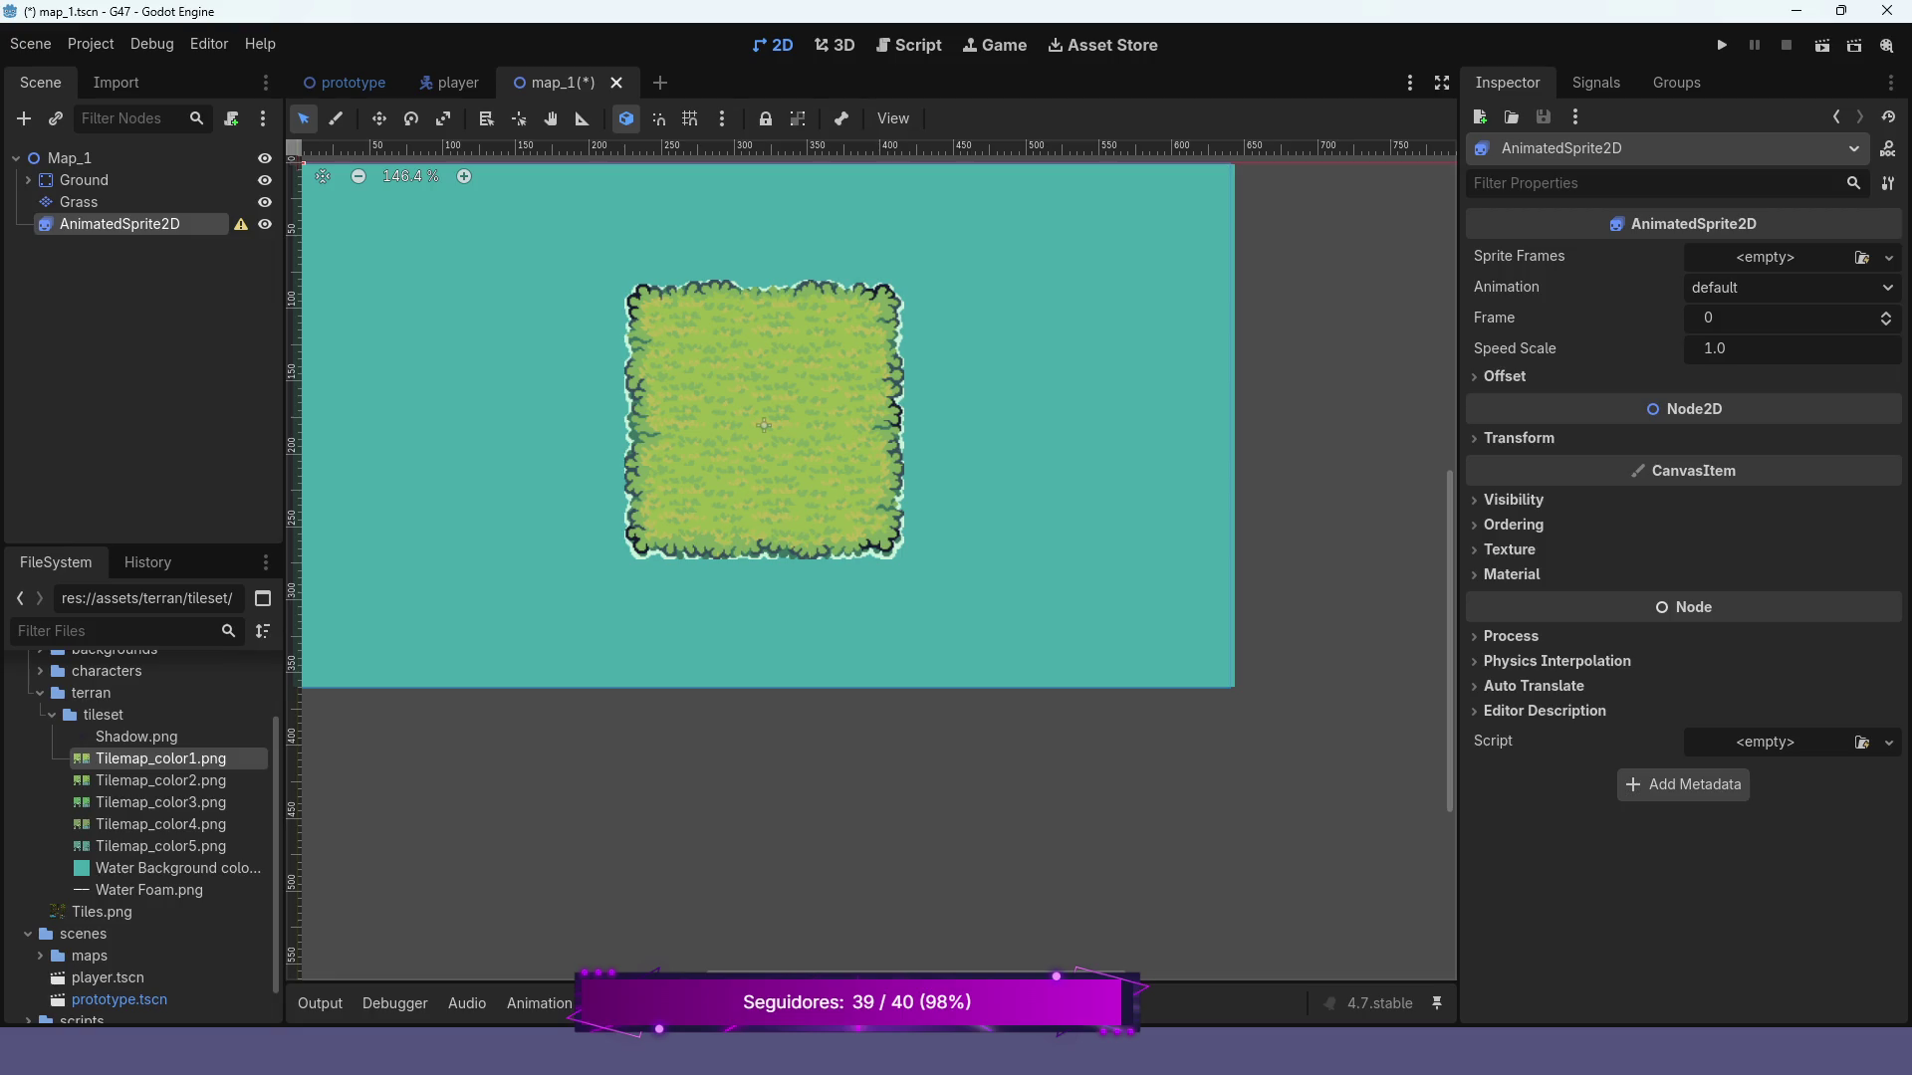
{"action": "left_click", "coordinate": [1889, 257]}
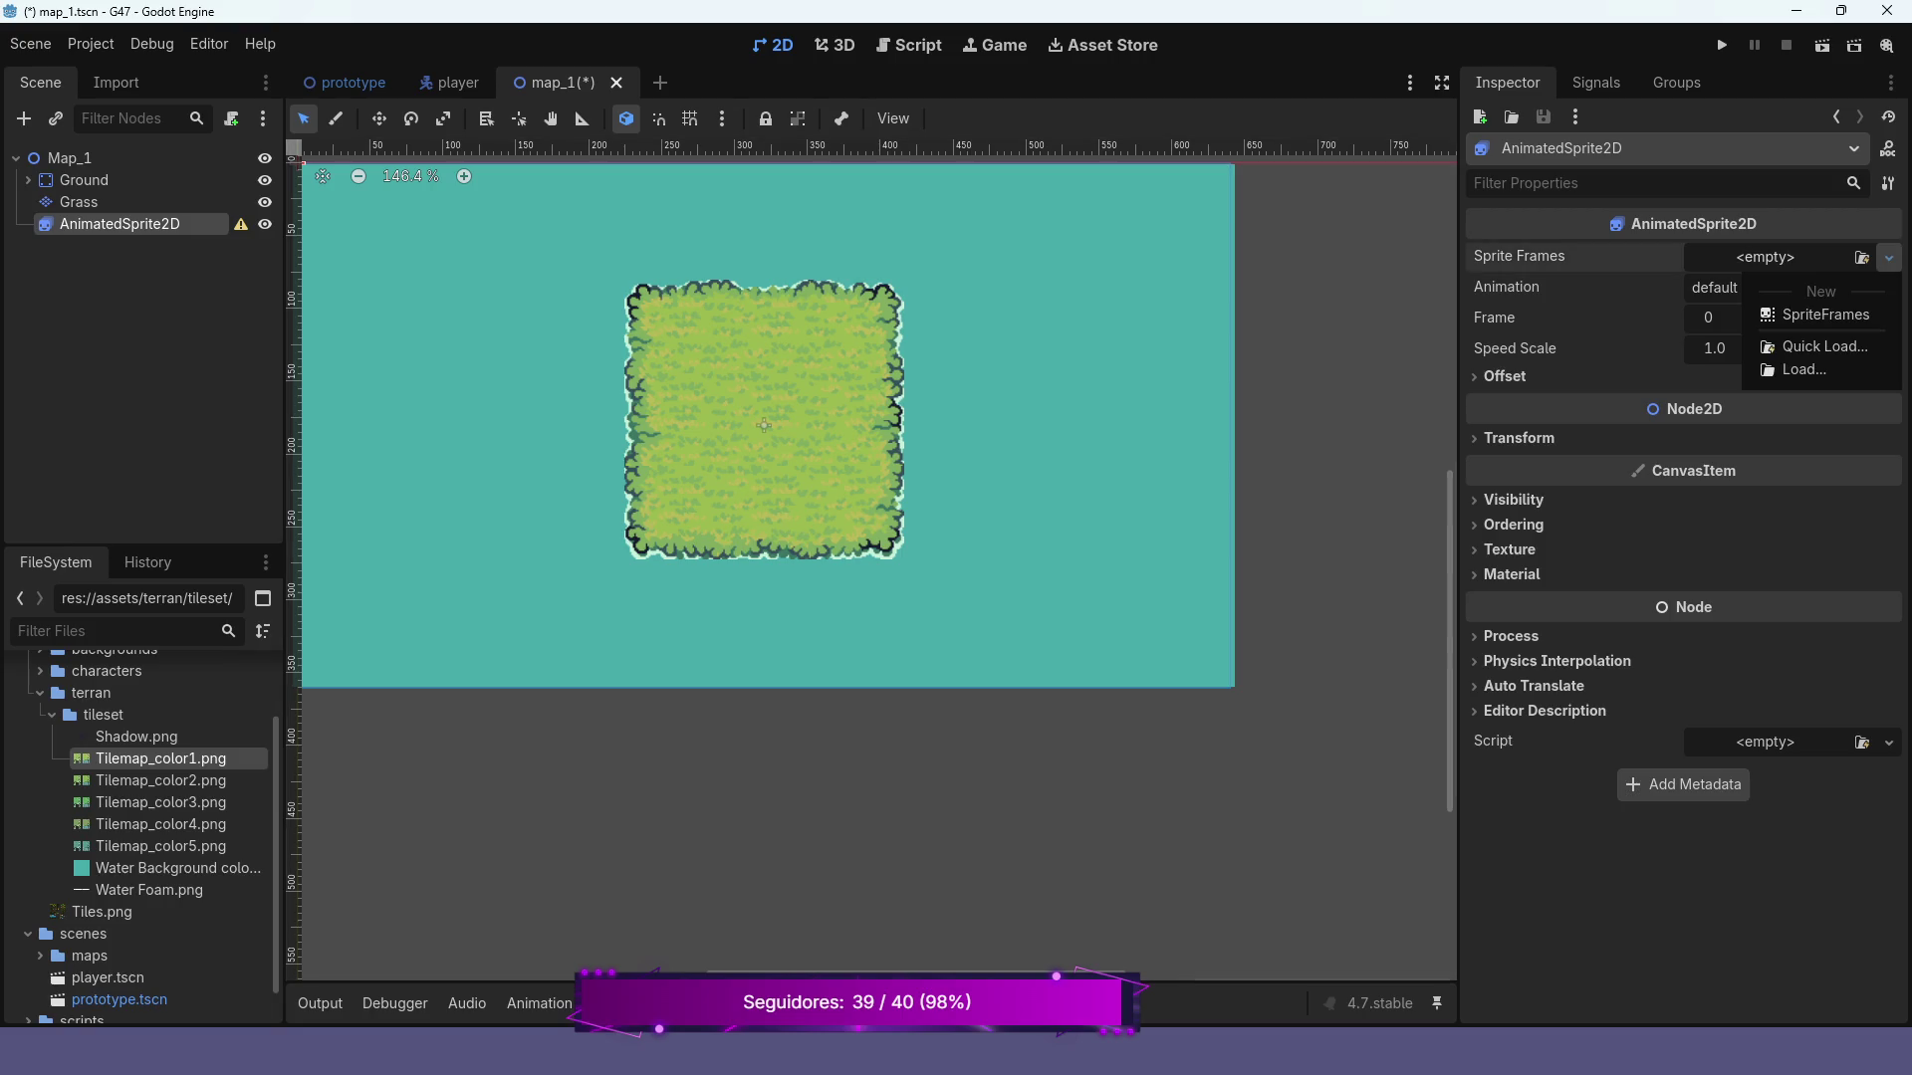
Assign a New SpriteFrames resource to the sprite and open its SpriteFrames editor showing the 'default' animation
{"action": "left_click", "coordinate": [1812, 314]}
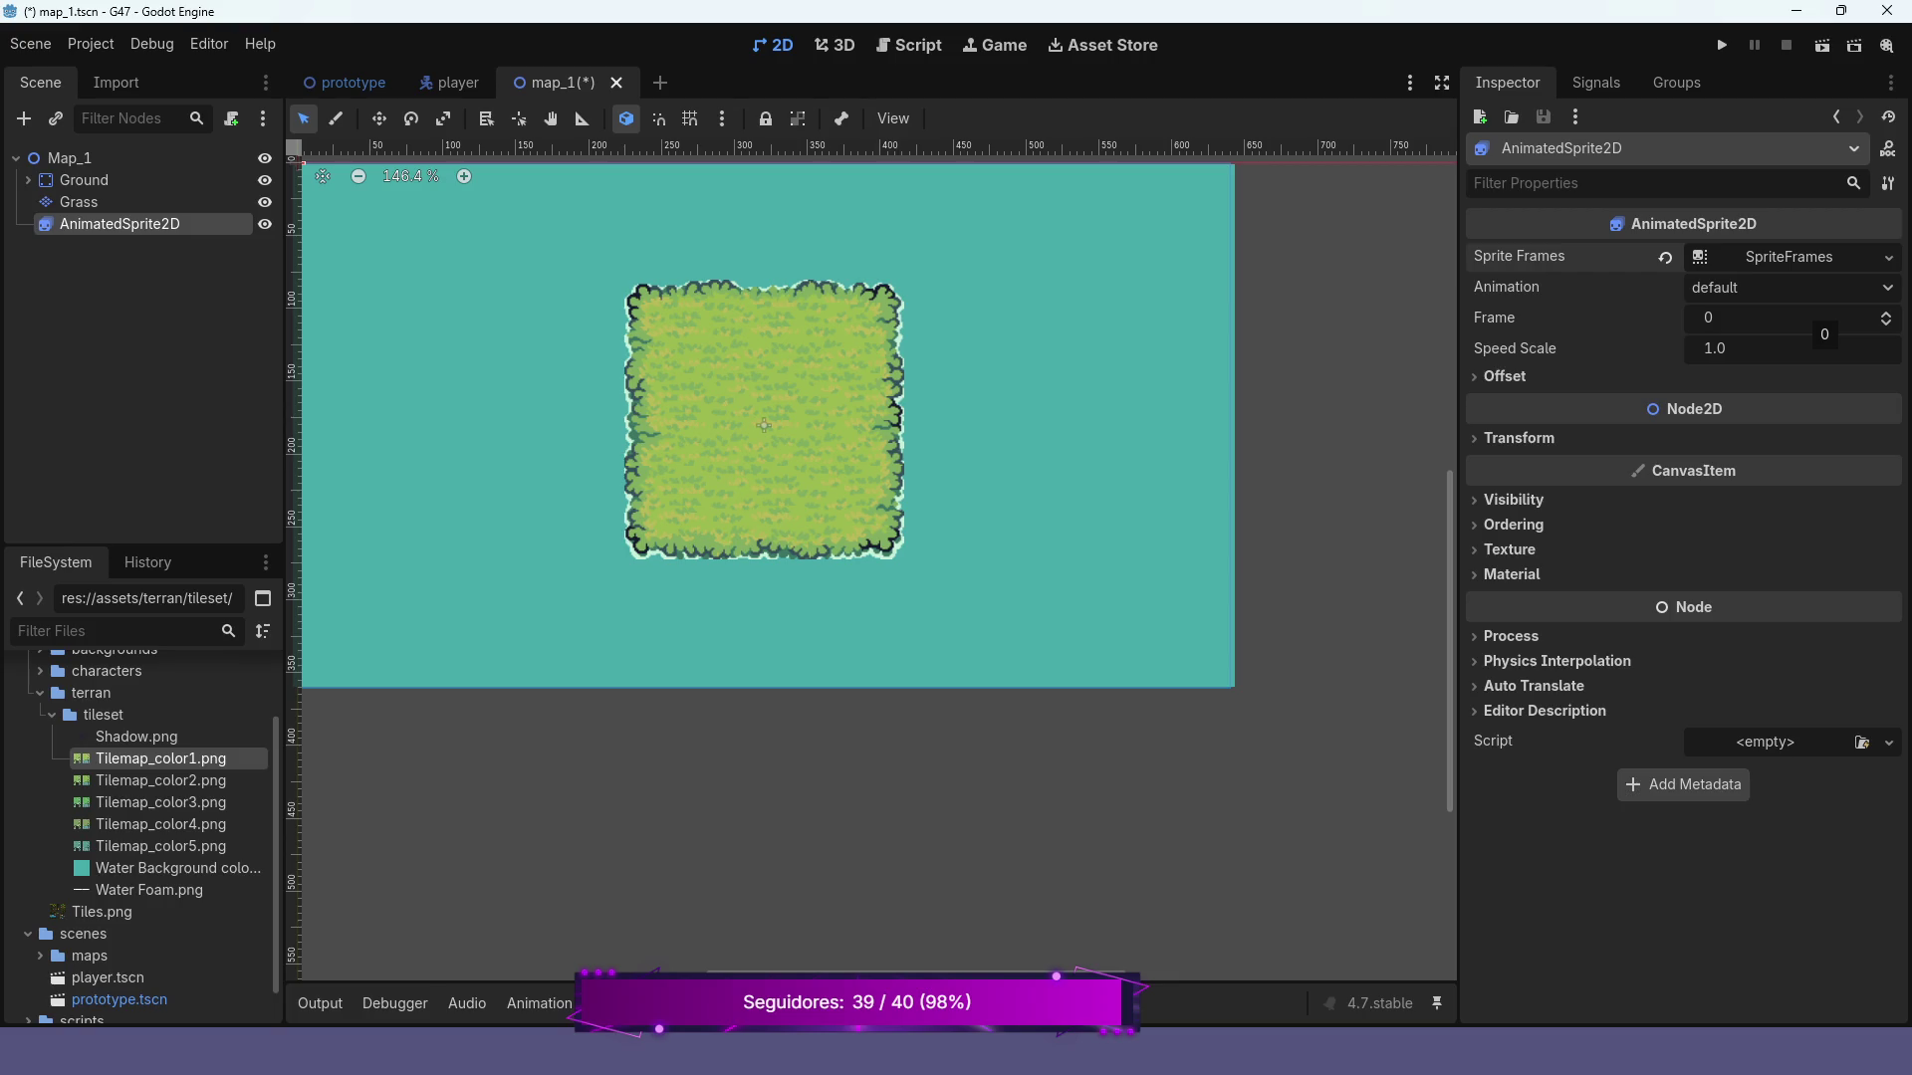
{"action": "left_click", "coordinate": [1699, 257]}
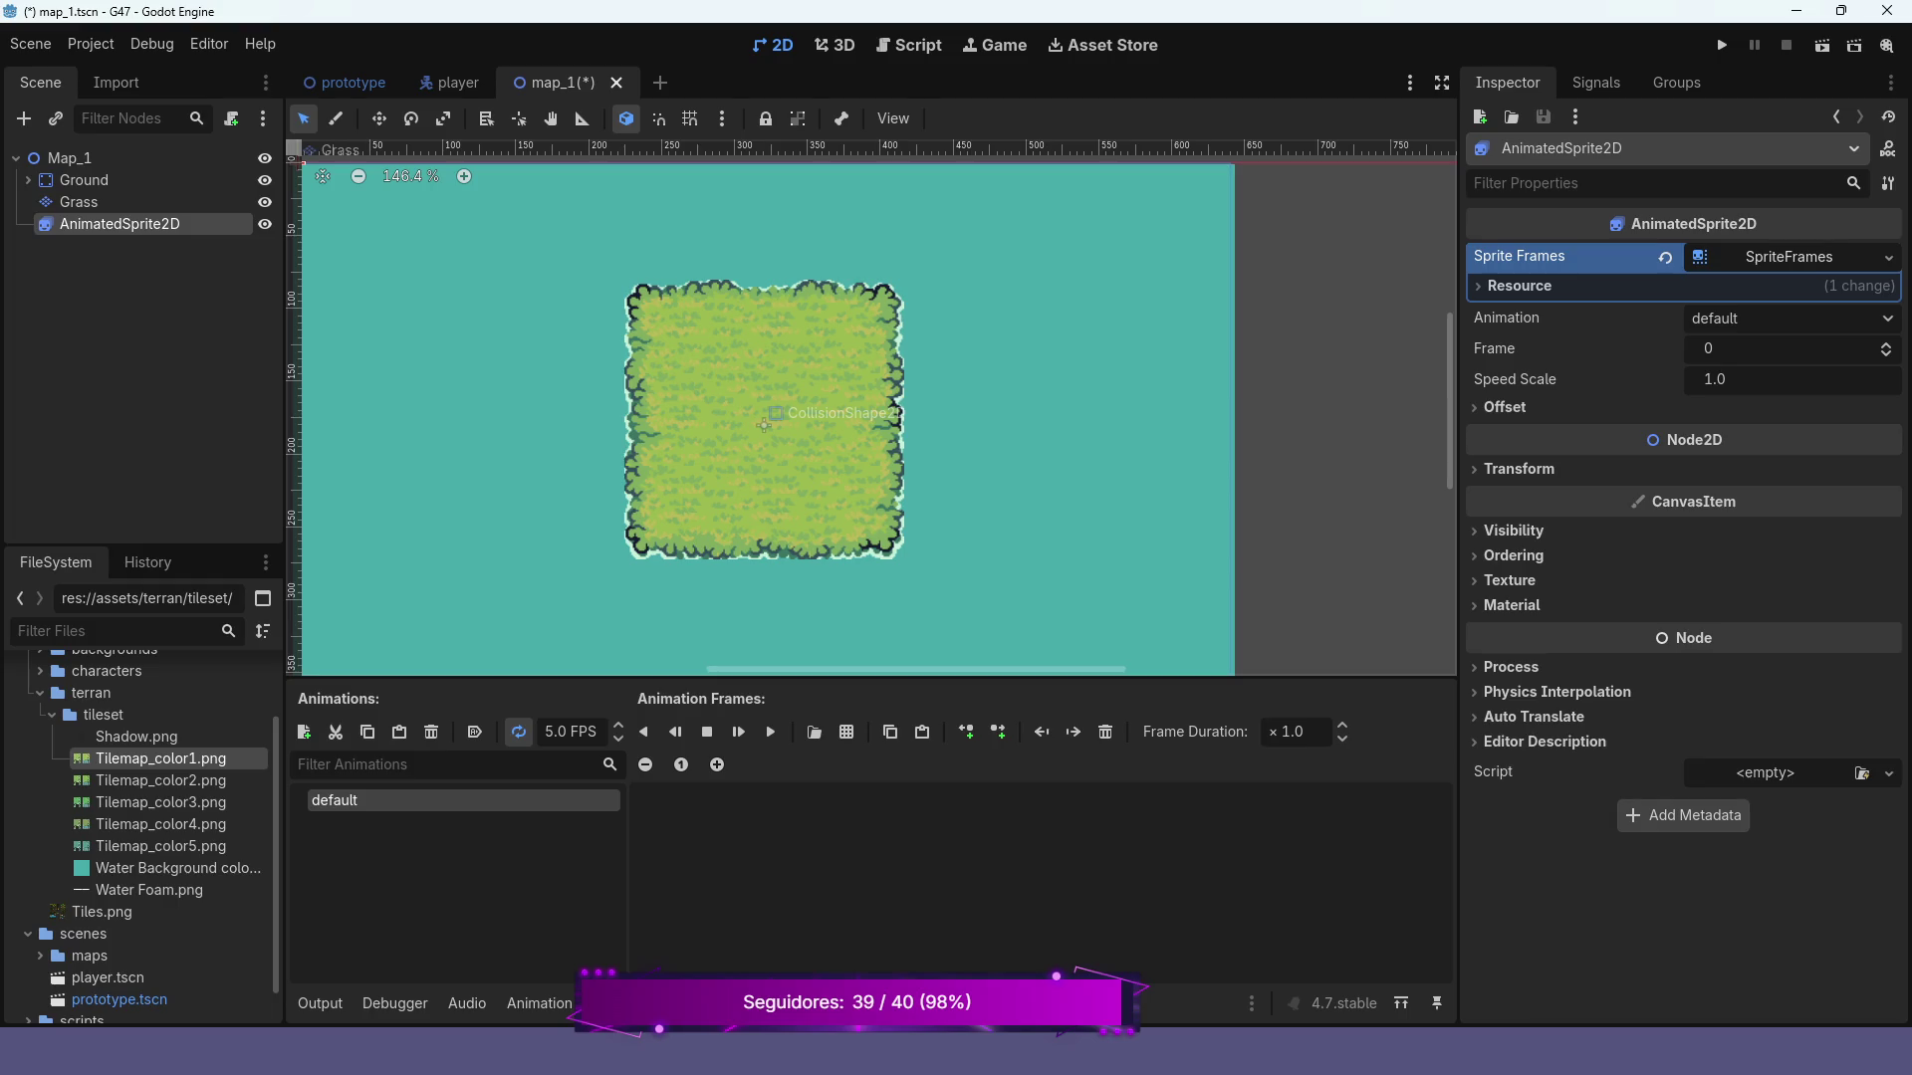
{"action": "scroll", "coordinate": [639, 571], "scroll_direction": "up", "scroll_amount": 4}
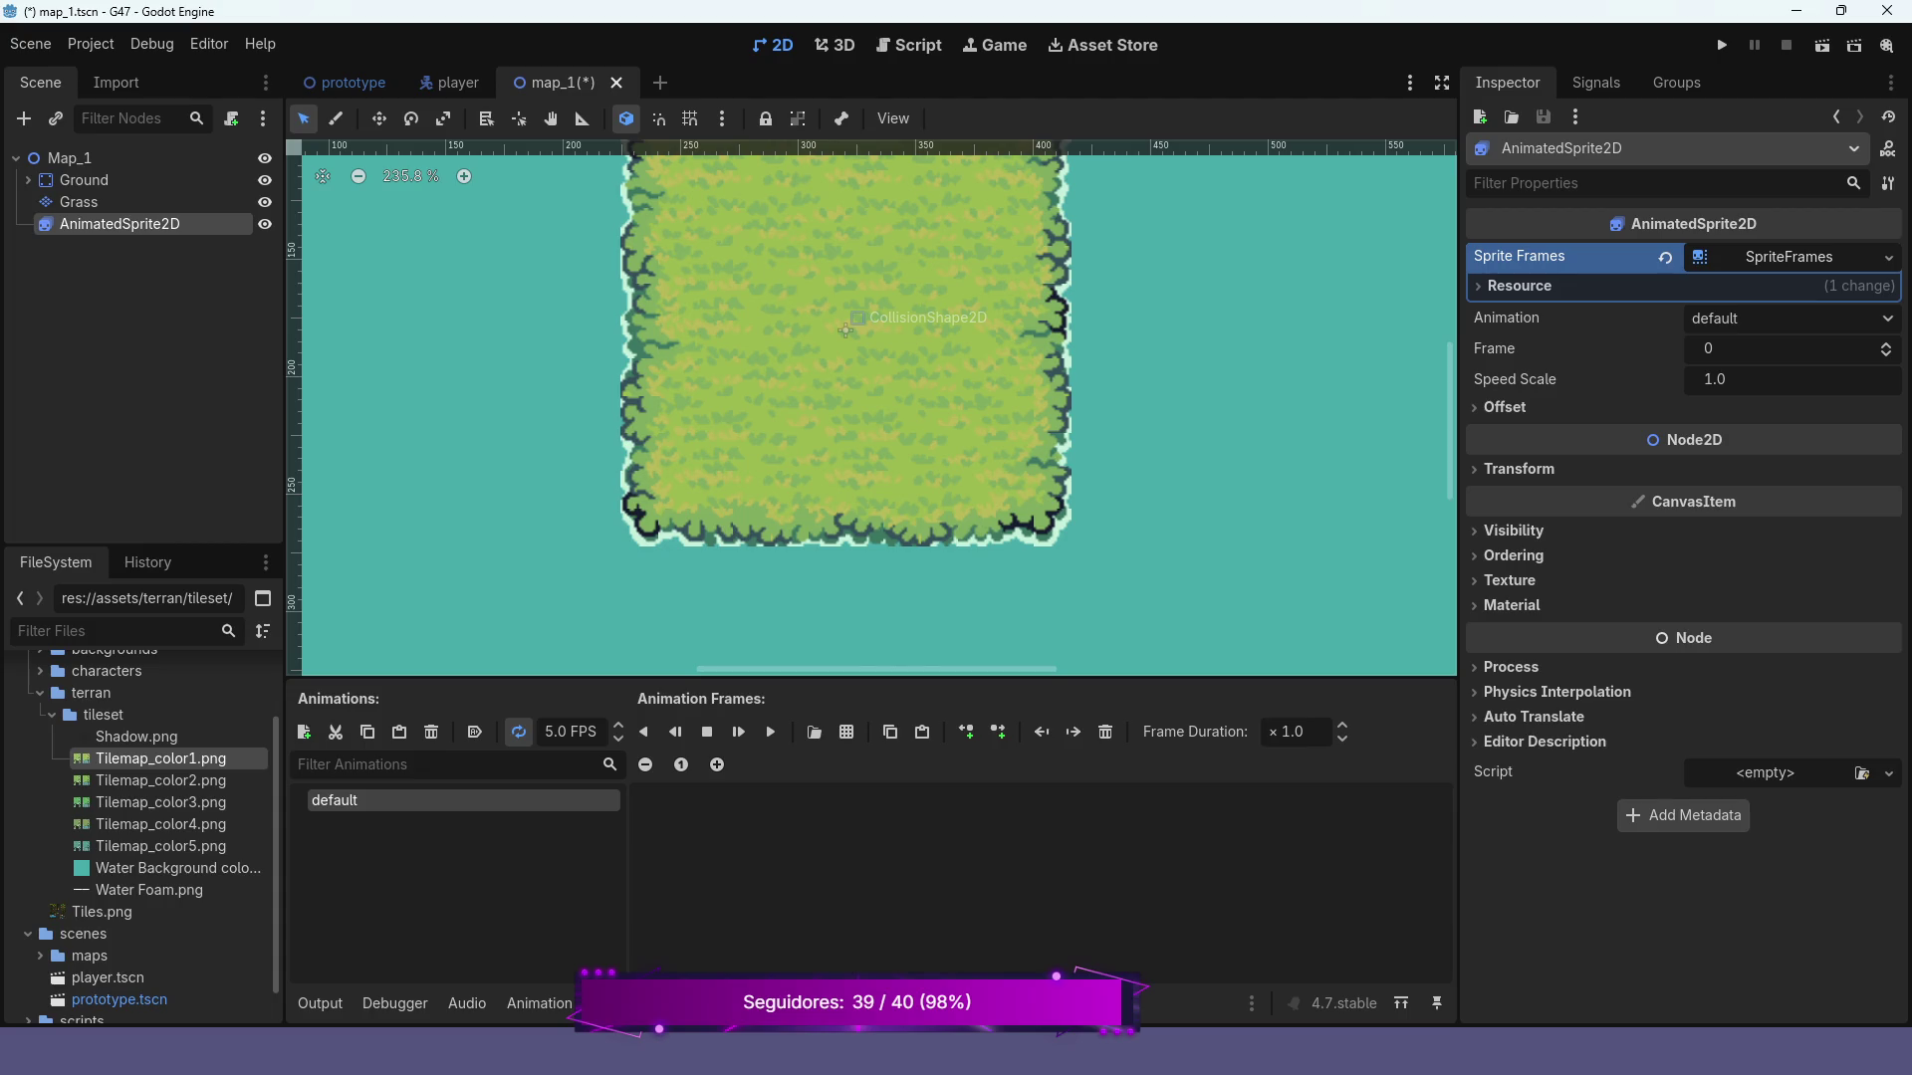
{"action": "scroll", "coordinate": [710, 300], "scroll_direction": "down", "scroll_amount": 10}
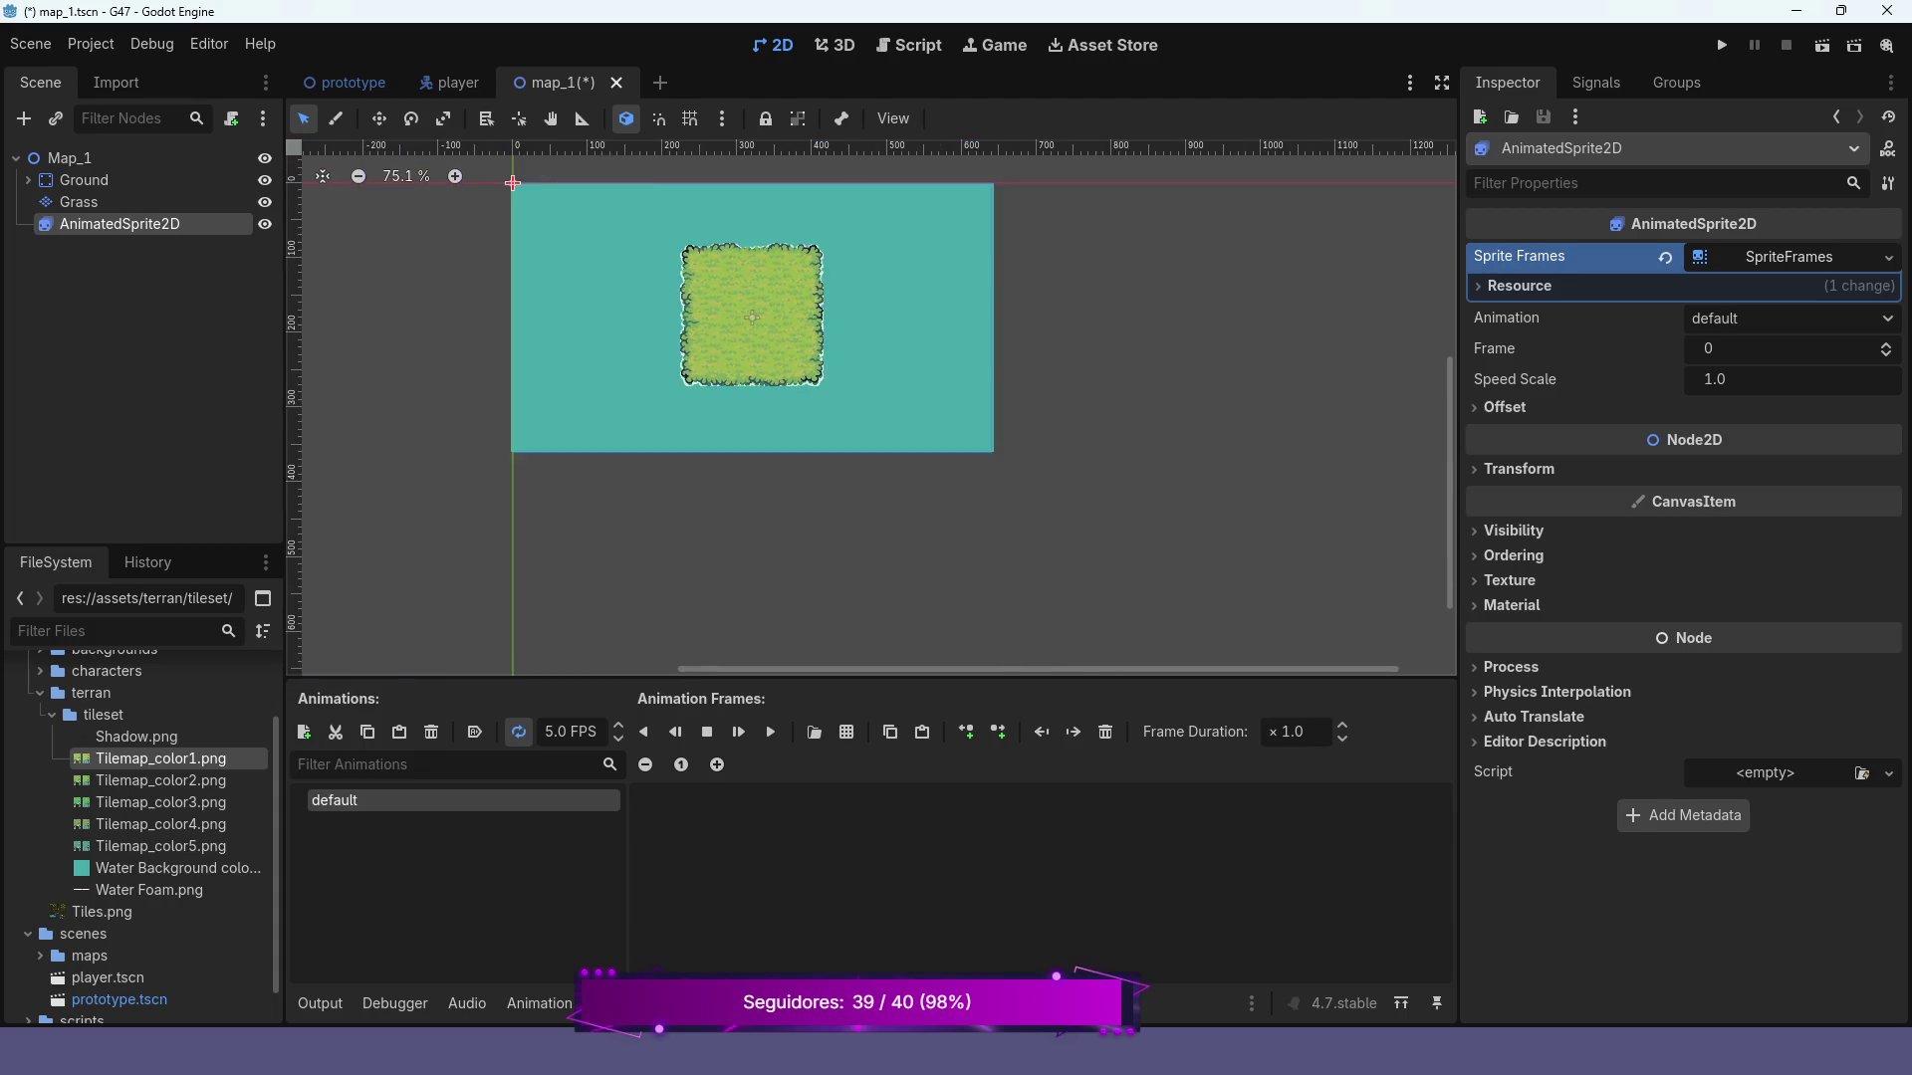
{"action": "key", "text": "w"}
{"action": "scroll", "coordinate": [750, 320], "scroll_direction": "up", "scroll_amount": 2}
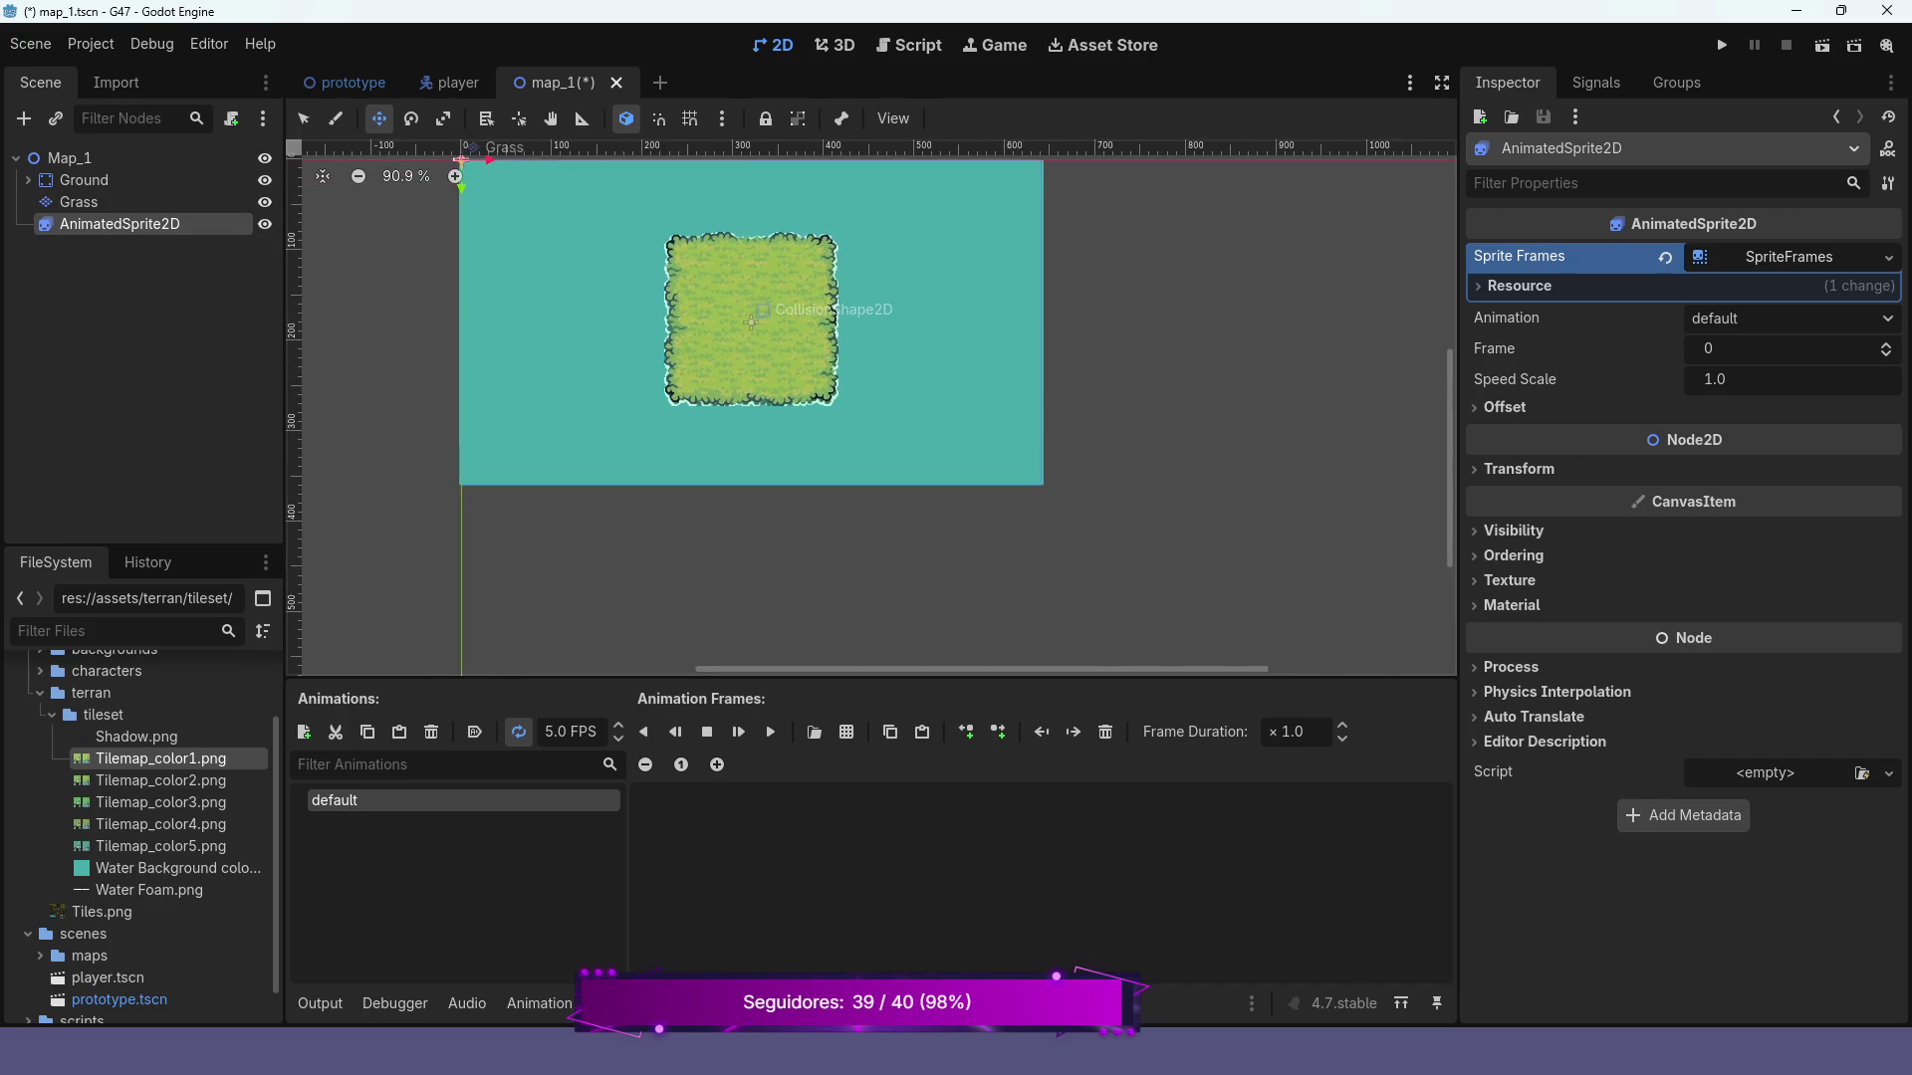
{"action": "scroll", "coordinate": [772, 295], "scroll_direction": "up", "scroll_amount": 4}
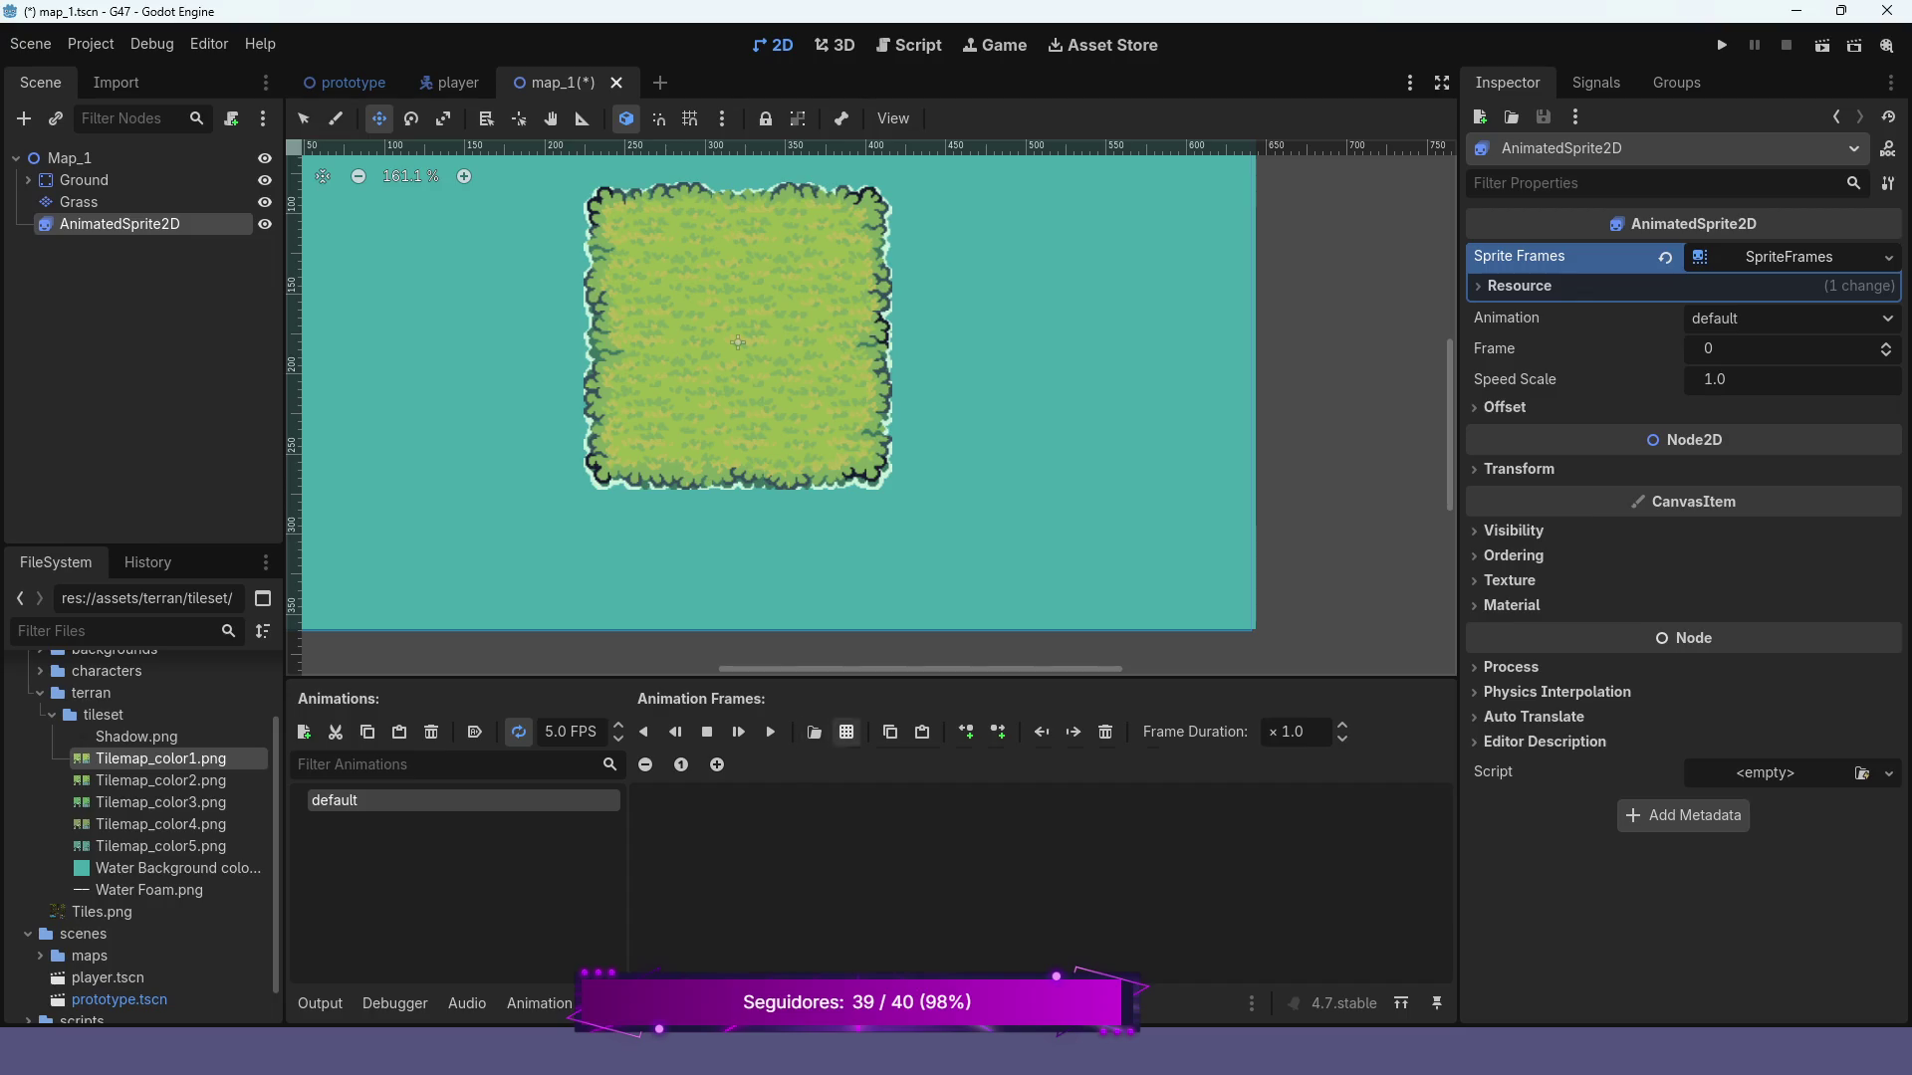
Load res://assets/terran/tileset/Water Foam.png as a sprite sheet for adding frames
{"action": "left_click", "coordinate": [848, 732]}
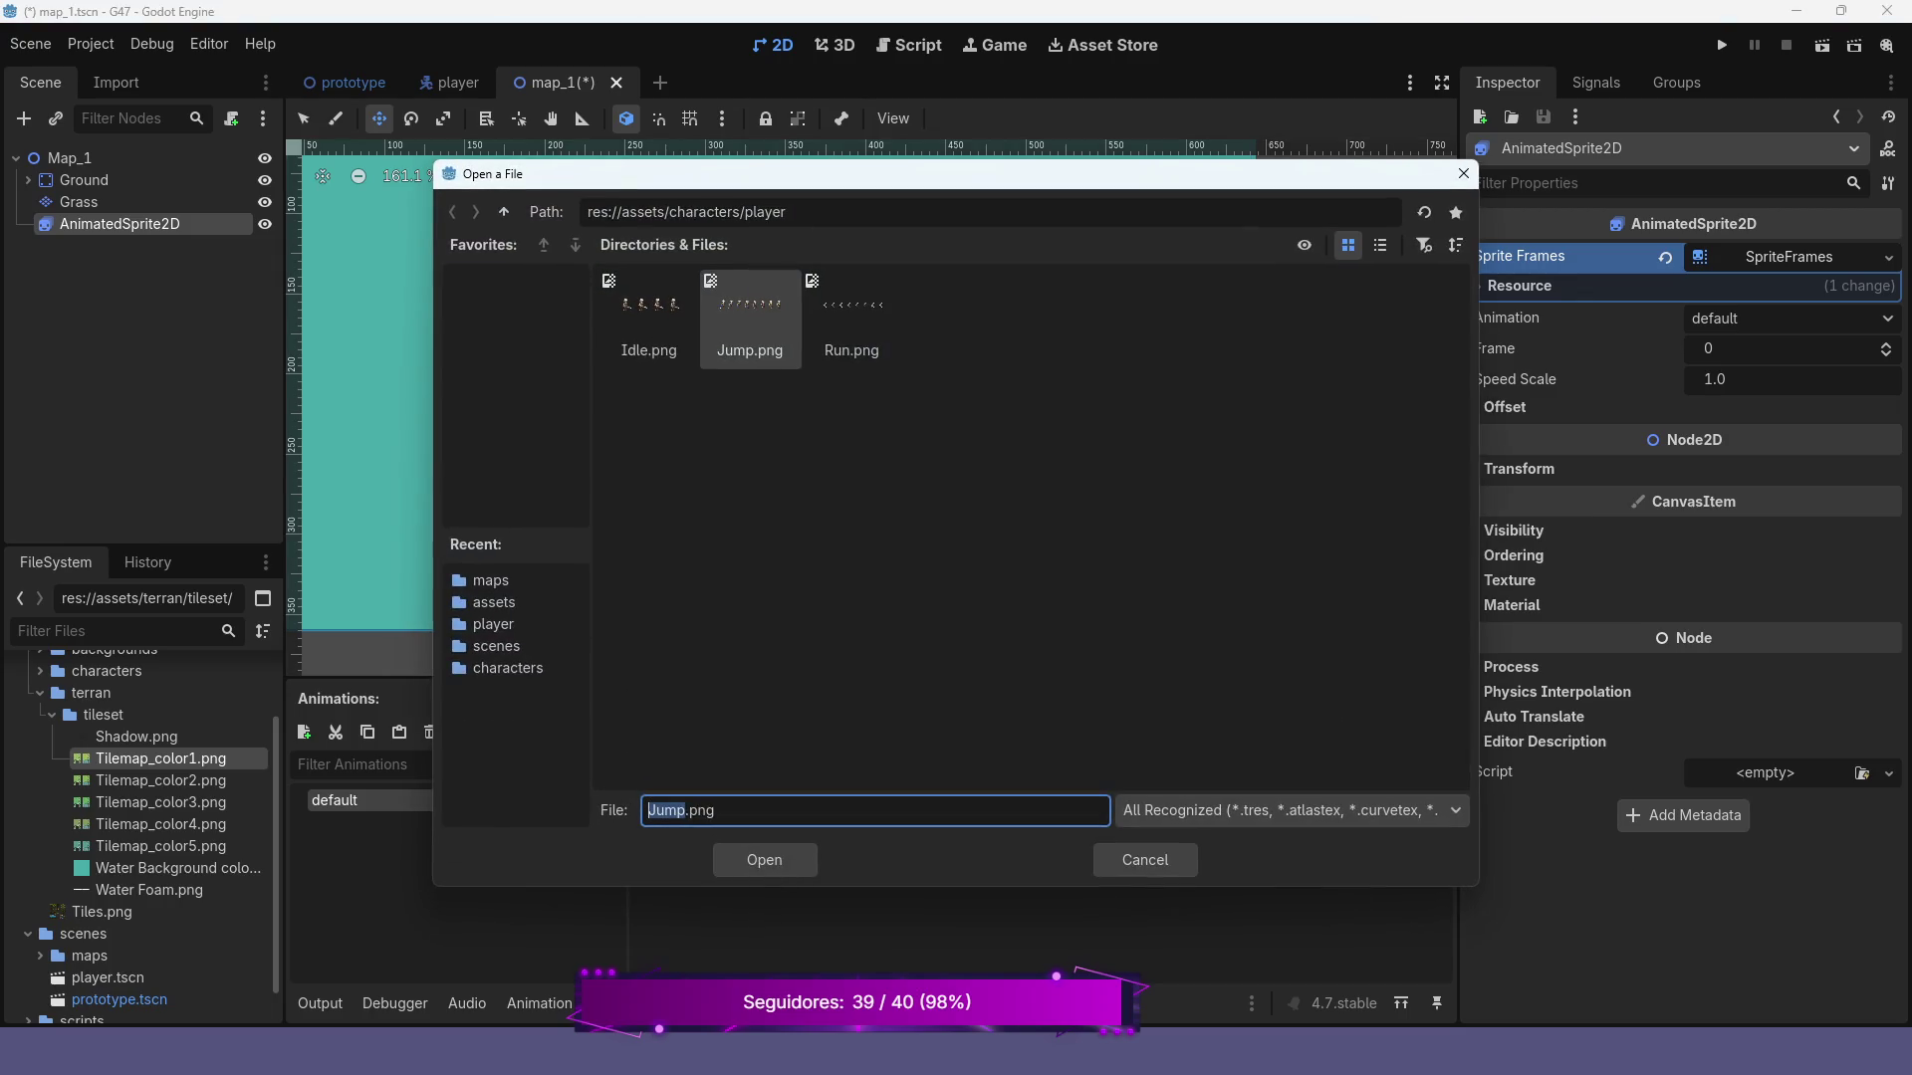
{"action": "left_click", "coordinate": [494, 602]}
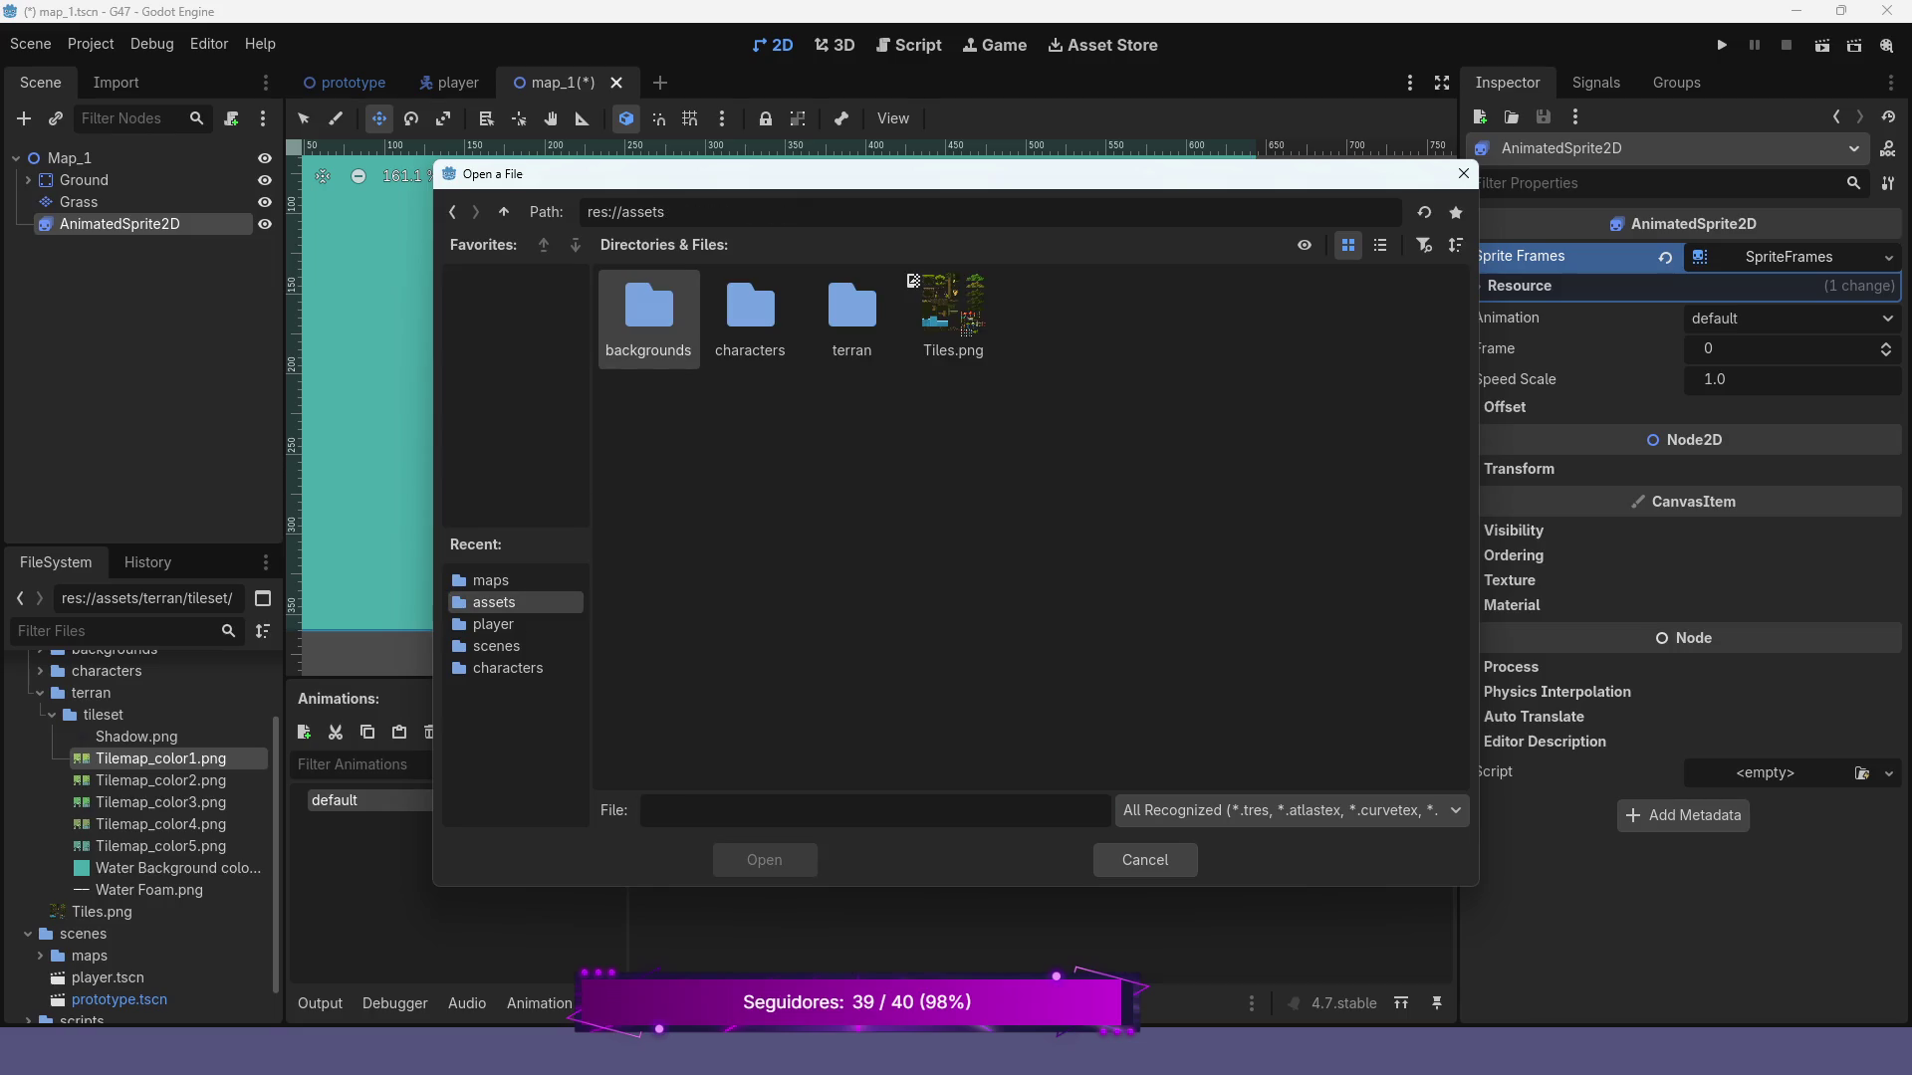
{"action": "double_click", "coordinate": [852, 314]}
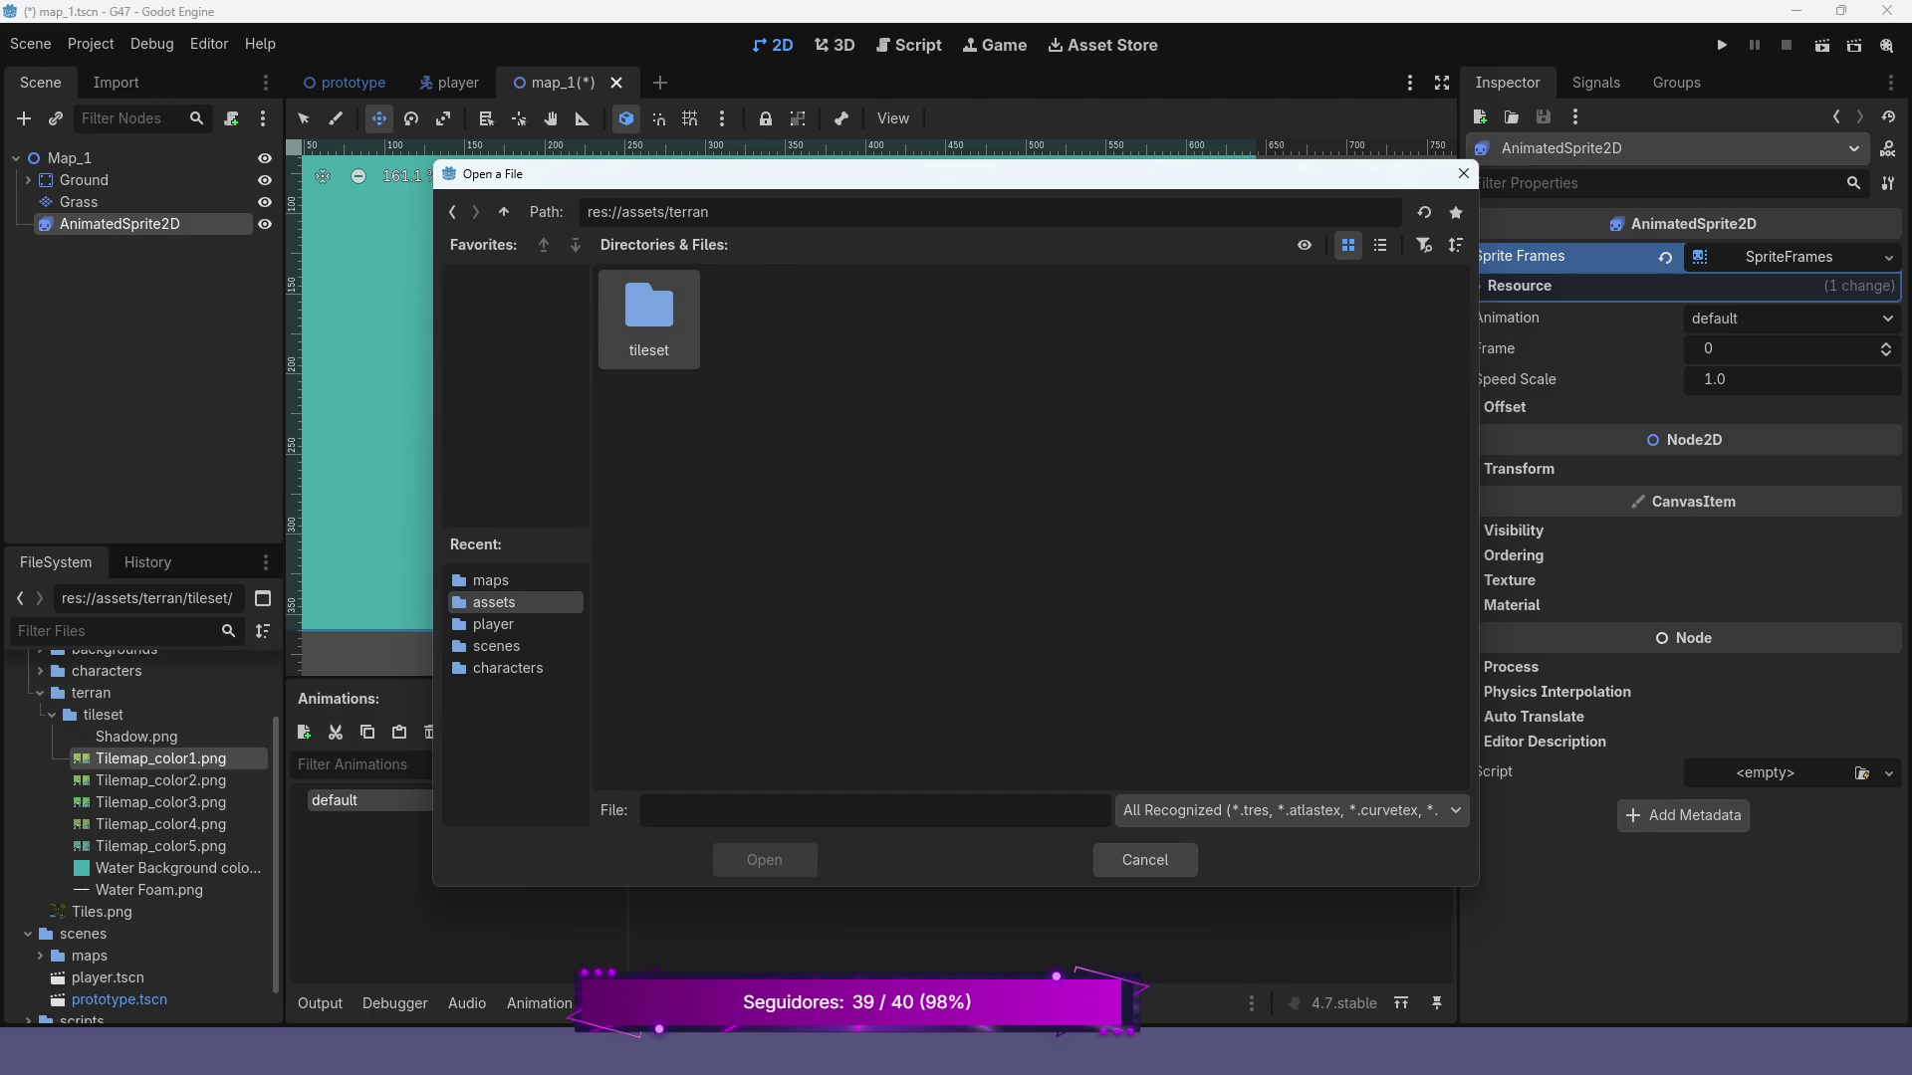
{"action": "double_click", "coordinate": [648, 313]}
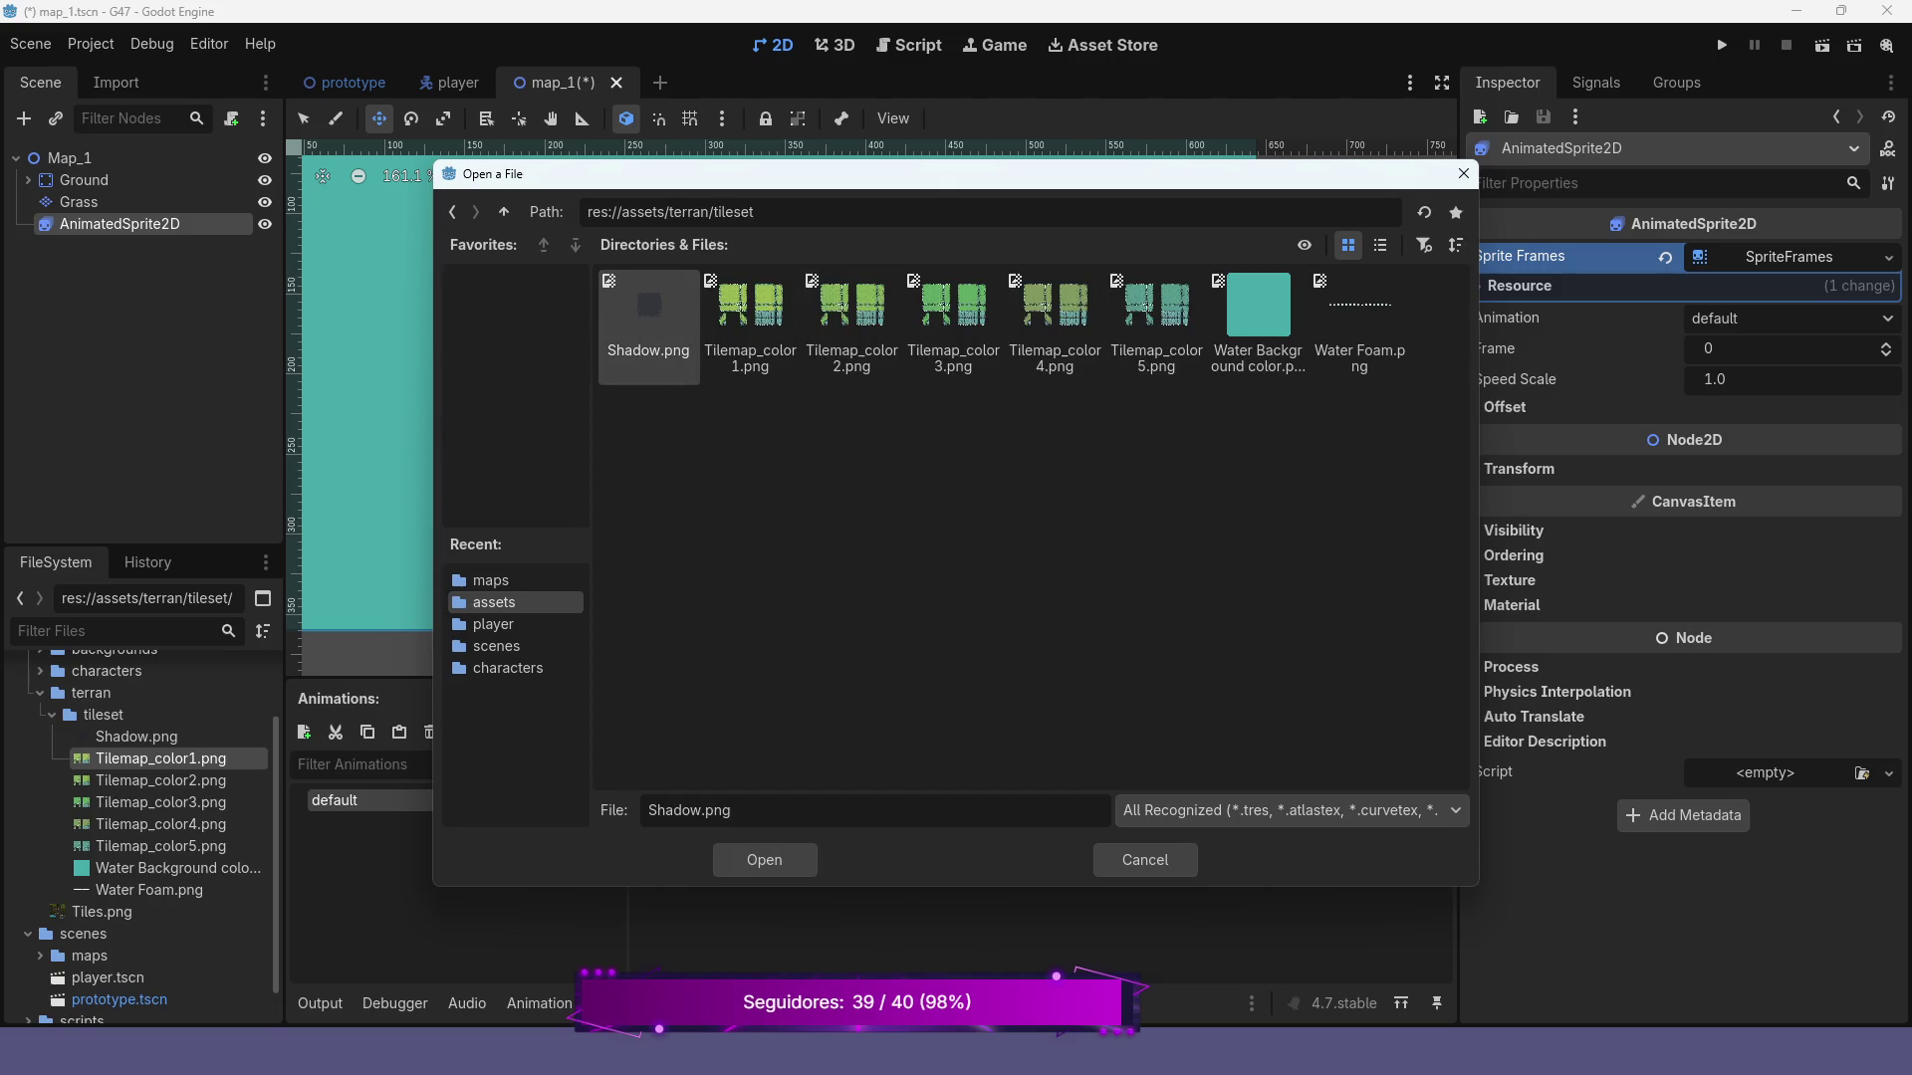
{"action": "left_click", "coordinate": [1359, 318]}
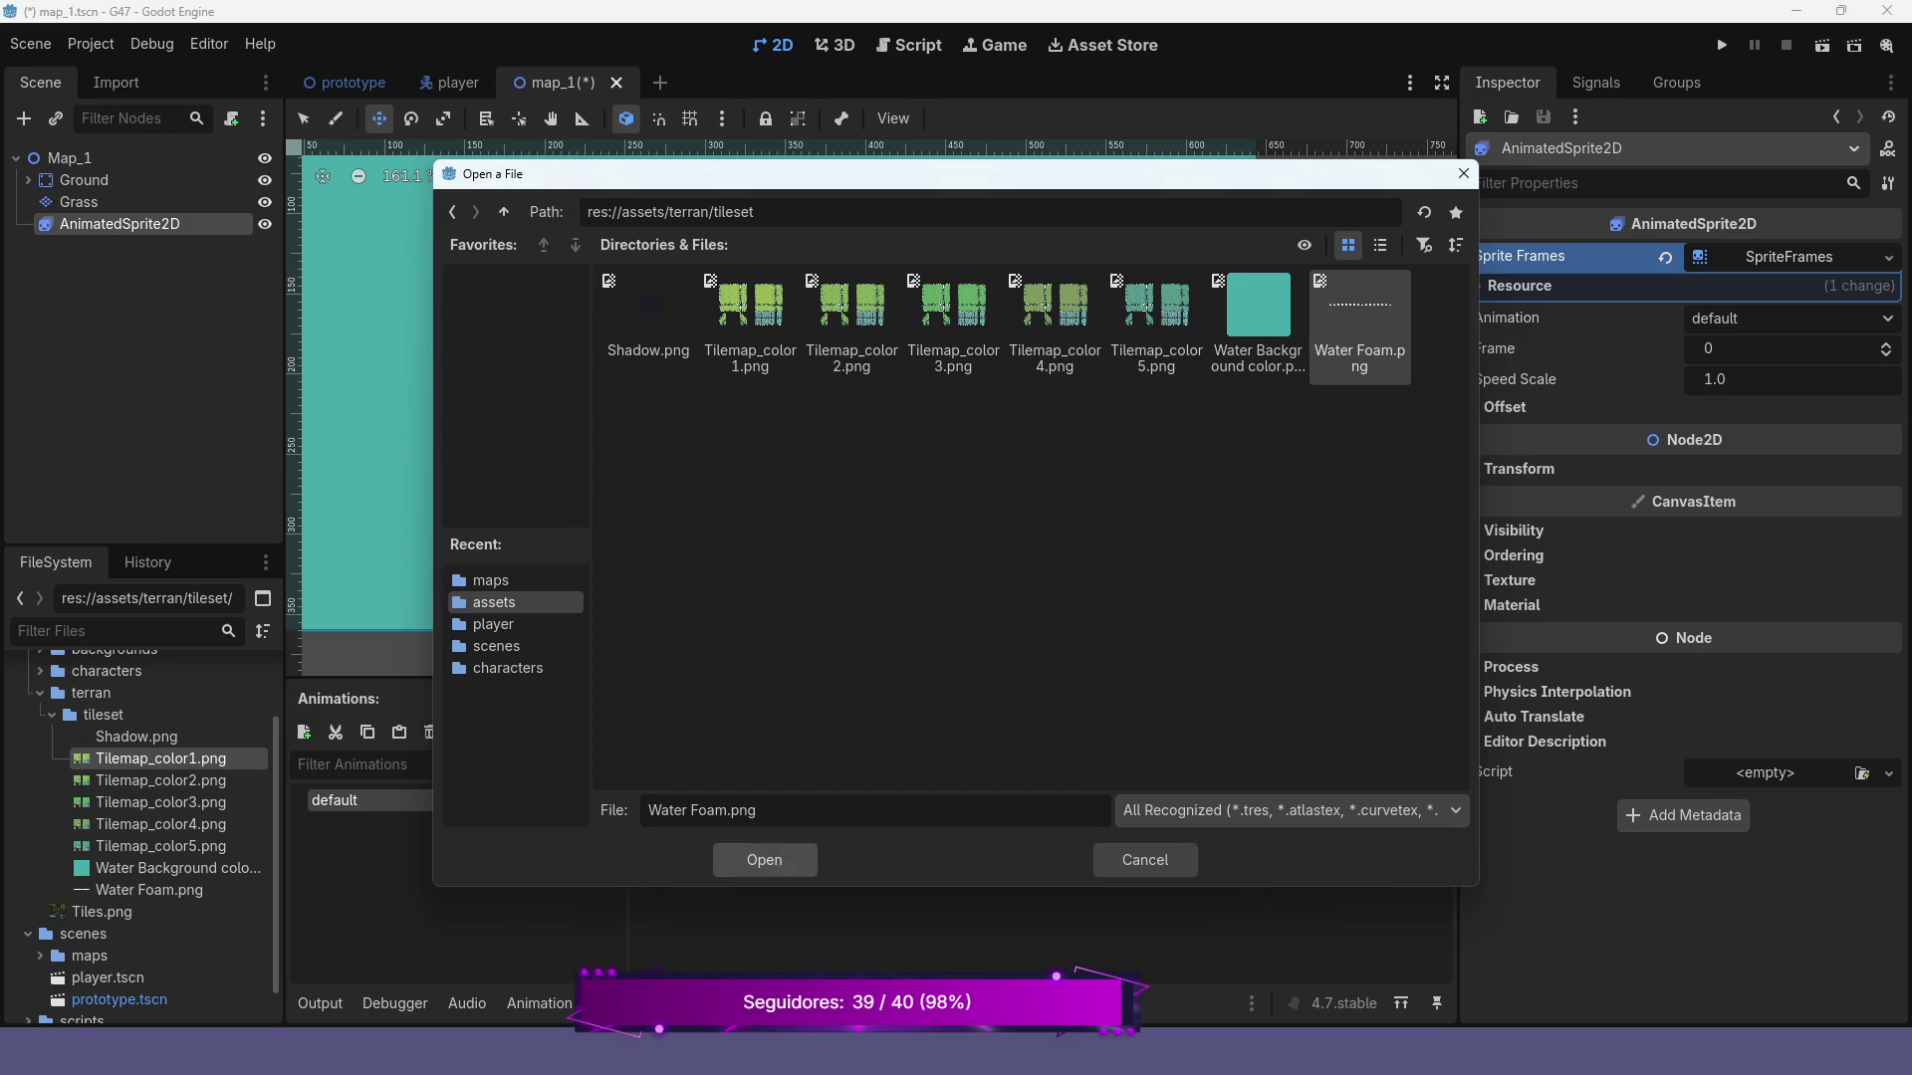
{"action": "left_click", "coordinate": [765, 860]}
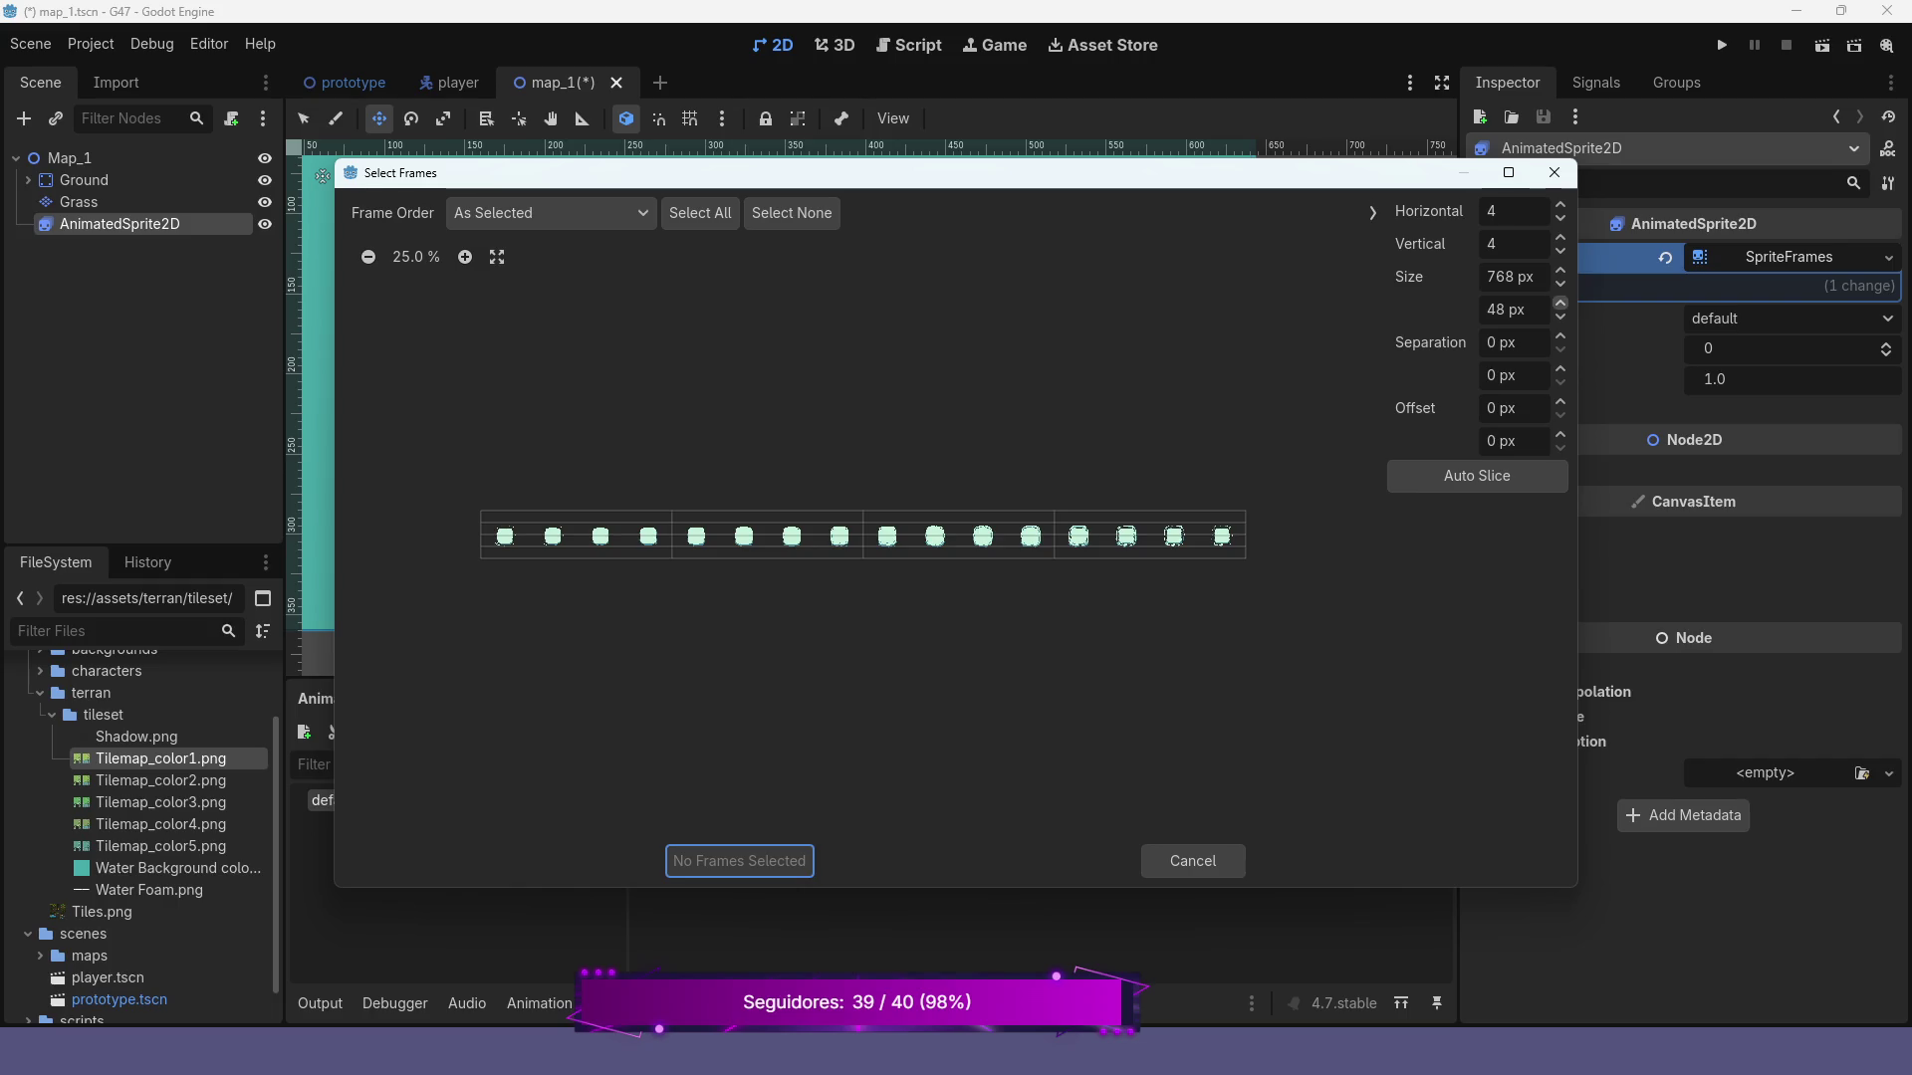
Set the sheet grid to 16 horizontal by 1 vertical, select all cells, and add 16 frames
{"action": "left_click", "coordinate": [1561, 251]}
{"action": "left_click", "coordinate": [1560, 250]}
{"action": "left_click", "coordinate": [1560, 251]}
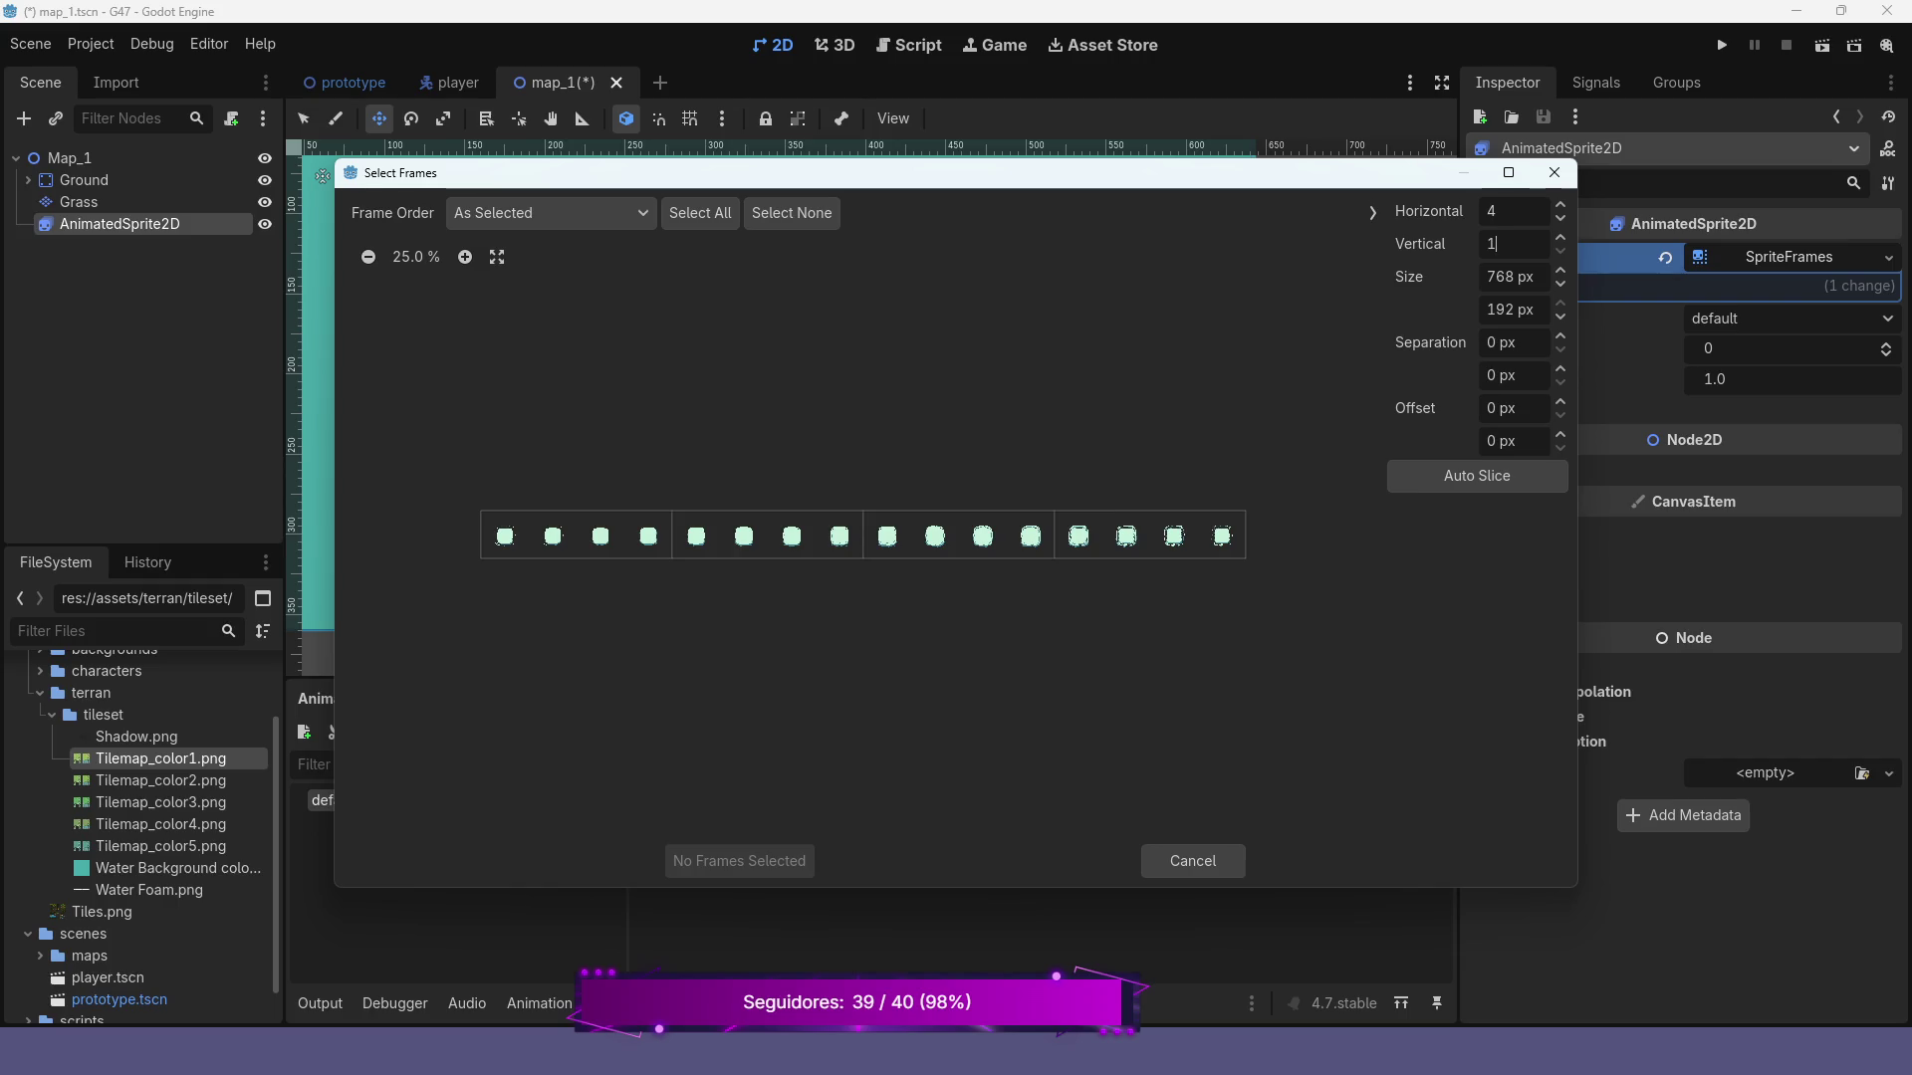
{"action": "left_click", "coordinate": [1560, 204]}
{"action": "left_click", "coordinate": [1560, 204]}
{"action": "left_click", "coordinate": [1560, 204]}
{"action": "left_click", "coordinate": [1560, 205]}
{"action": "left_click", "coordinate": [1560, 204]}
{"action": "left_click", "coordinate": [1560, 204]}
{"action": "left_click", "coordinate": [1560, 204]}
{"action": "left_click", "coordinate": [1560, 204]}
{"action": "left_click", "coordinate": [1560, 204]}
{"action": "left_click", "coordinate": [1560, 204]}
{"action": "left_click", "coordinate": [1560, 204]}
{"action": "left_click", "coordinate": [1560, 204]}
{"action": "left_click", "coordinate": [1560, 205]}
{"action": "left_click", "coordinate": [1560, 205]}
{"action": "left_click", "coordinate": [1560, 204]}
{"action": "left_click", "coordinate": [1560, 204]}
{"action": "left_click", "coordinate": [1560, 218]}
{"action": "left_click", "coordinate": [1560, 218]}
{"action": "left_click", "coordinate": [1560, 218]}
{"action": "left_click", "coordinate": [1561, 218]}
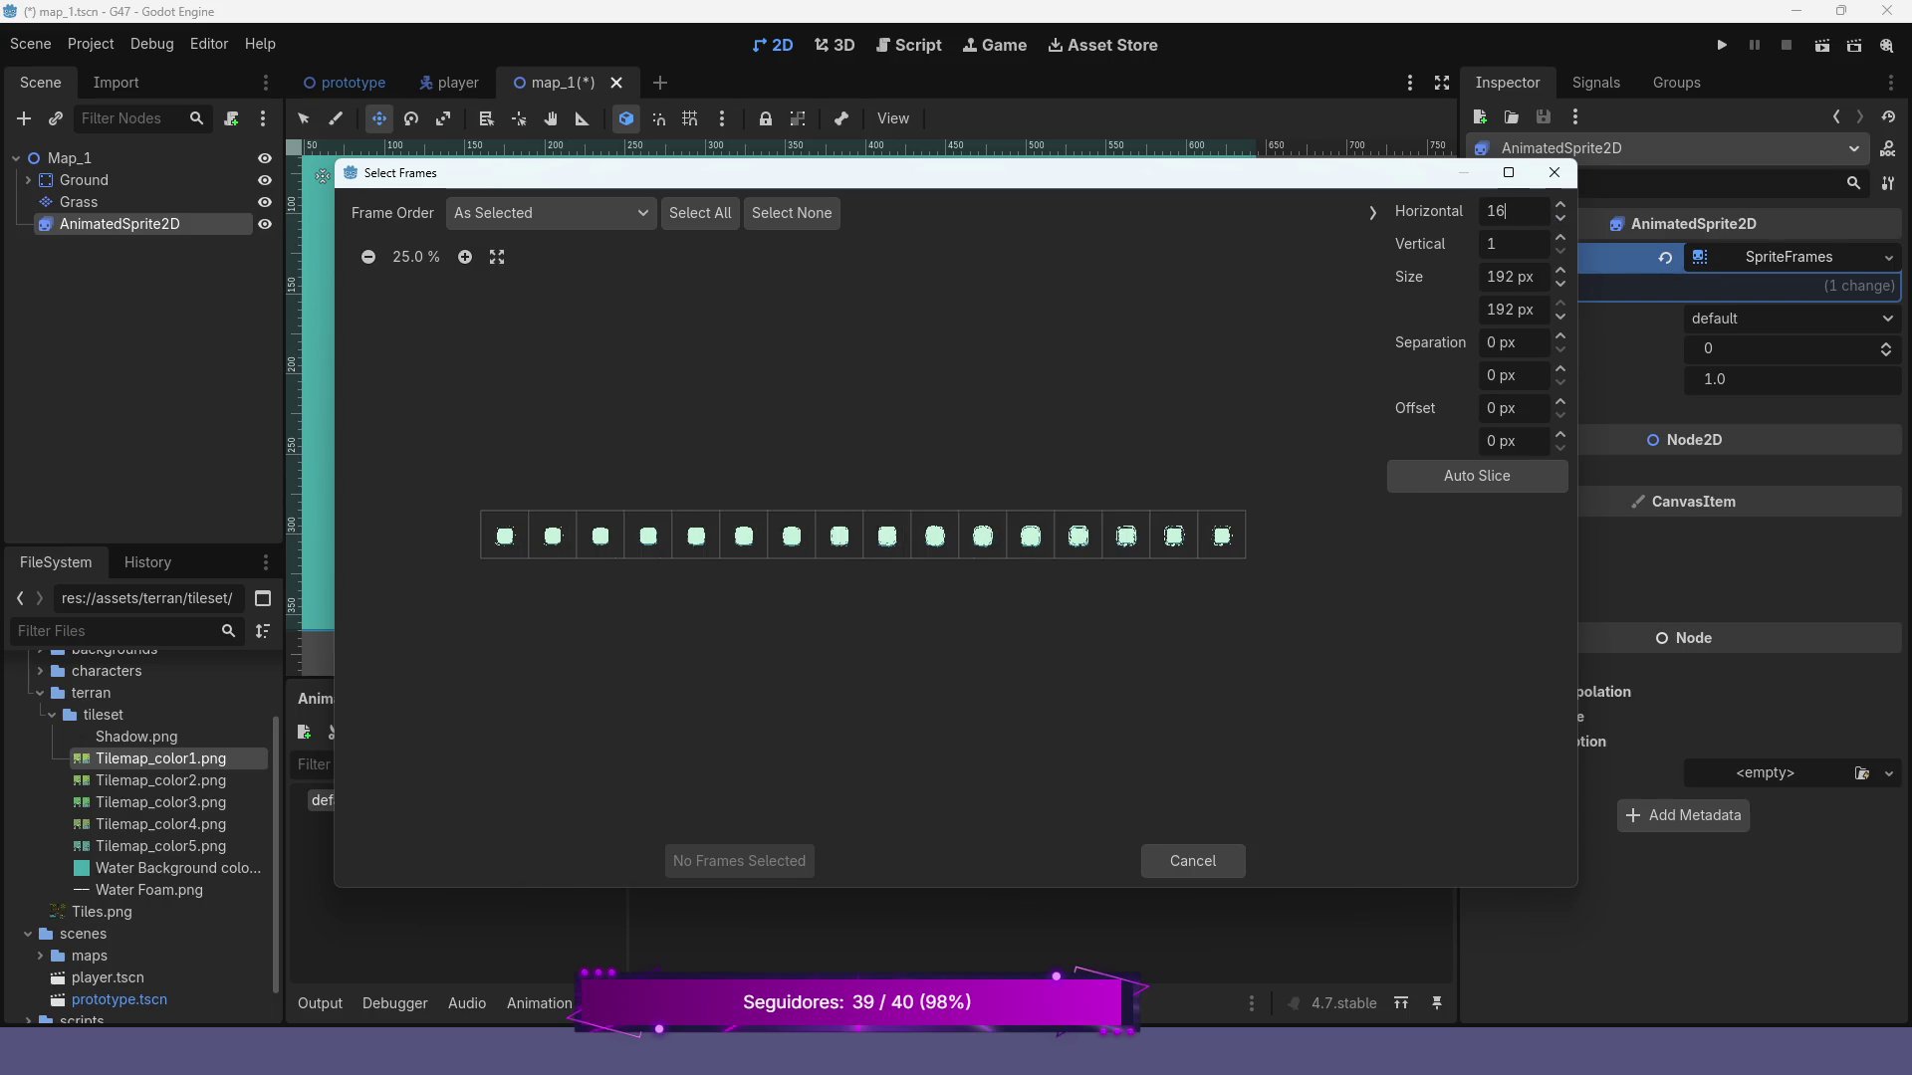
{"action": "left_click_drag", "start_coordinate": [505, 536], "coordinate": [1222, 535]}
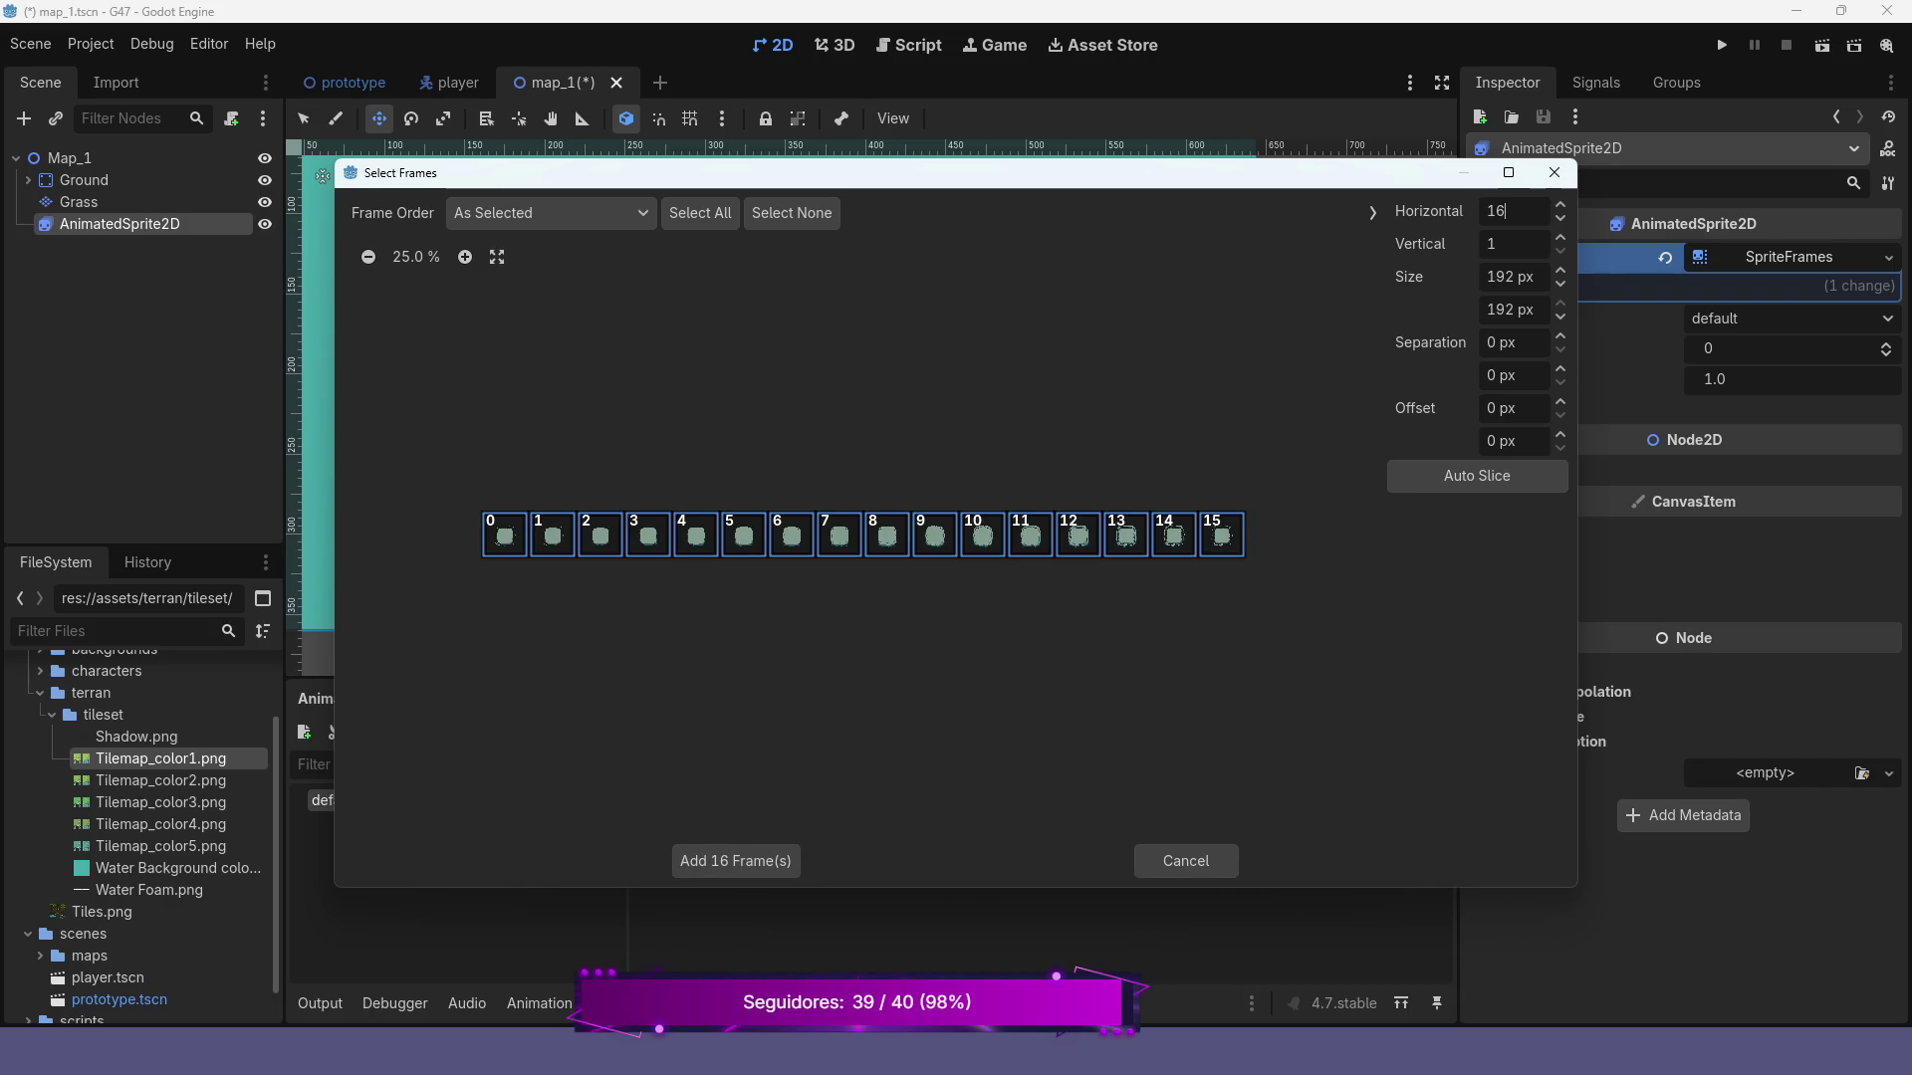
{"action": "left_click", "coordinate": [735, 860]}
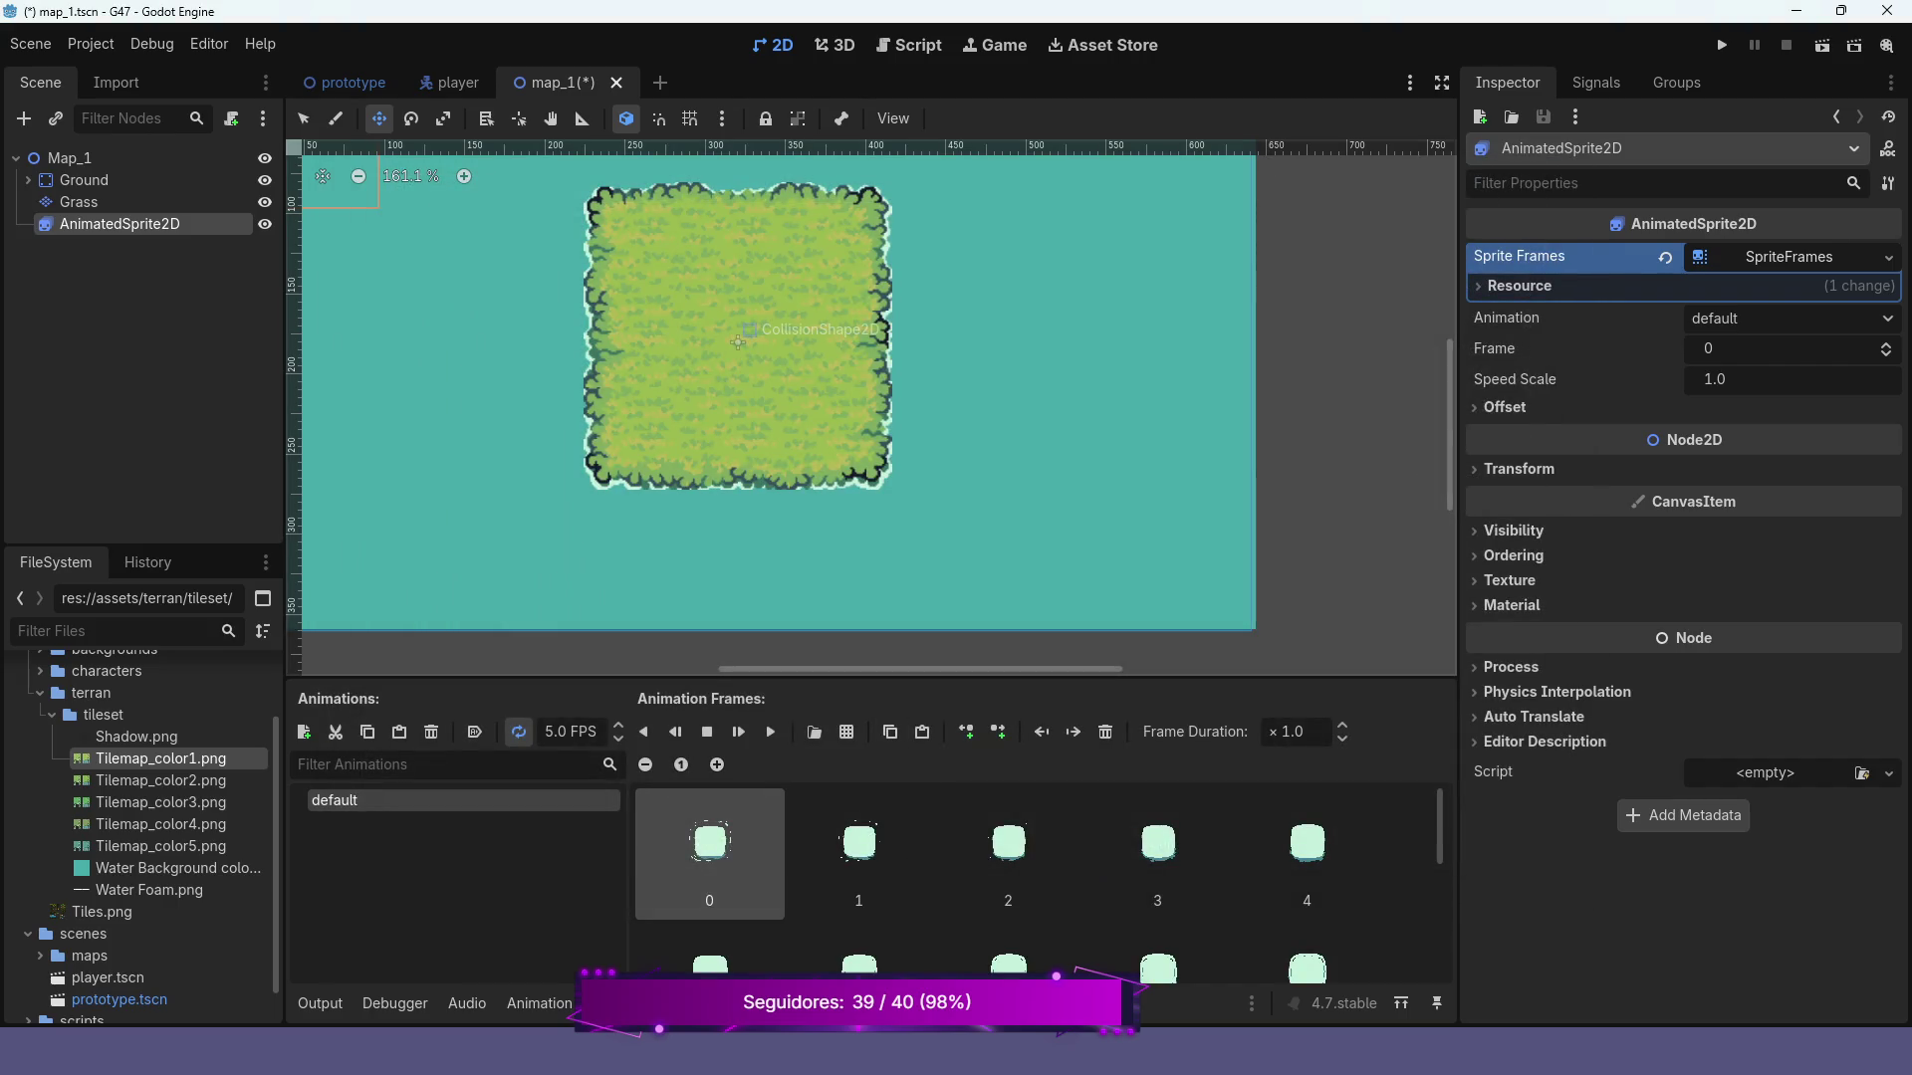
Play the foam animation in the SpriteFrames panel to preview it
{"action": "scroll", "coordinate": [648, 307], "scroll_direction": "down", "scroll_amount": 5}
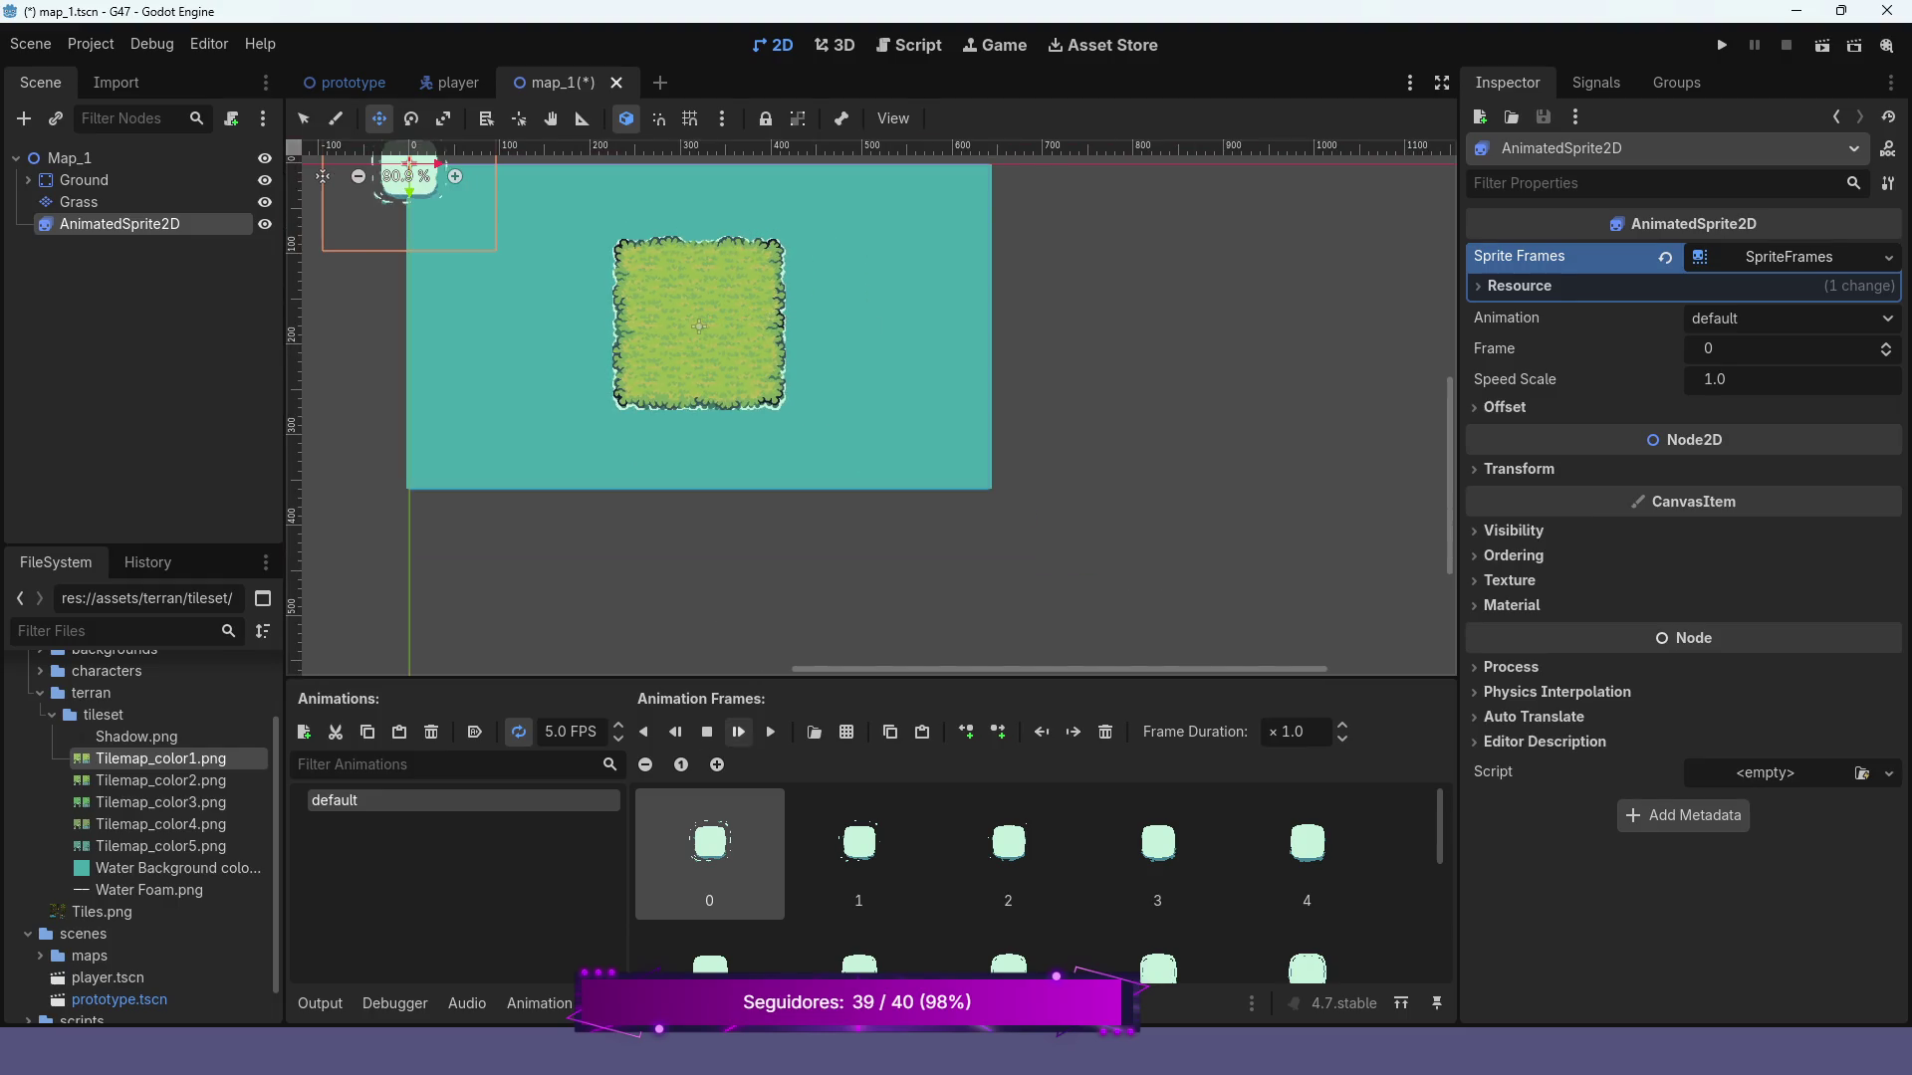
{"action": "left_click", "coordinate": [737, 731]}
{"action": "scroll", "coordinate": [869, 406], "scroll_direction": "up", "scroll_amount": 2}
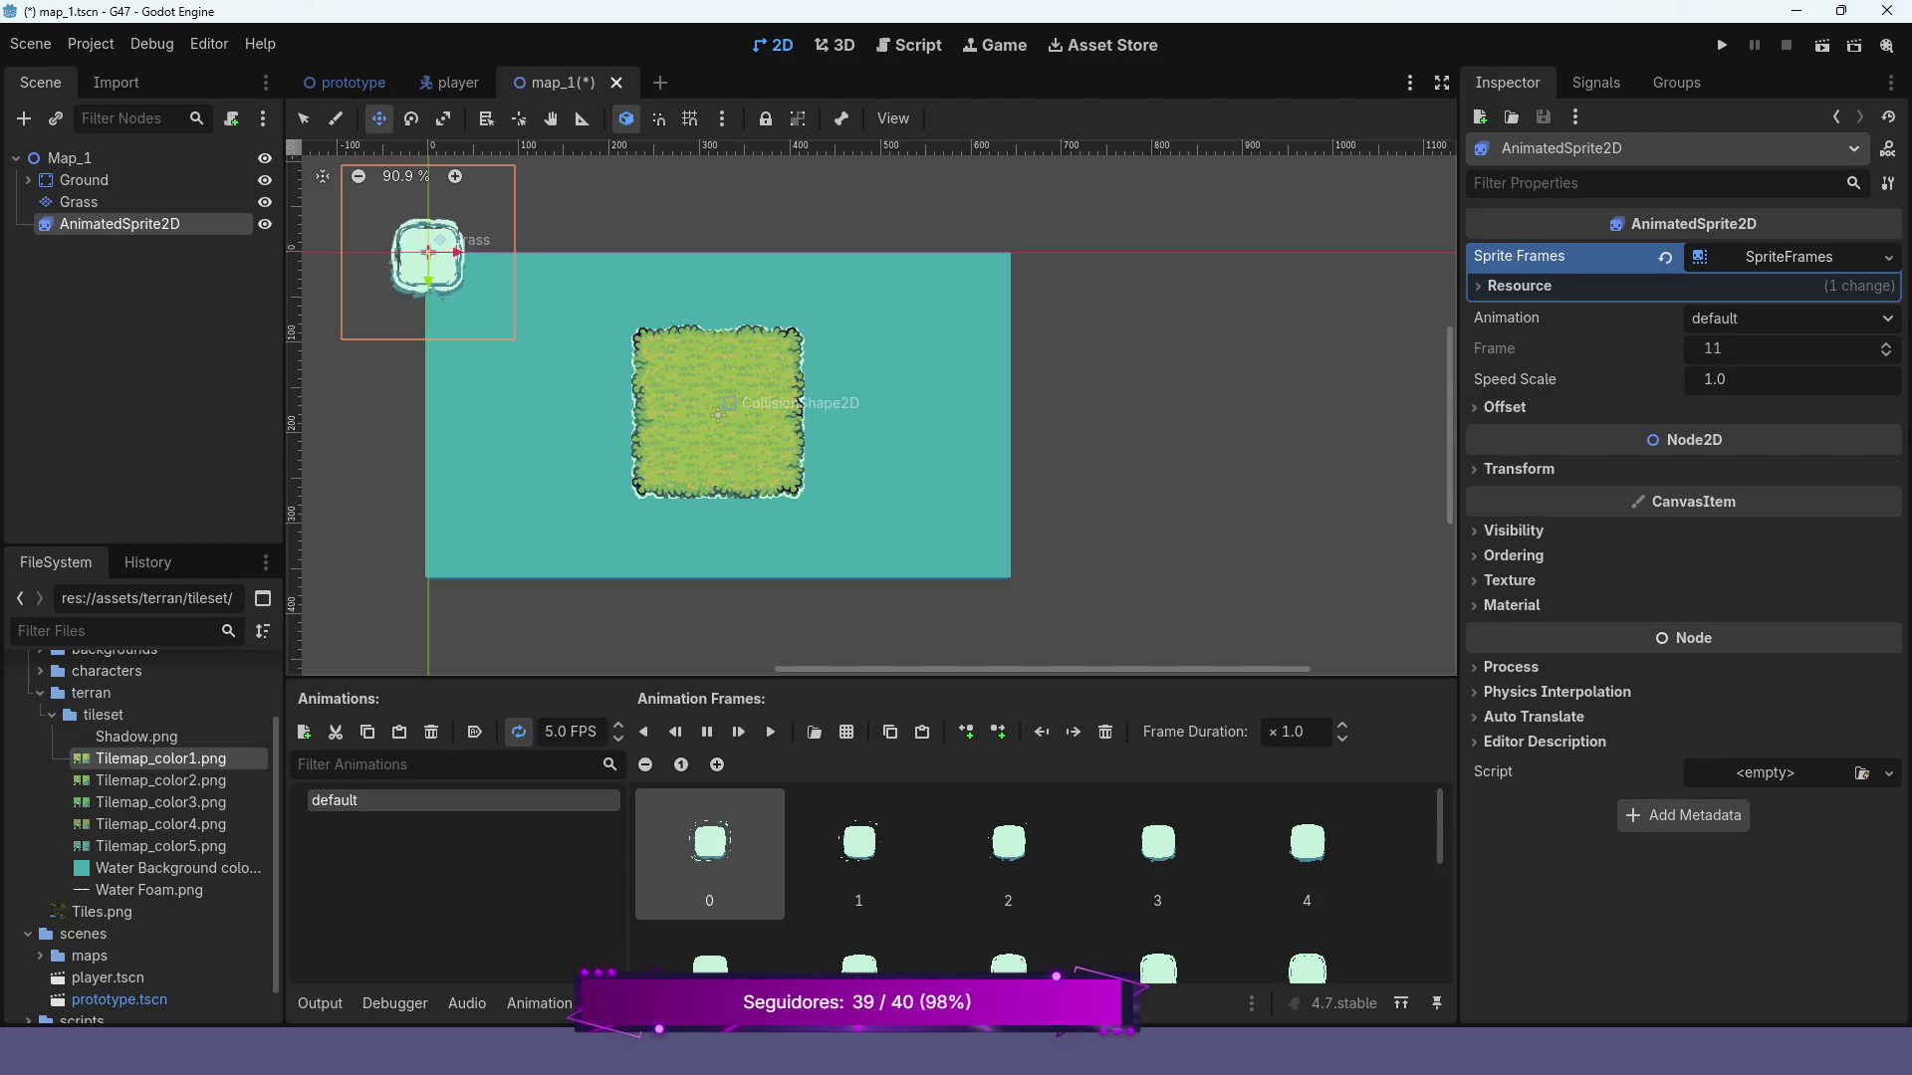
Place the foam sprite at the island's top-left corner, order it above Grass, and run the game
{"action": "left_click_drag", "start_coordinate": [428, 175], "coordinate": [428, 252]}
{"action": "left_click_drag", "start_coordinate": [428, 328], "coordinate": [645, 337]}
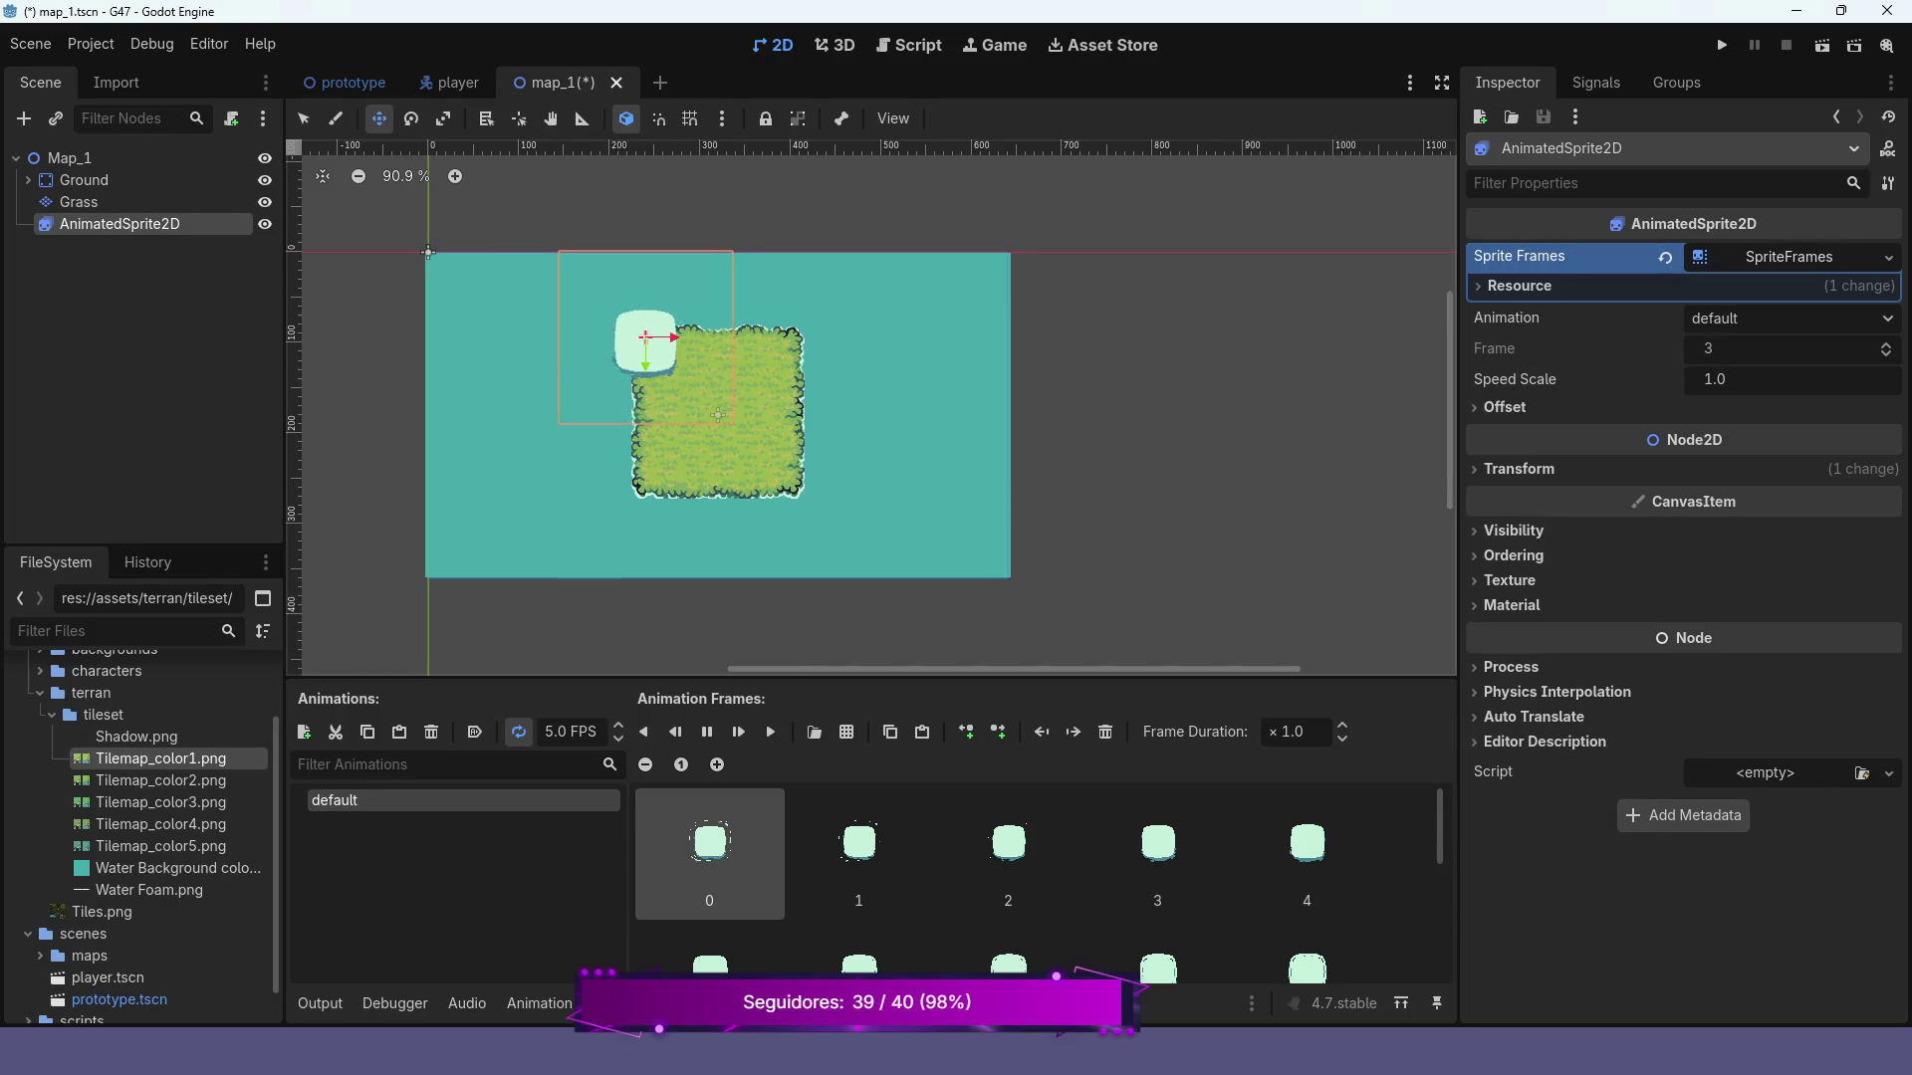
{"action": "left_click_drag", "start_coordinate": [119, 224], "coordinate": [149, 193]}
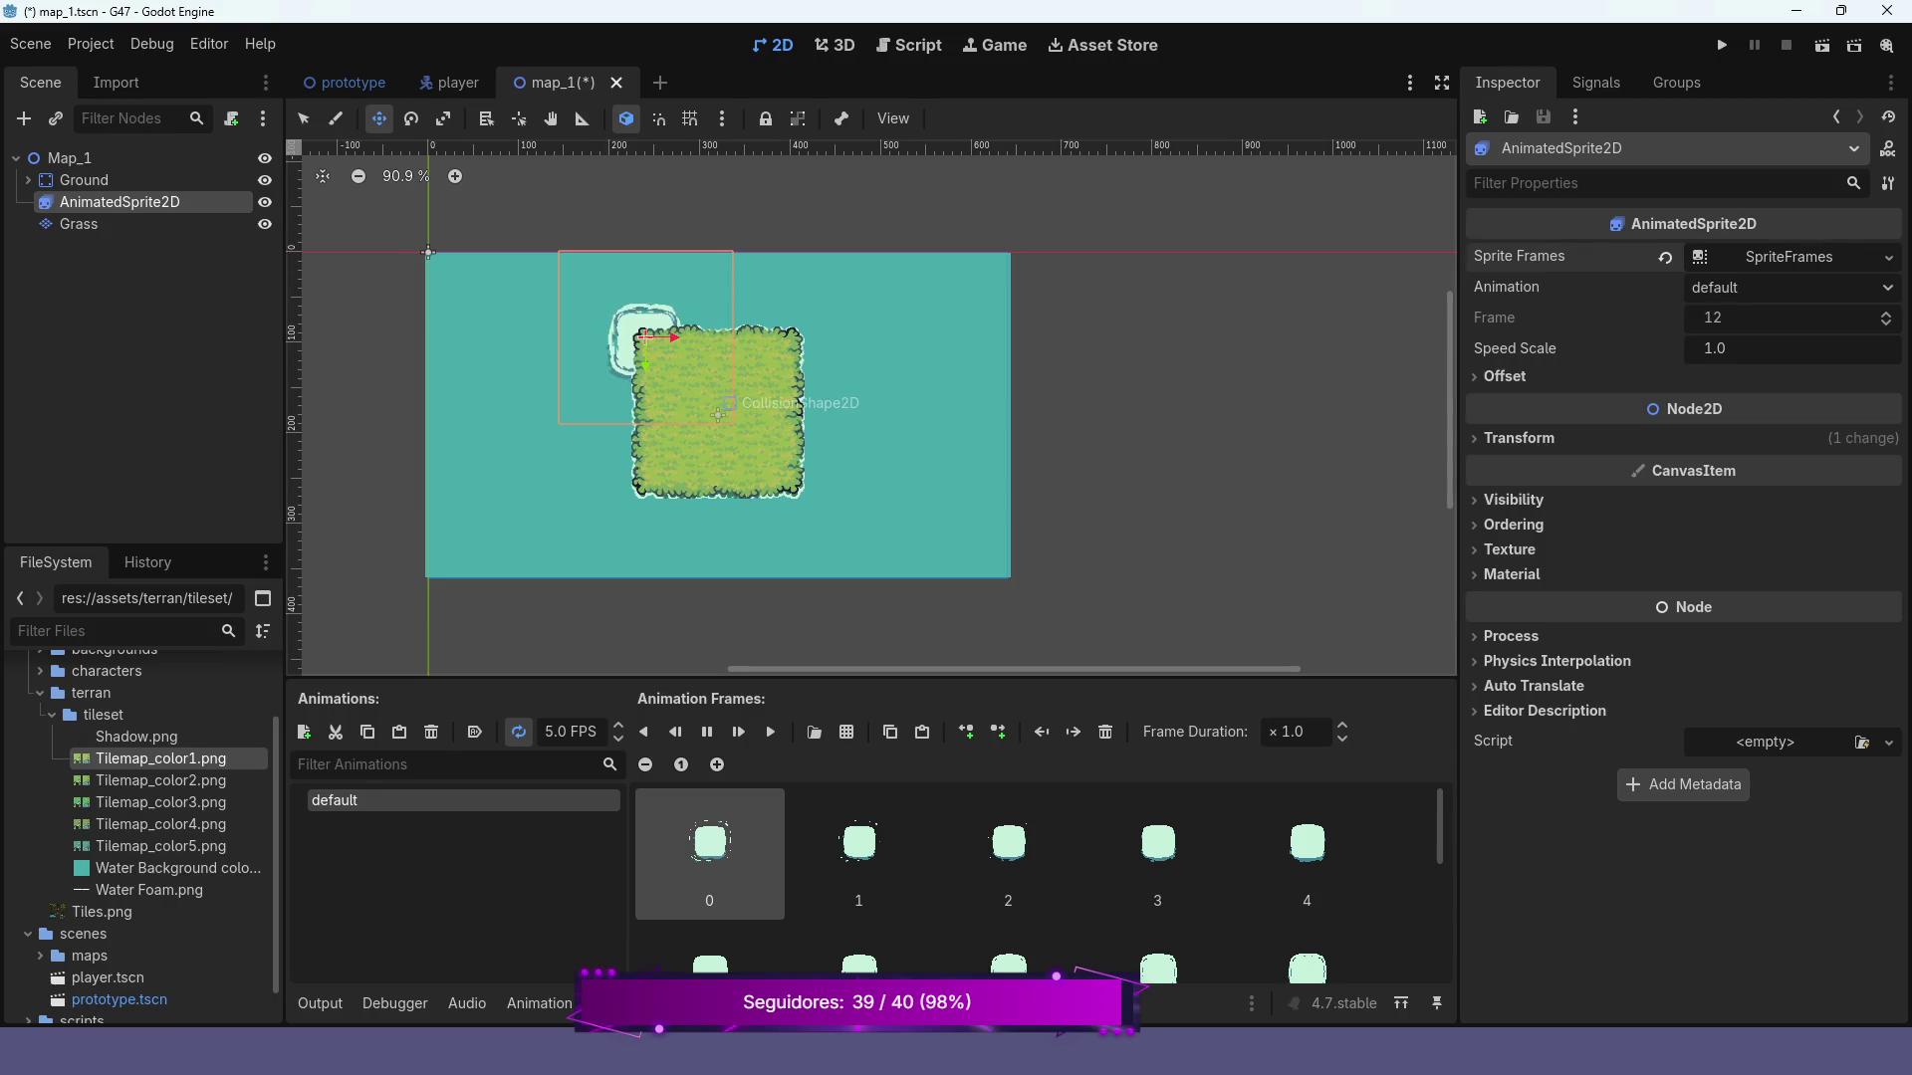
{"action": "scroll", "coordinate": [662, 357], "scroll_direction": "up", "scroll_amount": 3}
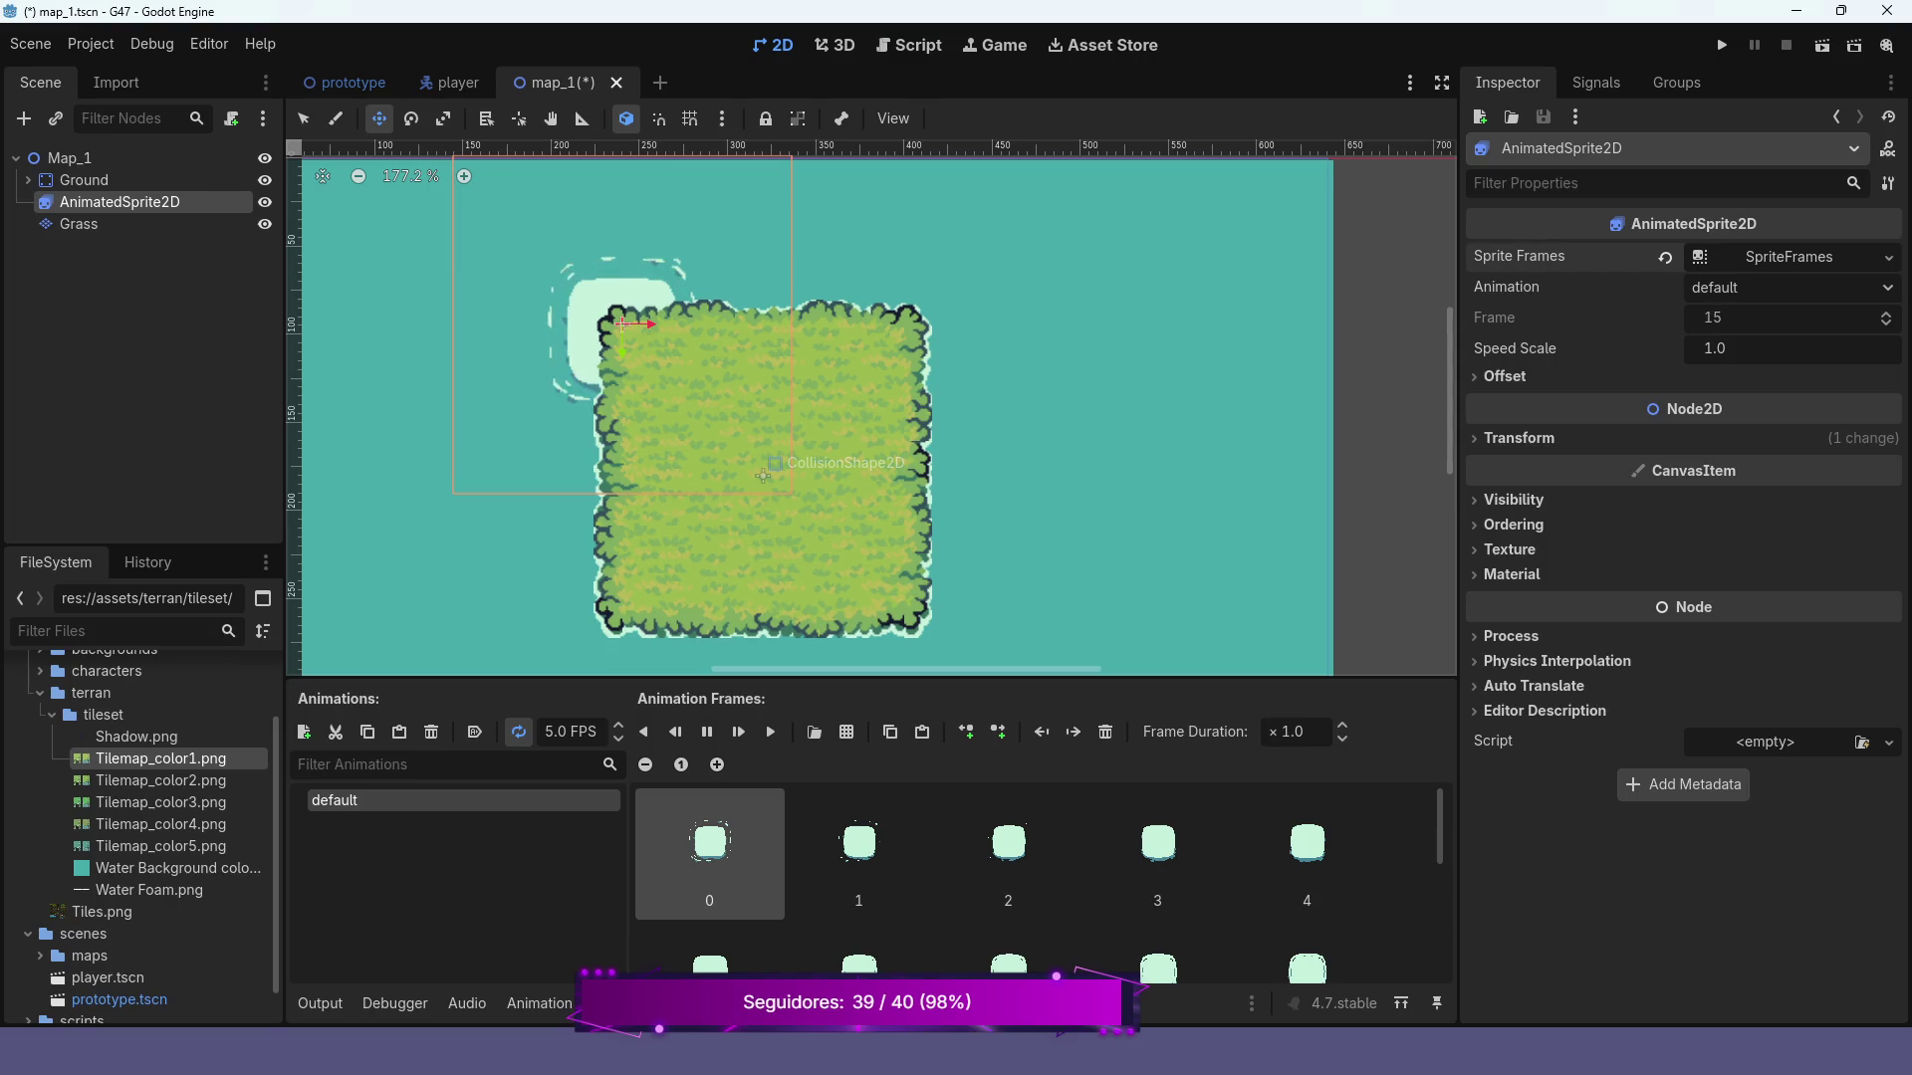
{"action": "left_click_drag", "start_coordinate": [623, 324], "coordinate": [641, 336]}
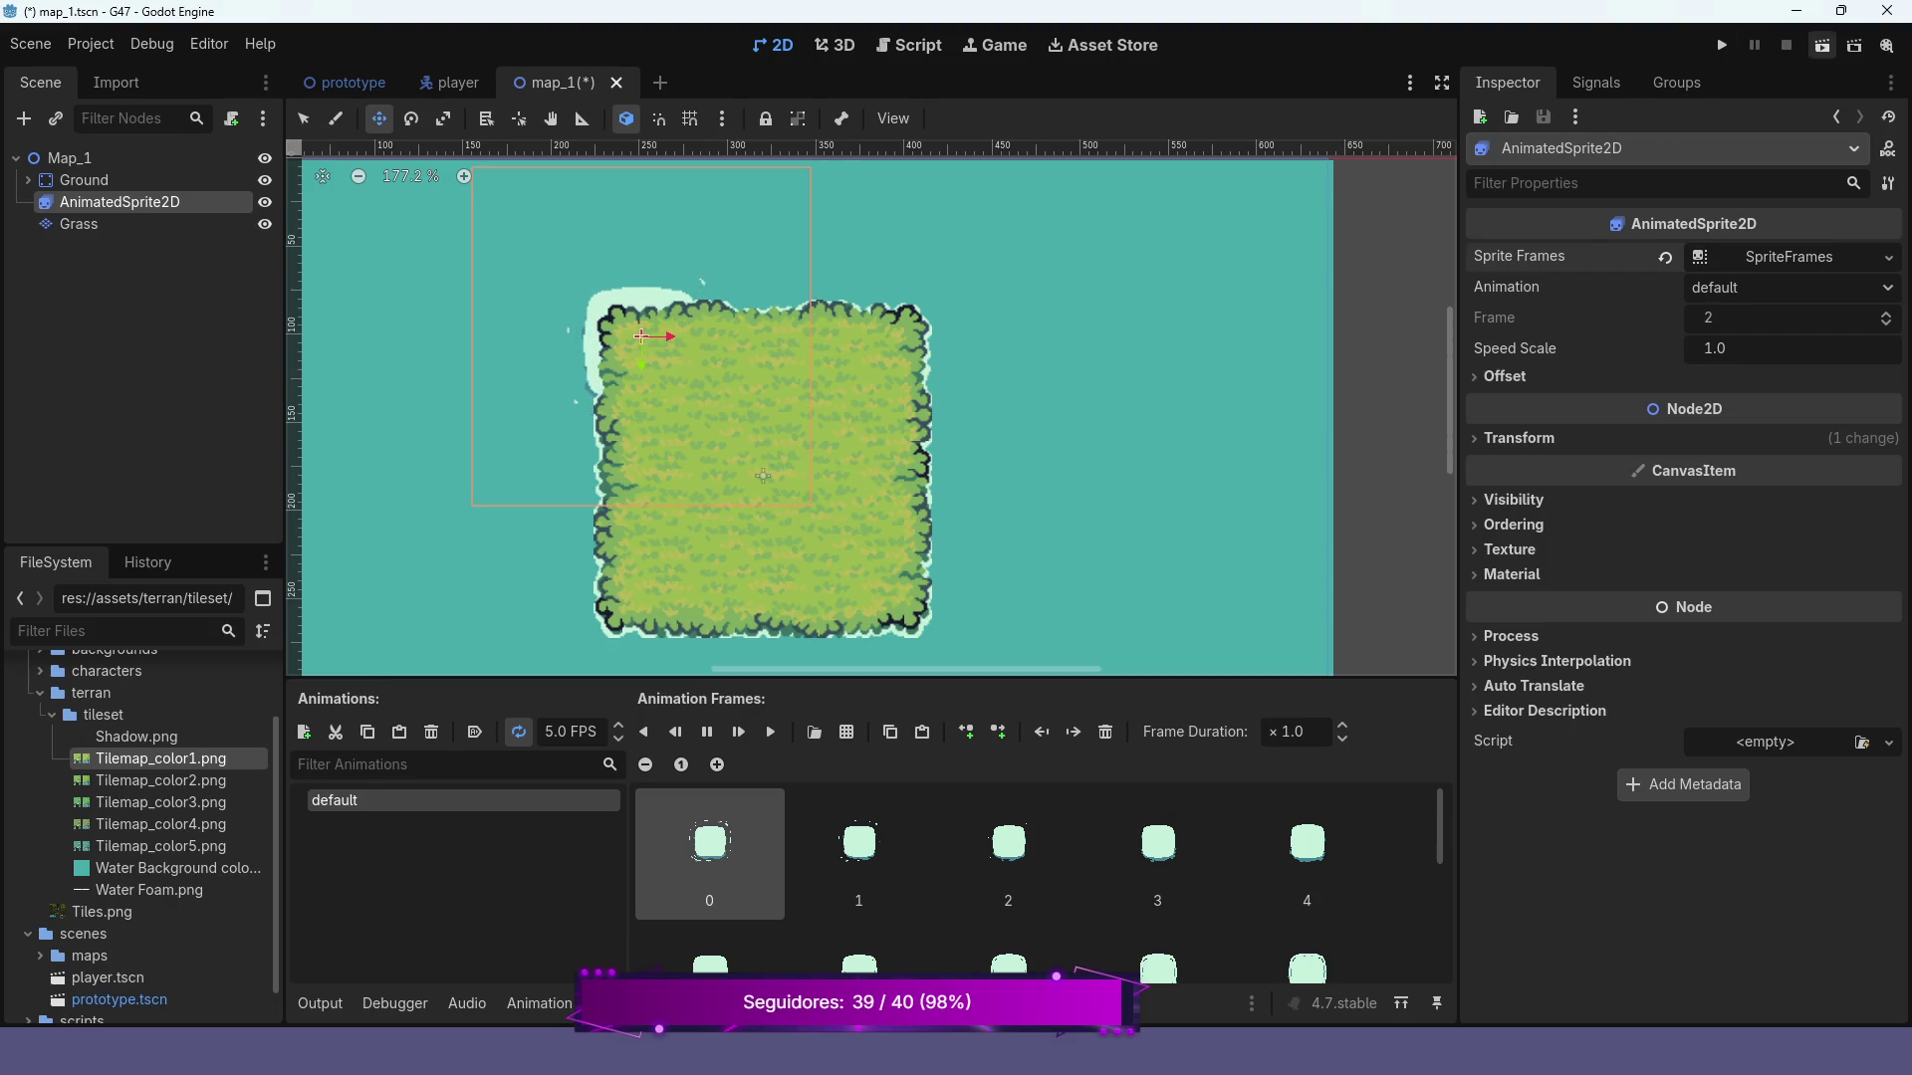
{"action": "left_click", "coordinate": [1822, 45]}
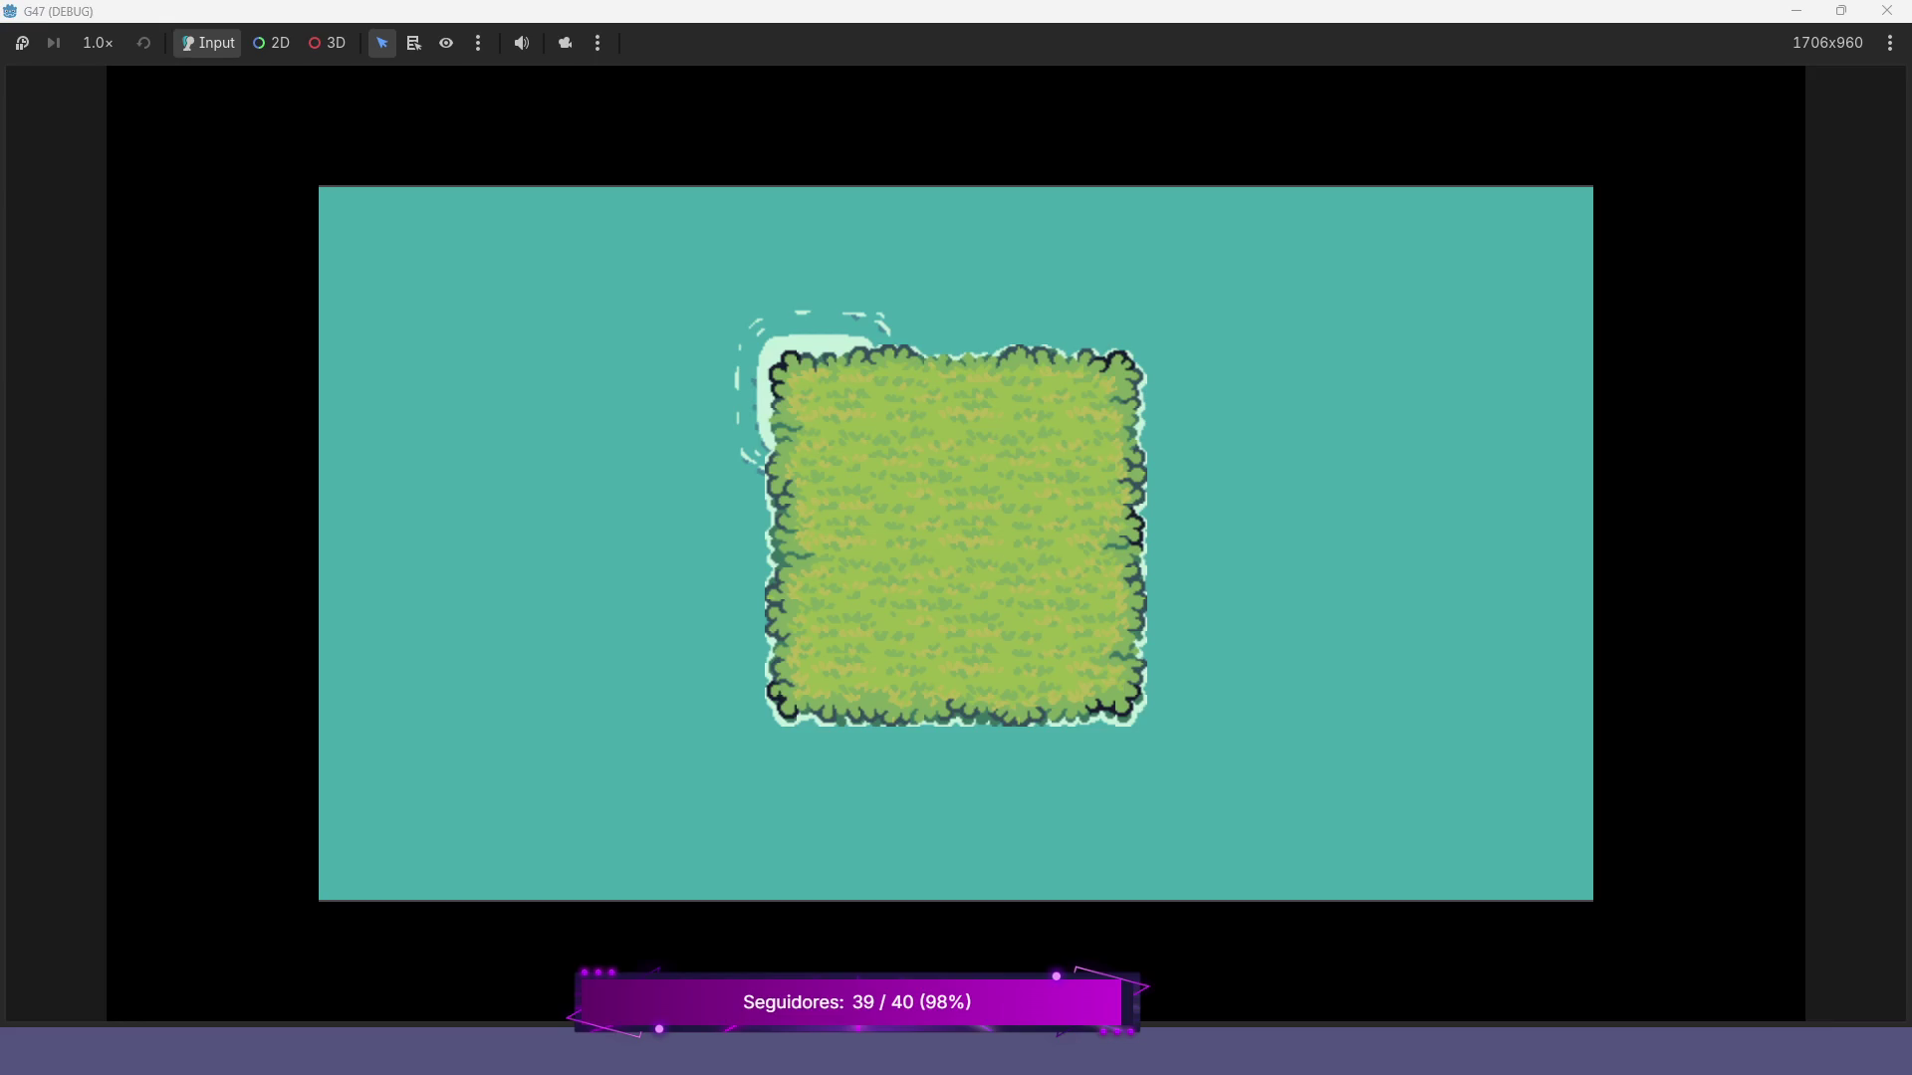
Close the G47 (DEBUG) game window to end the debug run
{"action": "left_click", "coordinate": [1886, 10]}
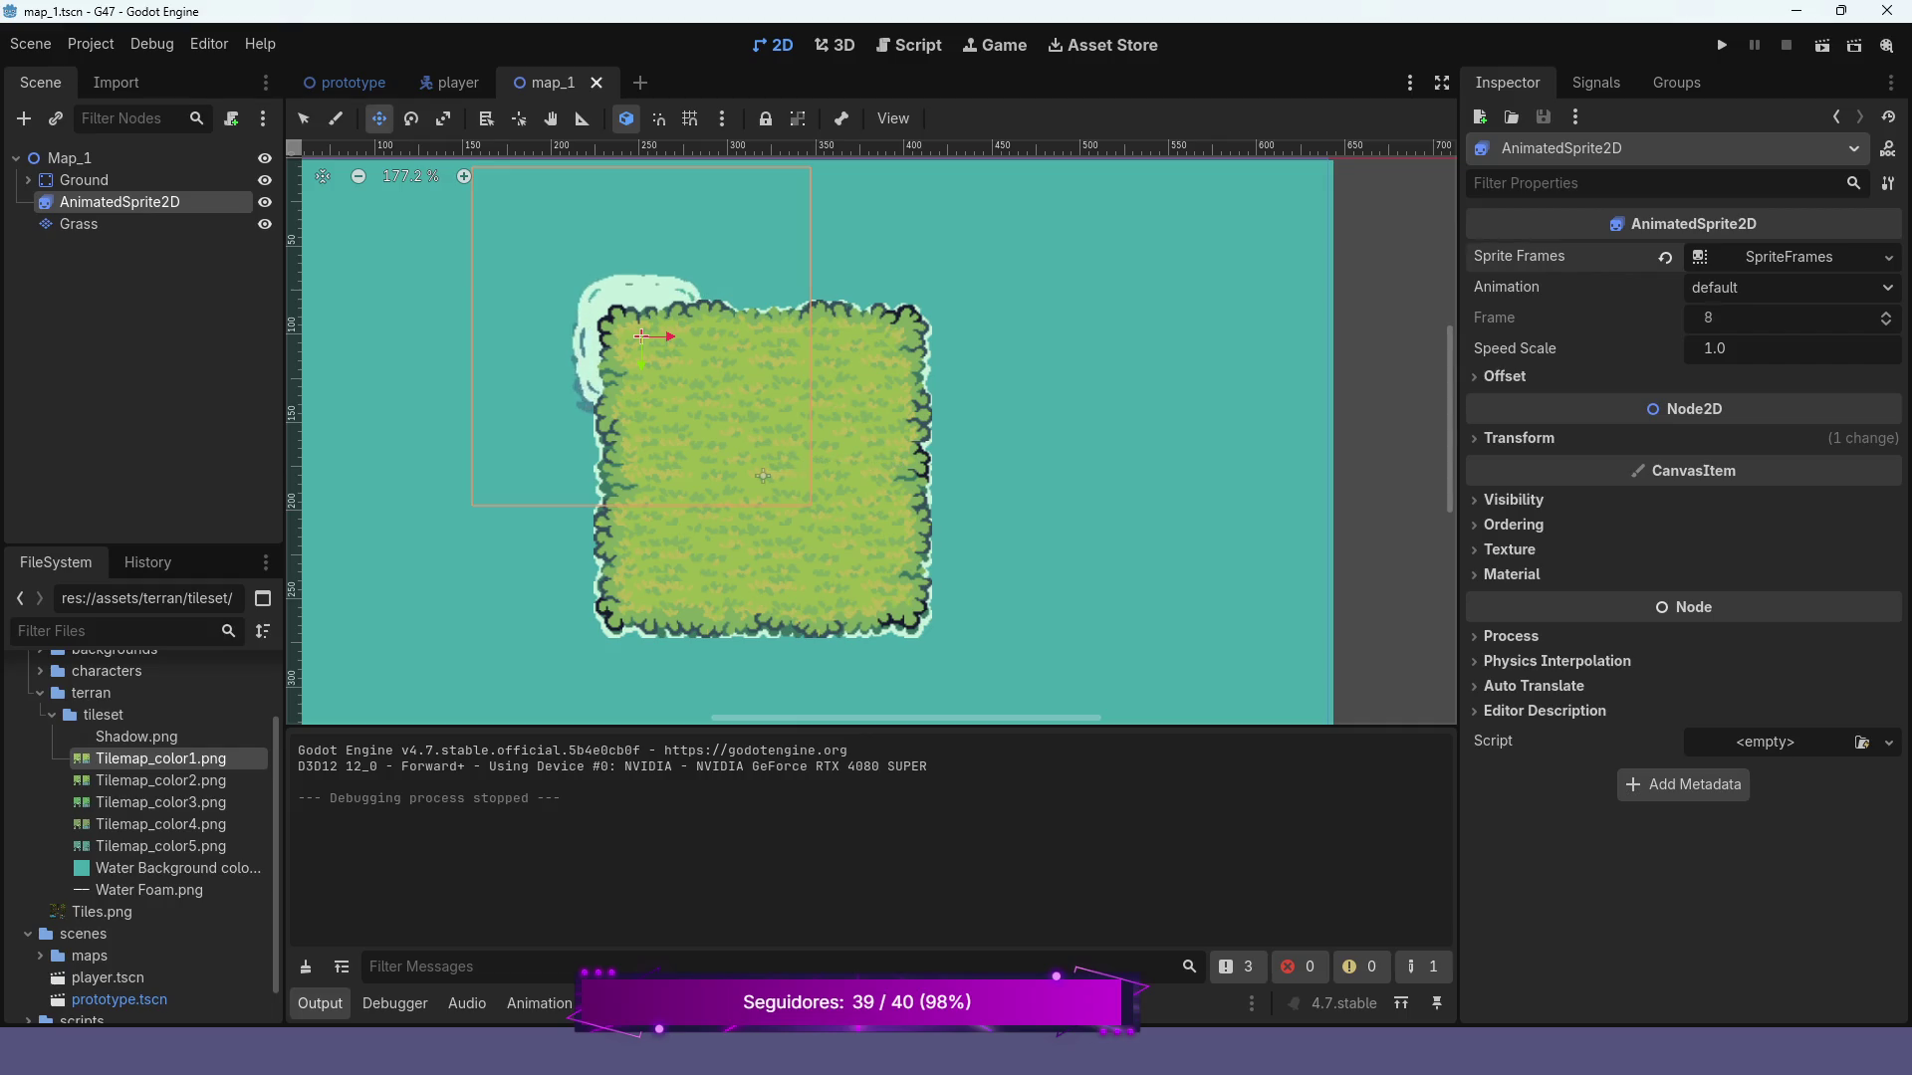
Stretch and narrow the foam sprite, then undo both scale changes and zoom back onto the island
{"action": "key", "text": "s"}
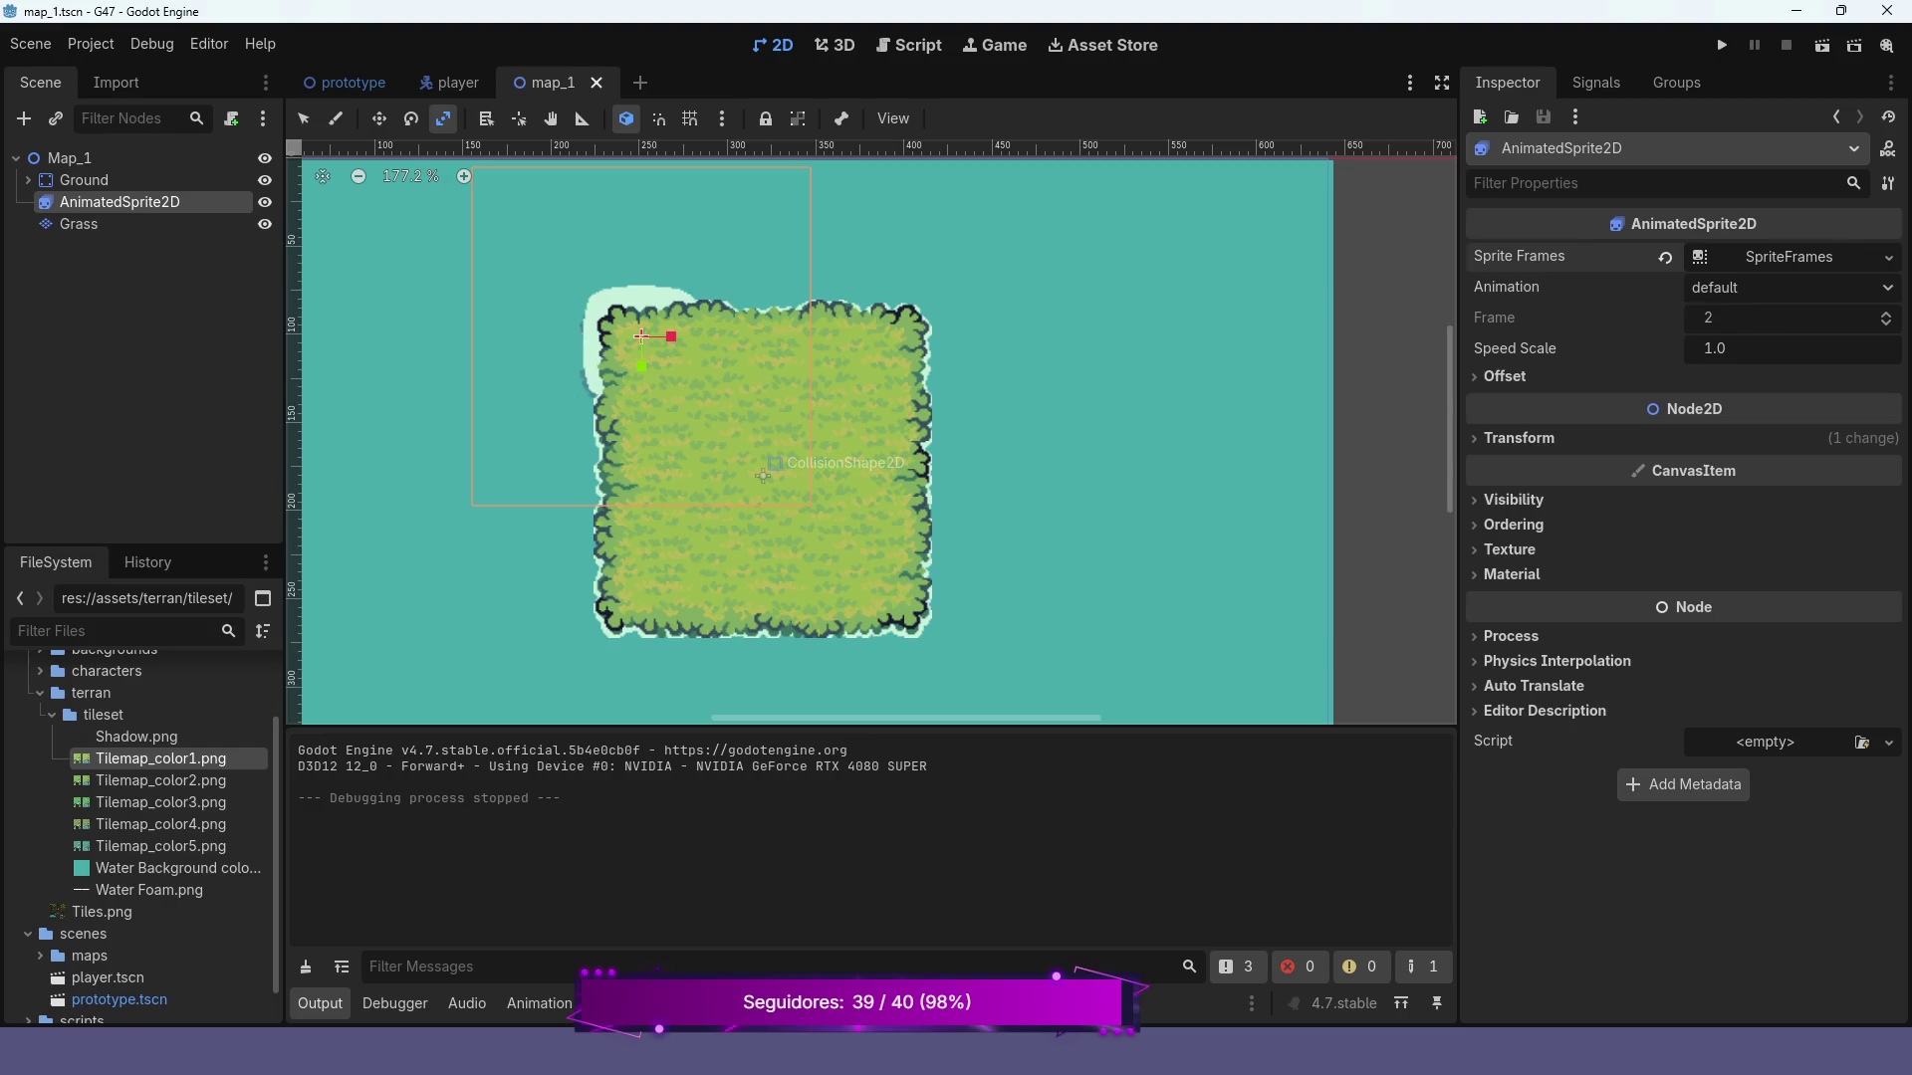
{"action": "mouse_move", "coordinate": [641, 367]}
{"action": "left_mouse_down"}
{"action": "mouse_move", "coordinate": [627, 756]}
{"action": "mouse_move", "coordinate": [701, 797]}
{"action": "mouse_move", "coordinate": [645, 797]}
{"action": "left_mouse_up"}
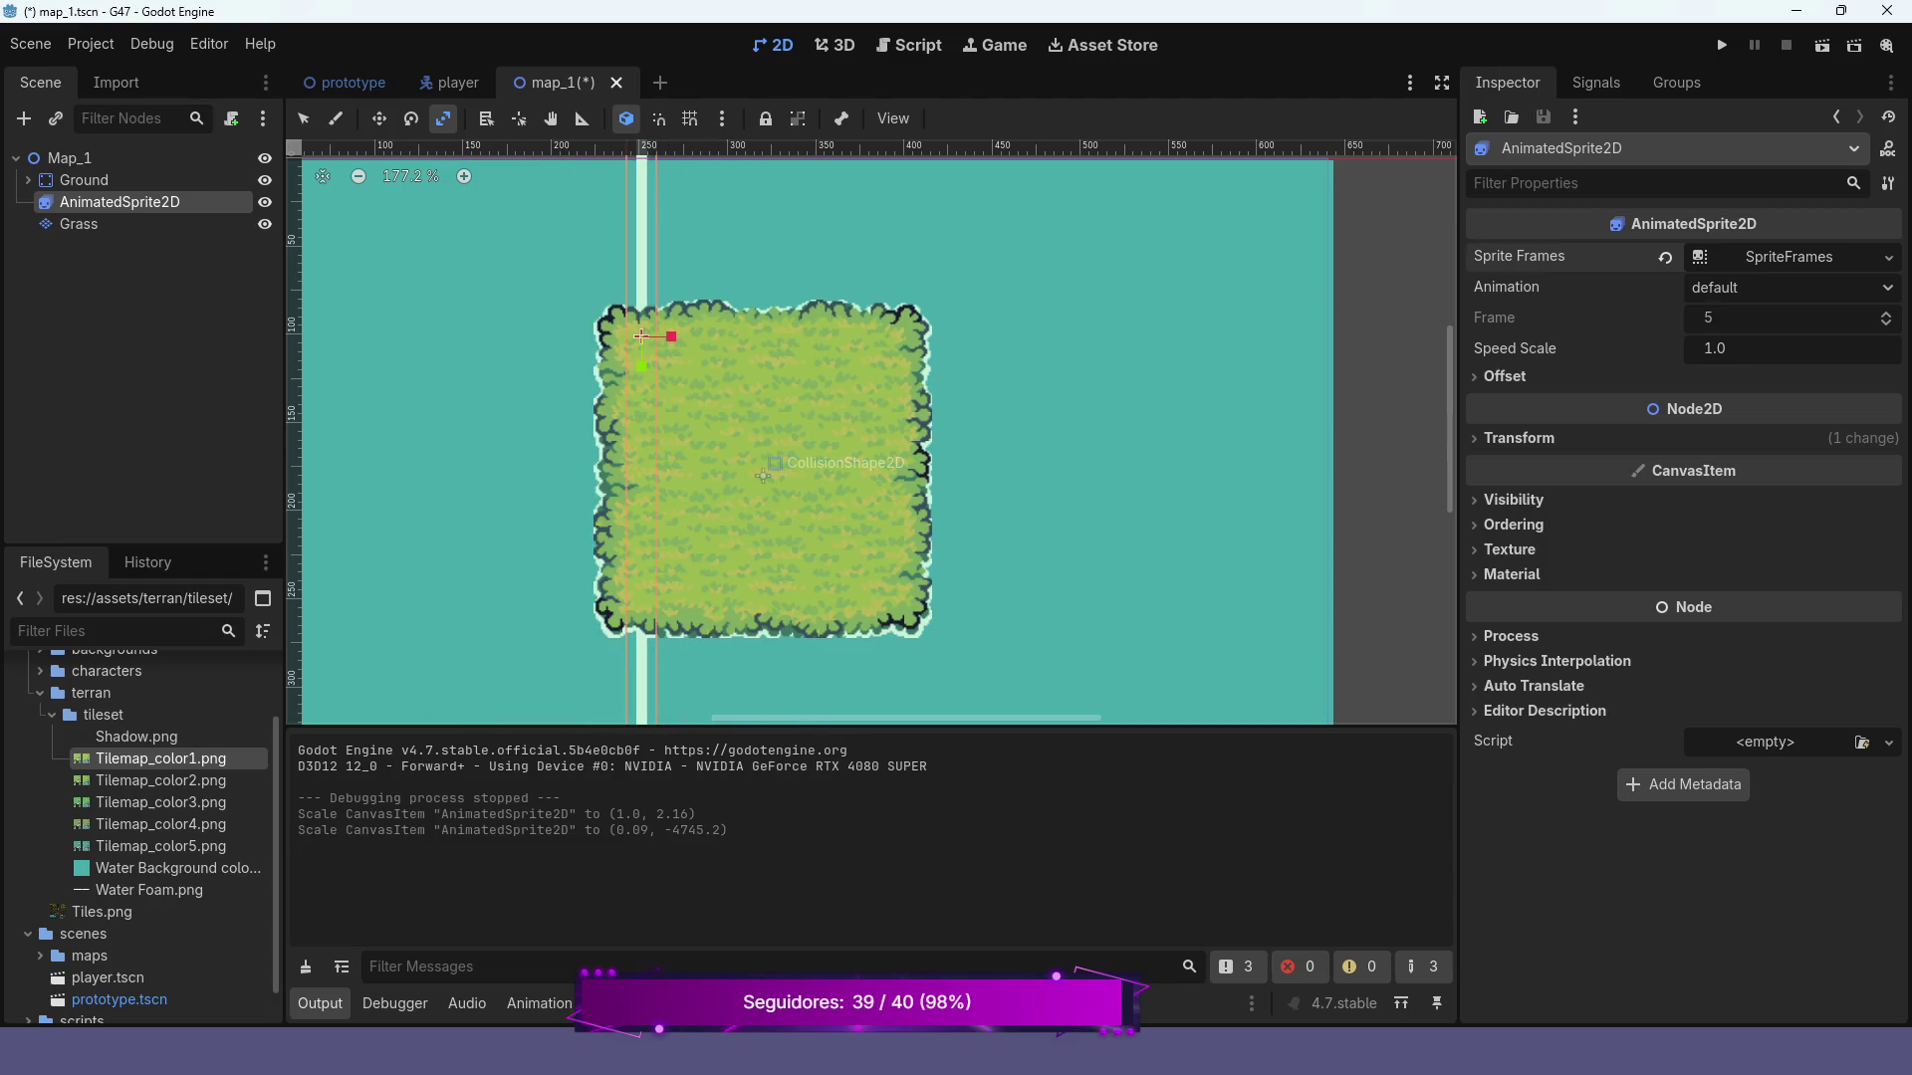
{"action": "mouse_move", "coordinate": [671, 337]}
{"action": "left_mouse_down"}
{"action": "mouse_move", "coordinate": [642, 369]}
{"action": "mouse_move", "coordinate": [641, 426]}
{"action": "left_mouse_up"}
{"action": "scroll", "coordinate": [1162, 381], "scroll_direction": "down", "scroll_amount": 6}
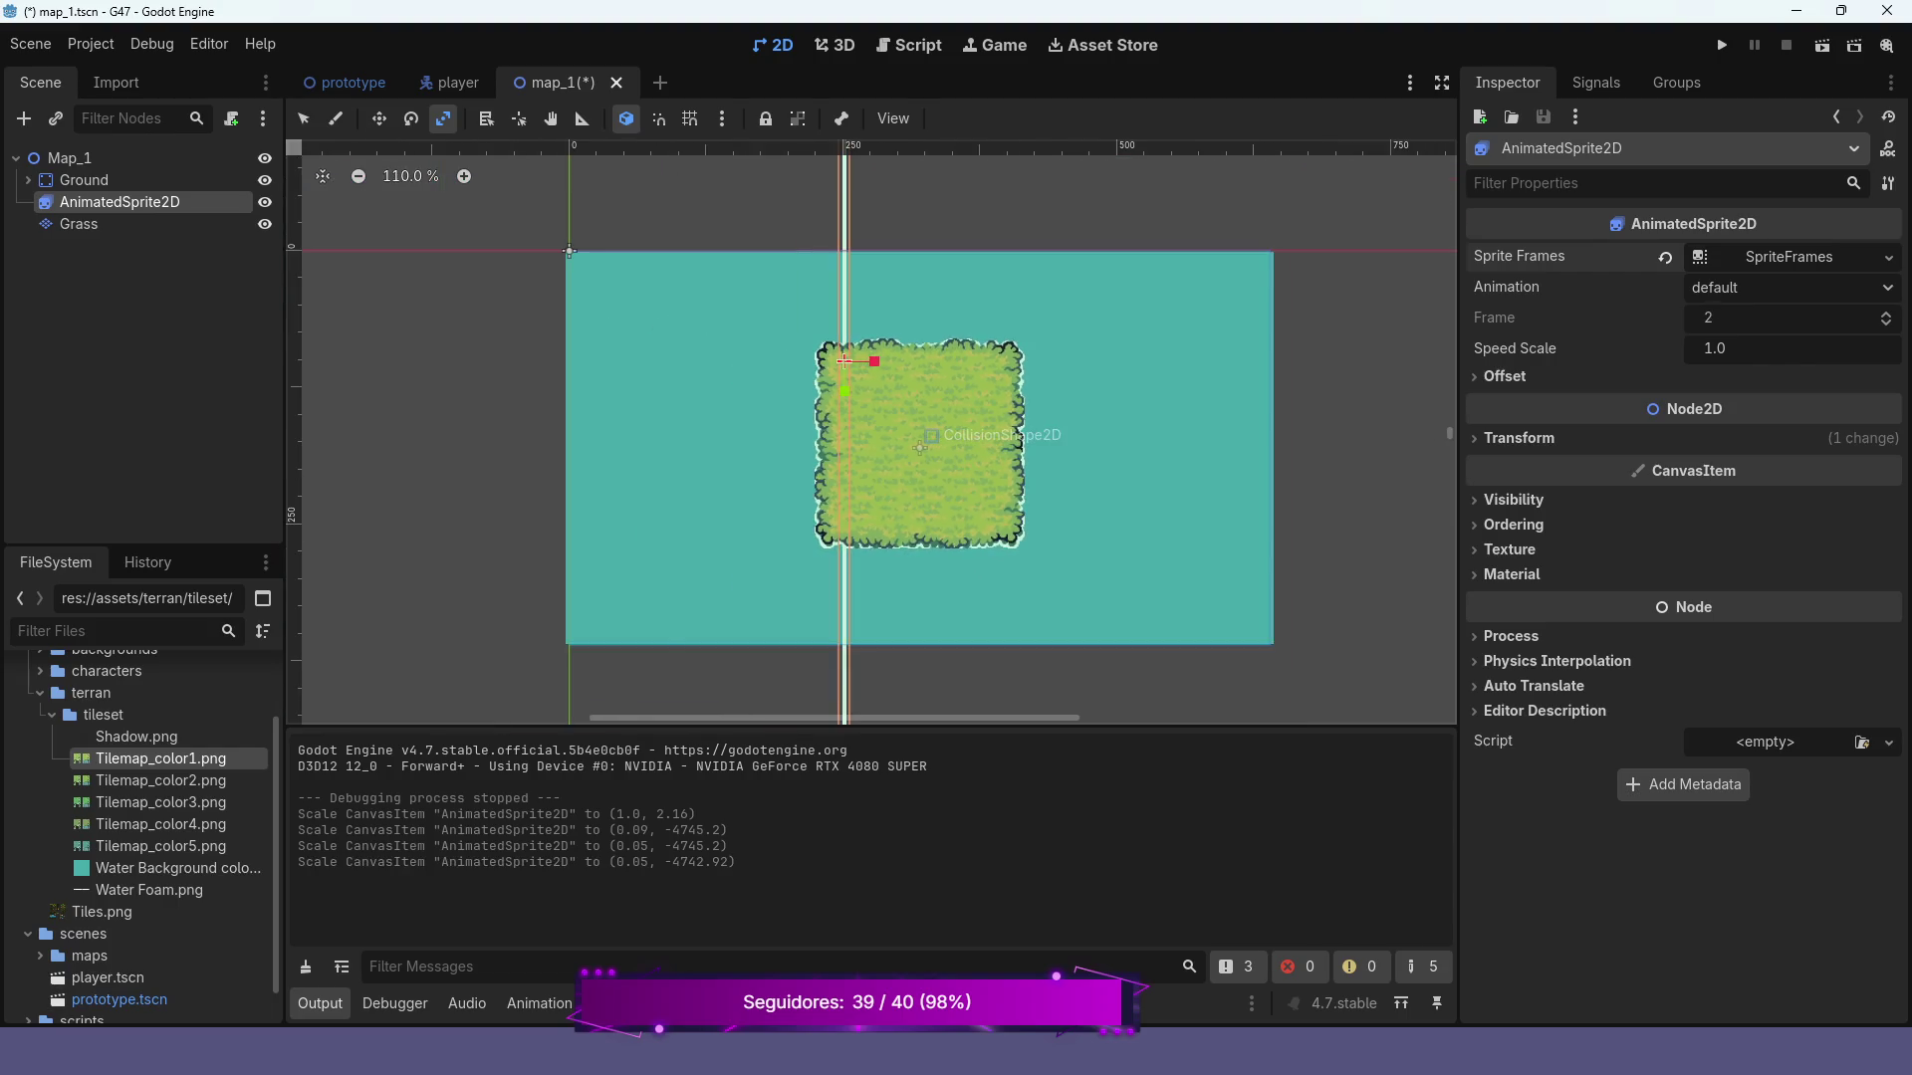
{"action": "key", "text": "ctrl+z"}
{"action": "key", "text": "ctrl+z"}
{"action": "key", "text": "ctrl+z"}
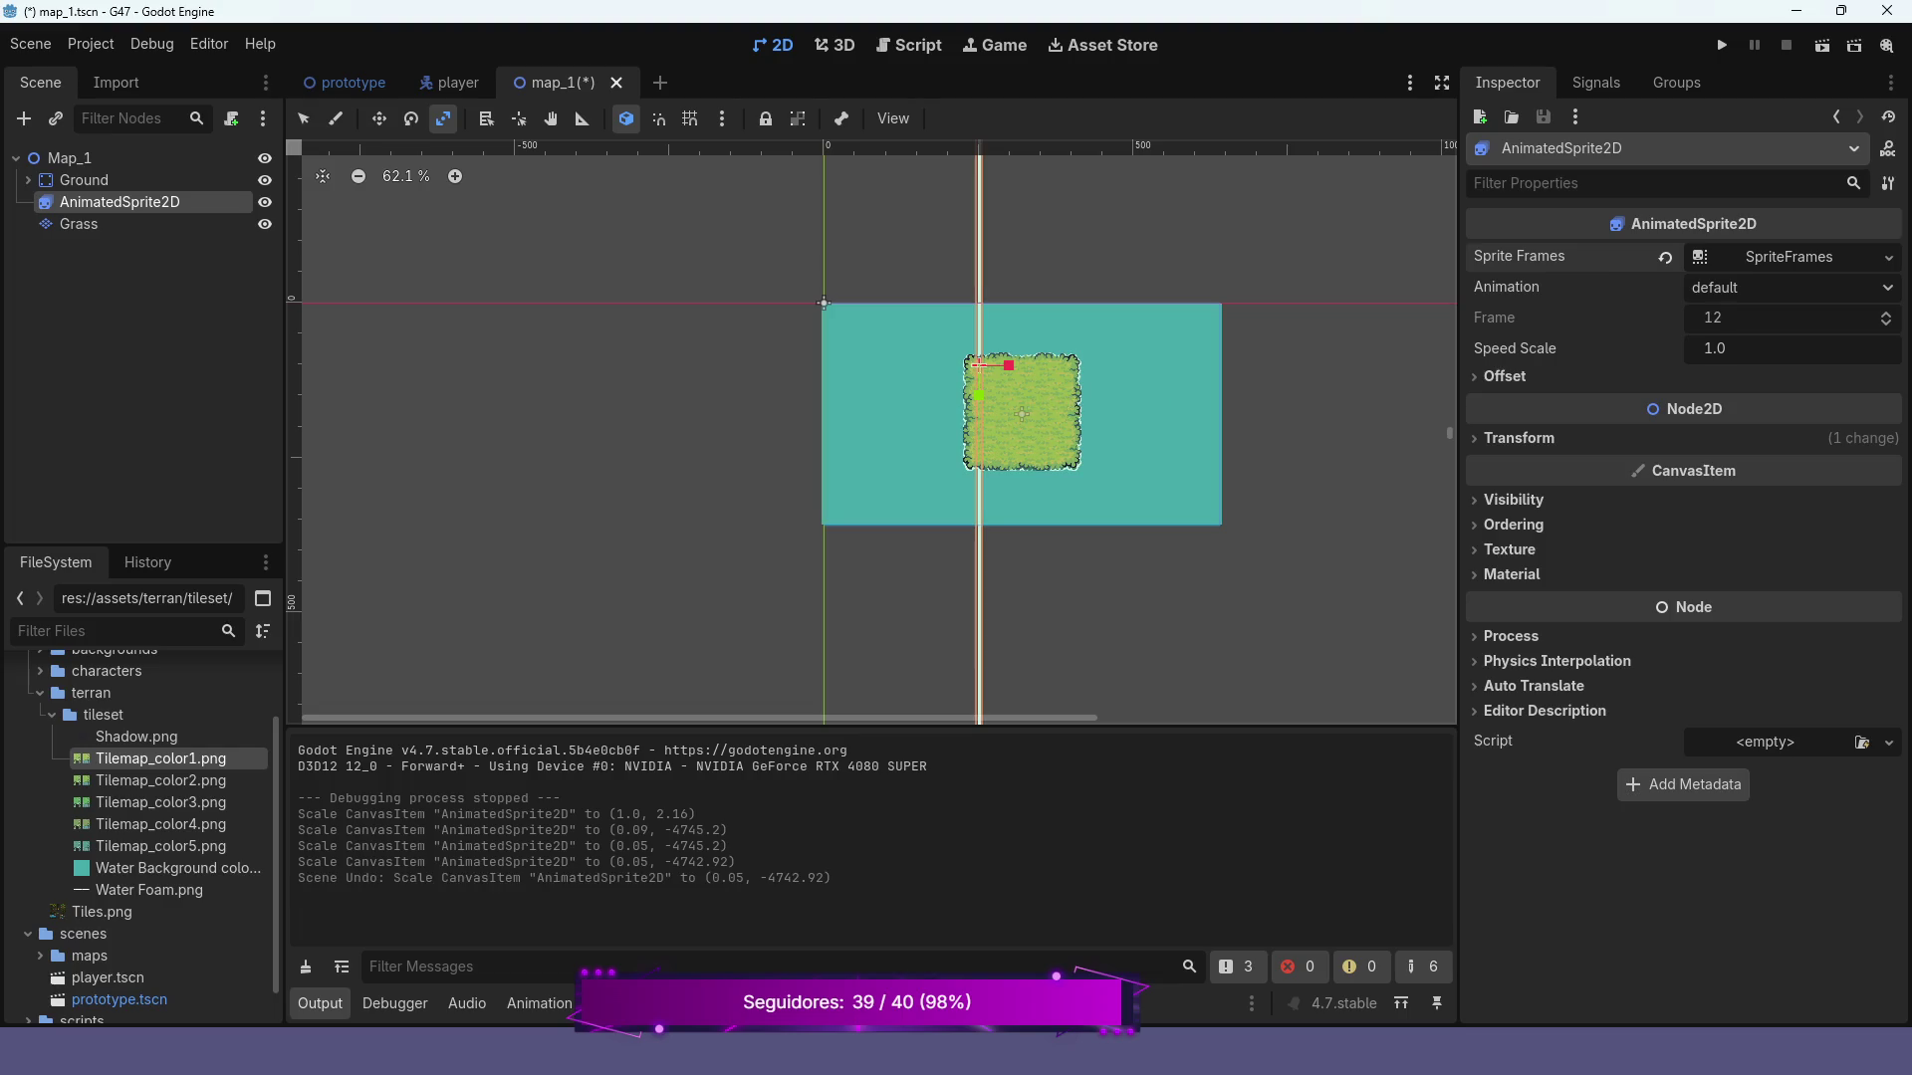
{"action": "key", "text": "ctrl+z"}
{"action": "scroll", "coordinate": [1092, 362], "scroll_direction": "up", "scroll_amount": 1}
{"action": "scroll", "coordinate": [1090, 359], "scroll_direction": "up", "scroll_amount": 7}
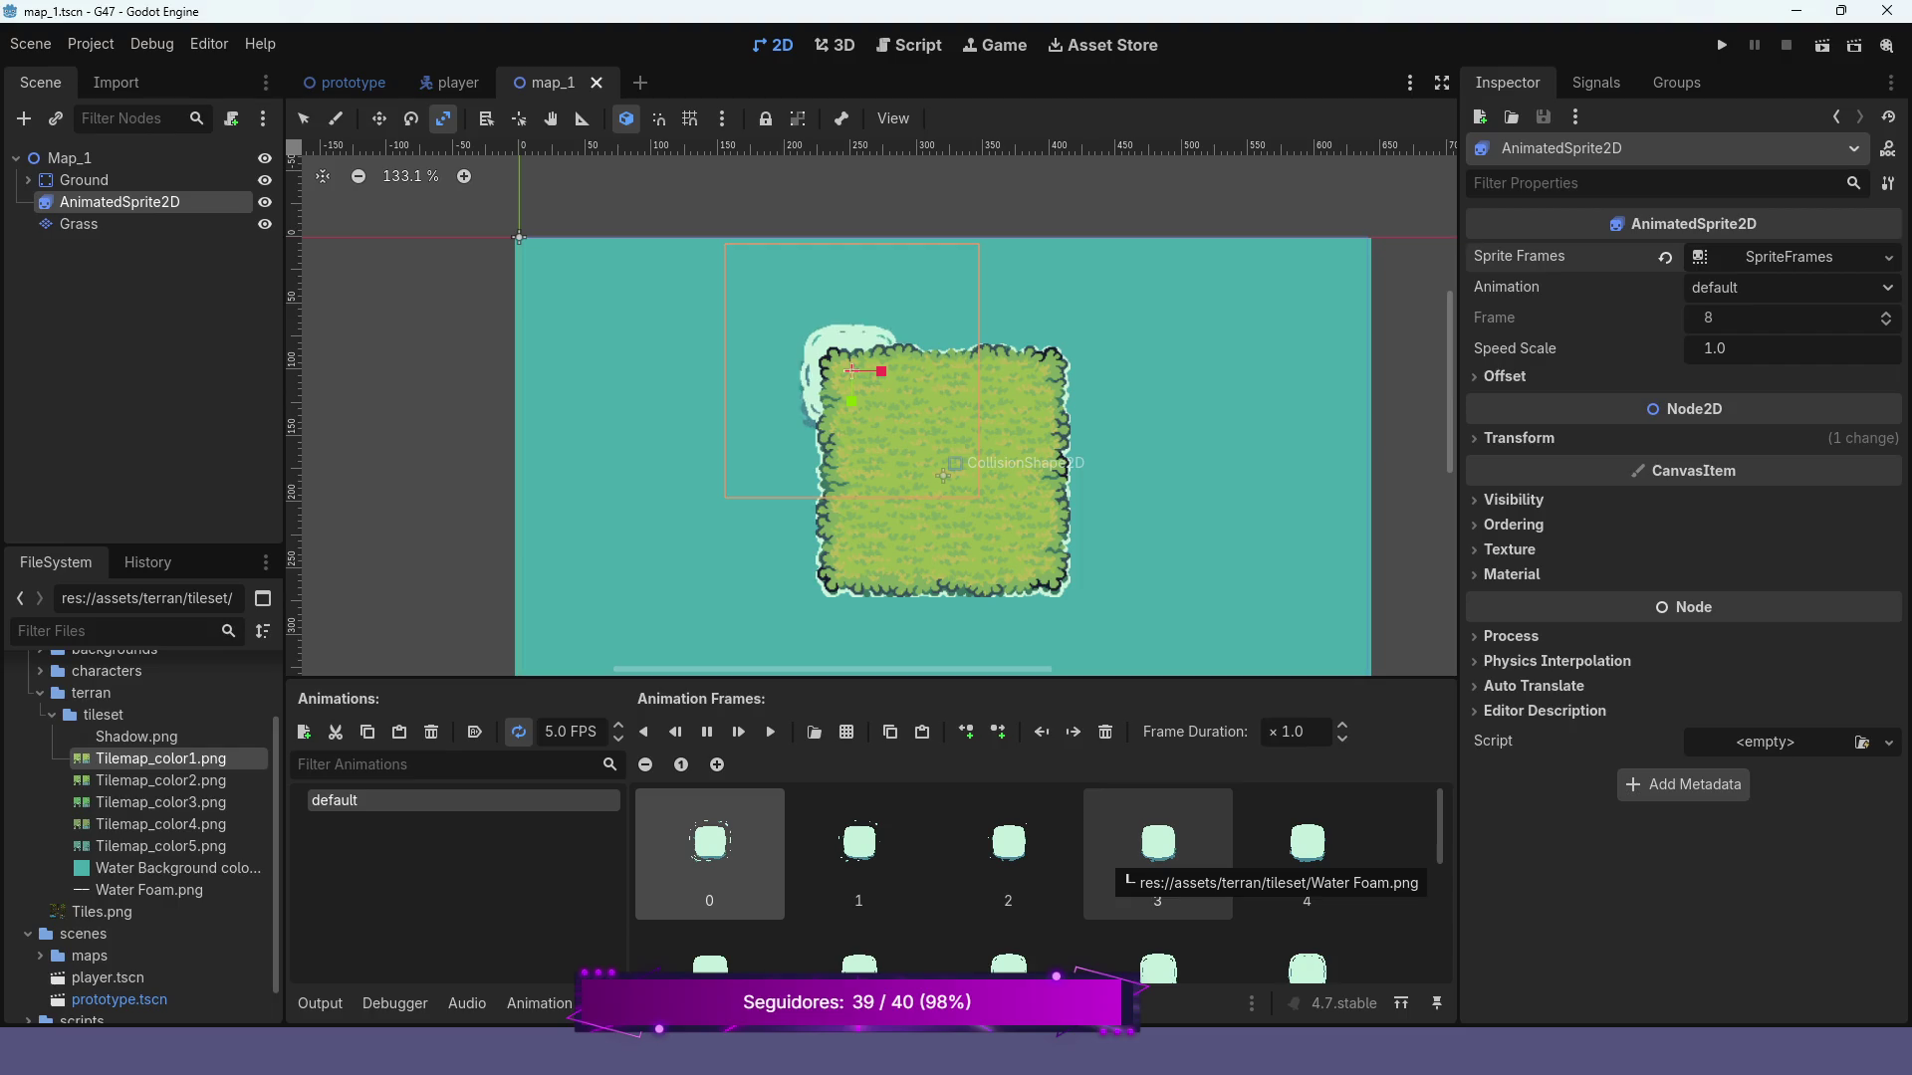
{"action": "left_click", "coordinate": [619, 725]}
{"action": "left_click", "coordinate": [618, 725]}
{"action": "left_click", "coordinate": [619, 725]}
{"action": "left_click", "coordinate": [618, 724]}
{"action": "left_click", "coordinate": [618, 725]}
{"action": "type", "text": "15"}
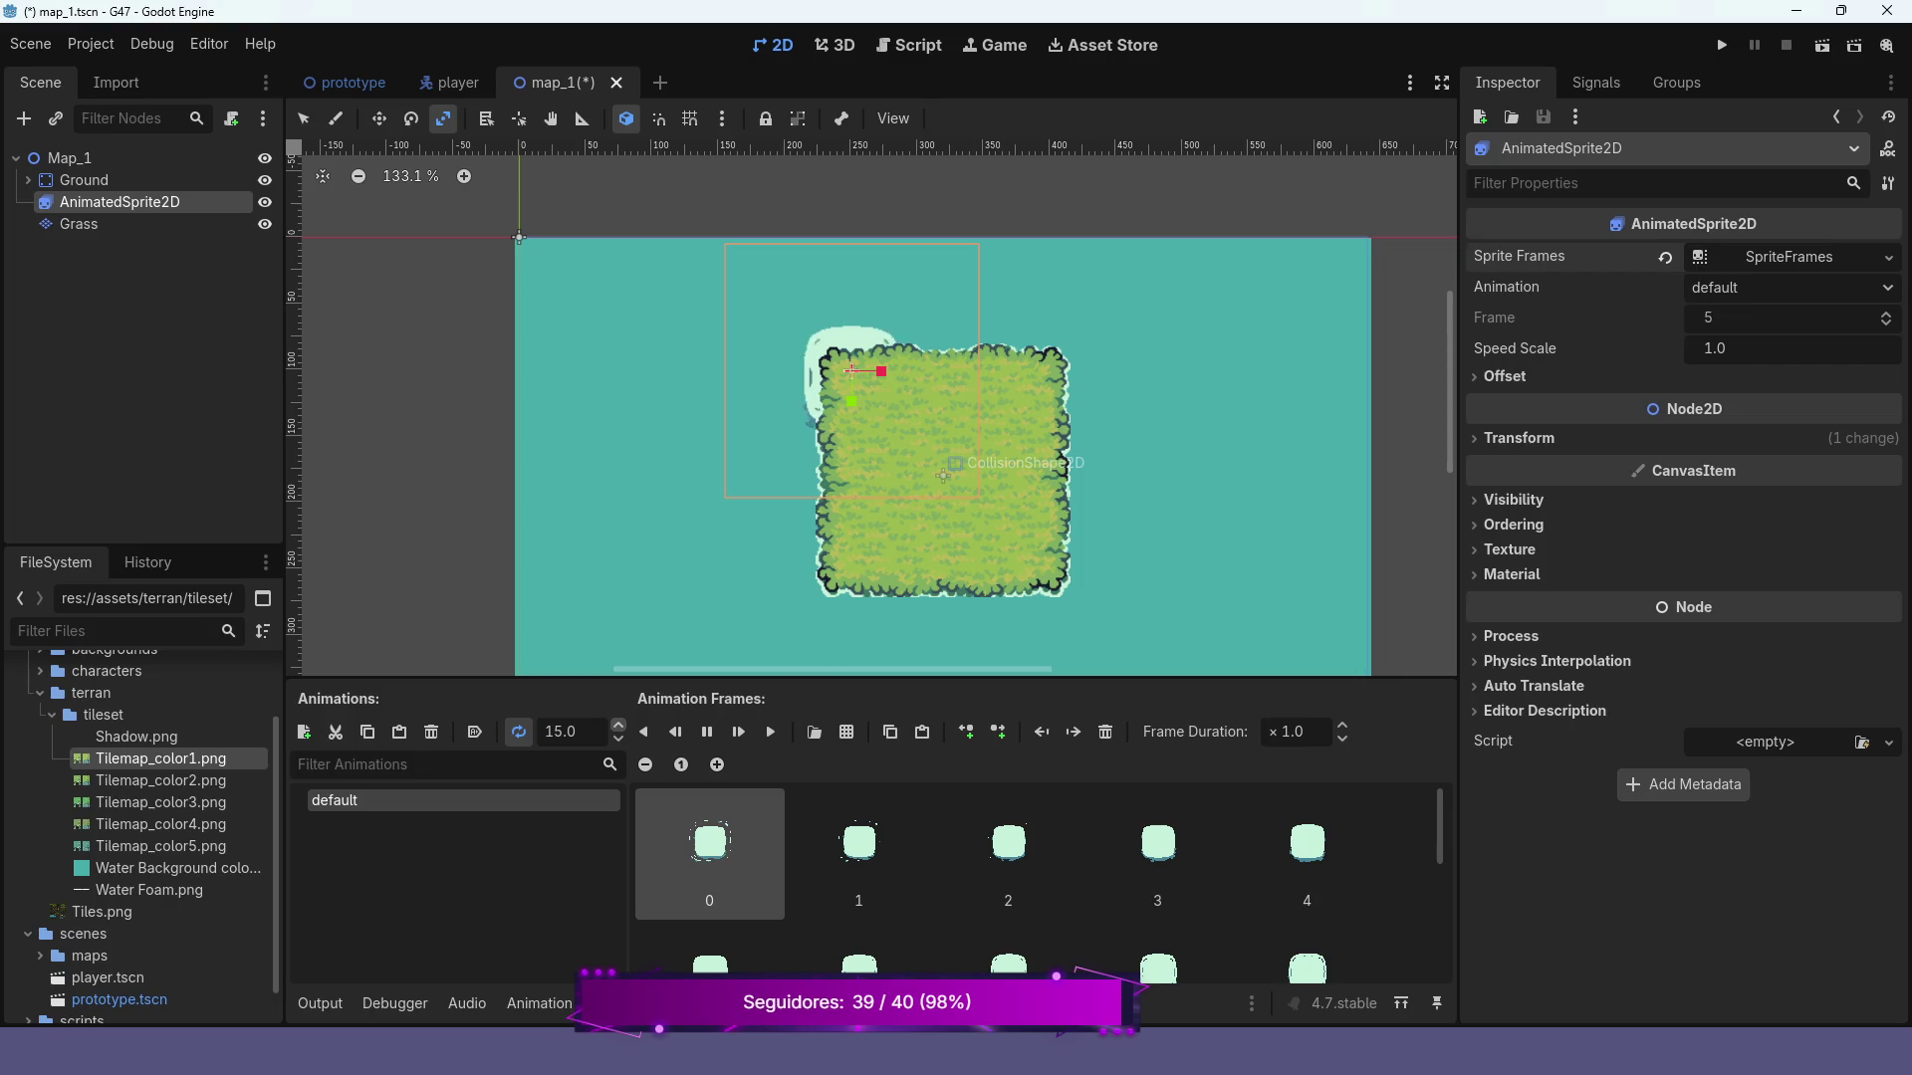
{"action": "left_click", "coordinate": [619, 725]}
{"action": "scroll", "coordinate": [1157, 891], "scroll_direction": "down", "scroll_amount": 2}
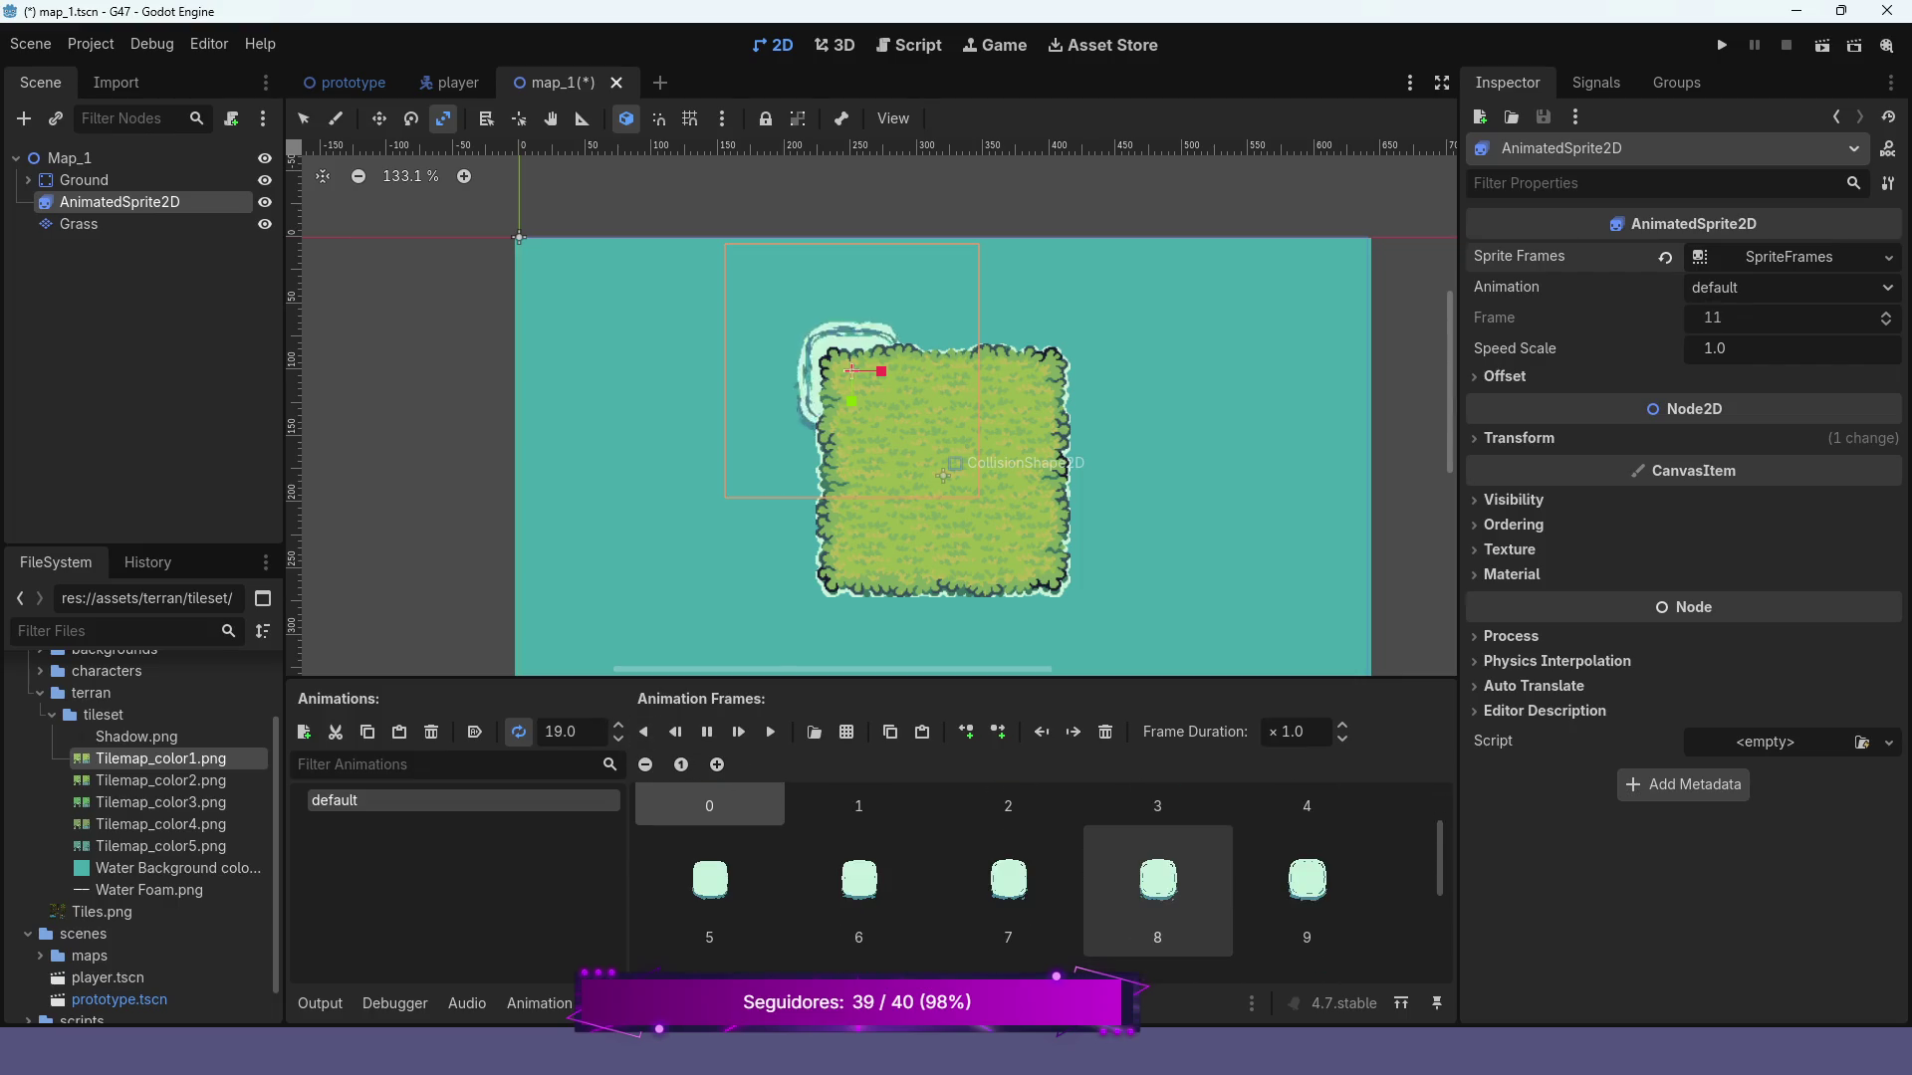
{"action": "scroll", "coordinate": [1157, 891], "scroll_direction": "down", "scroll_amount": 4}
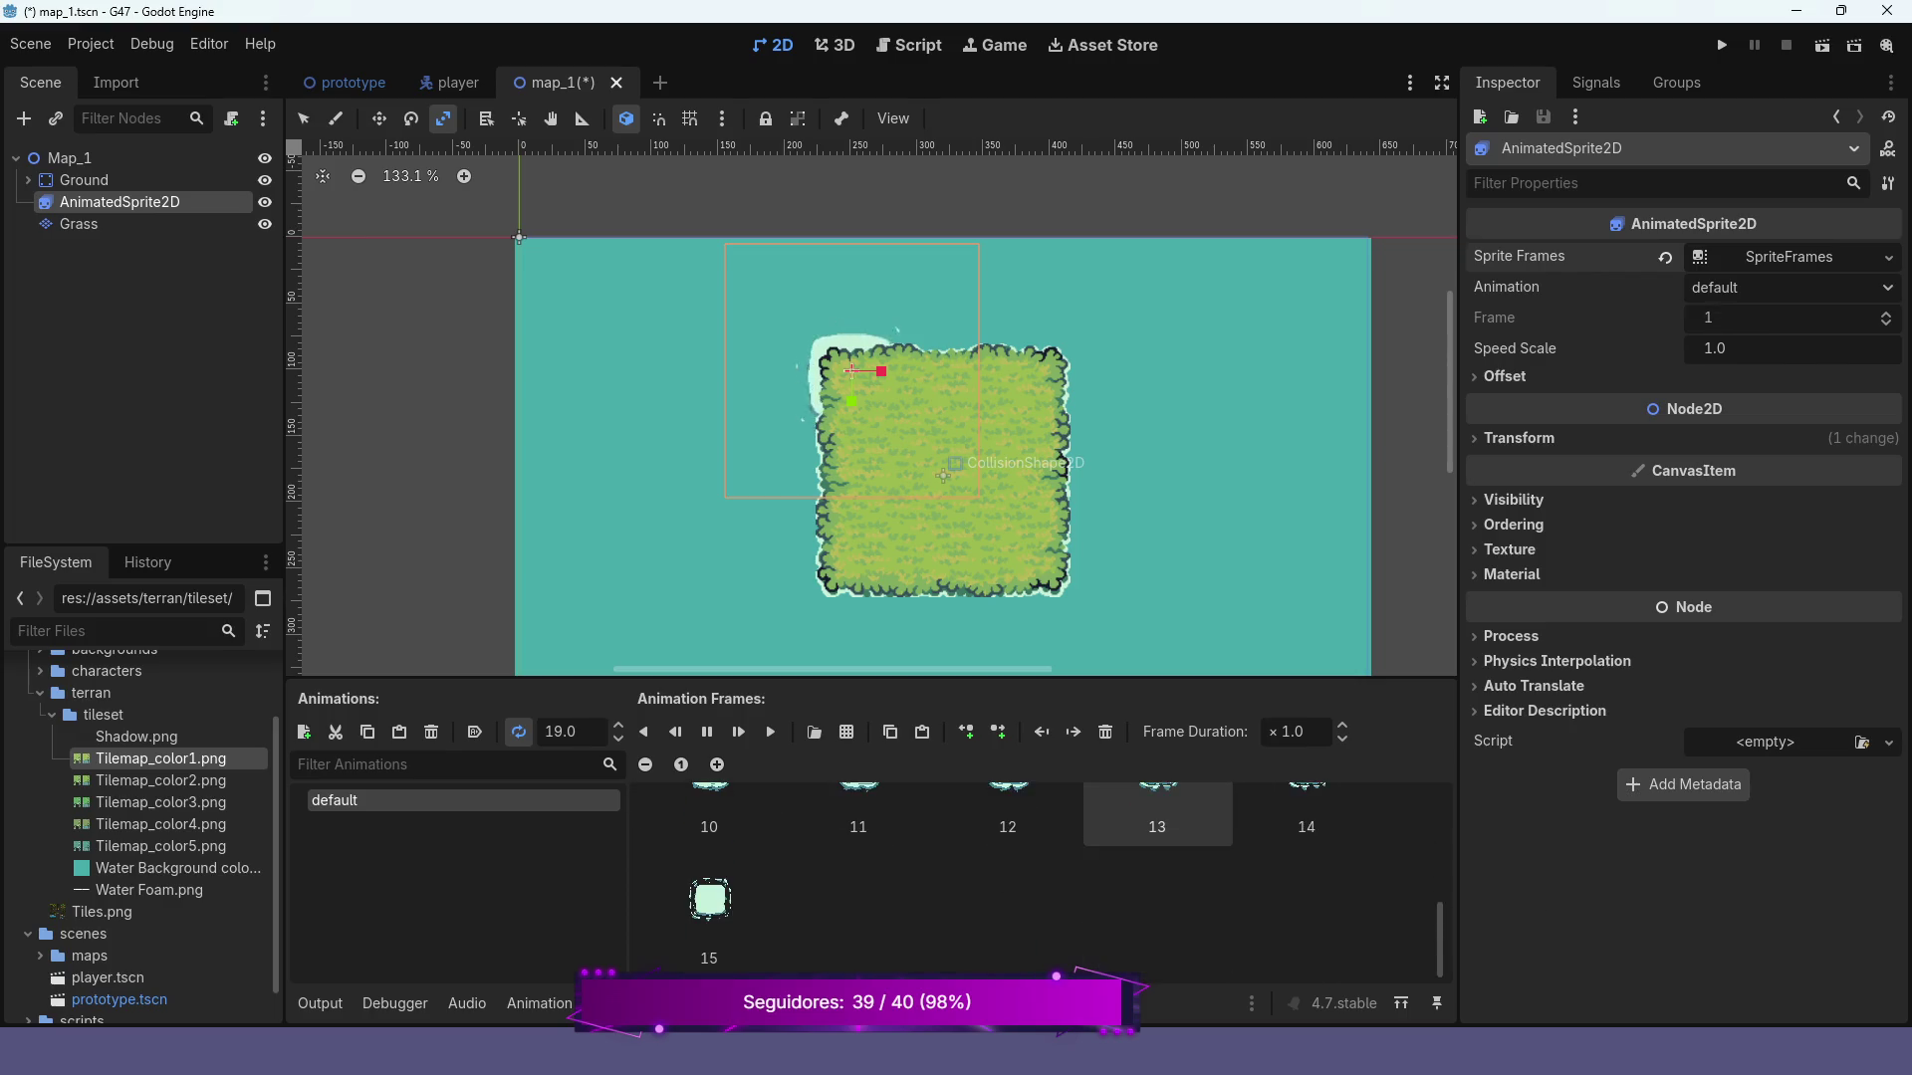
{"action": "left_click", "coordinate": [618, 738]}
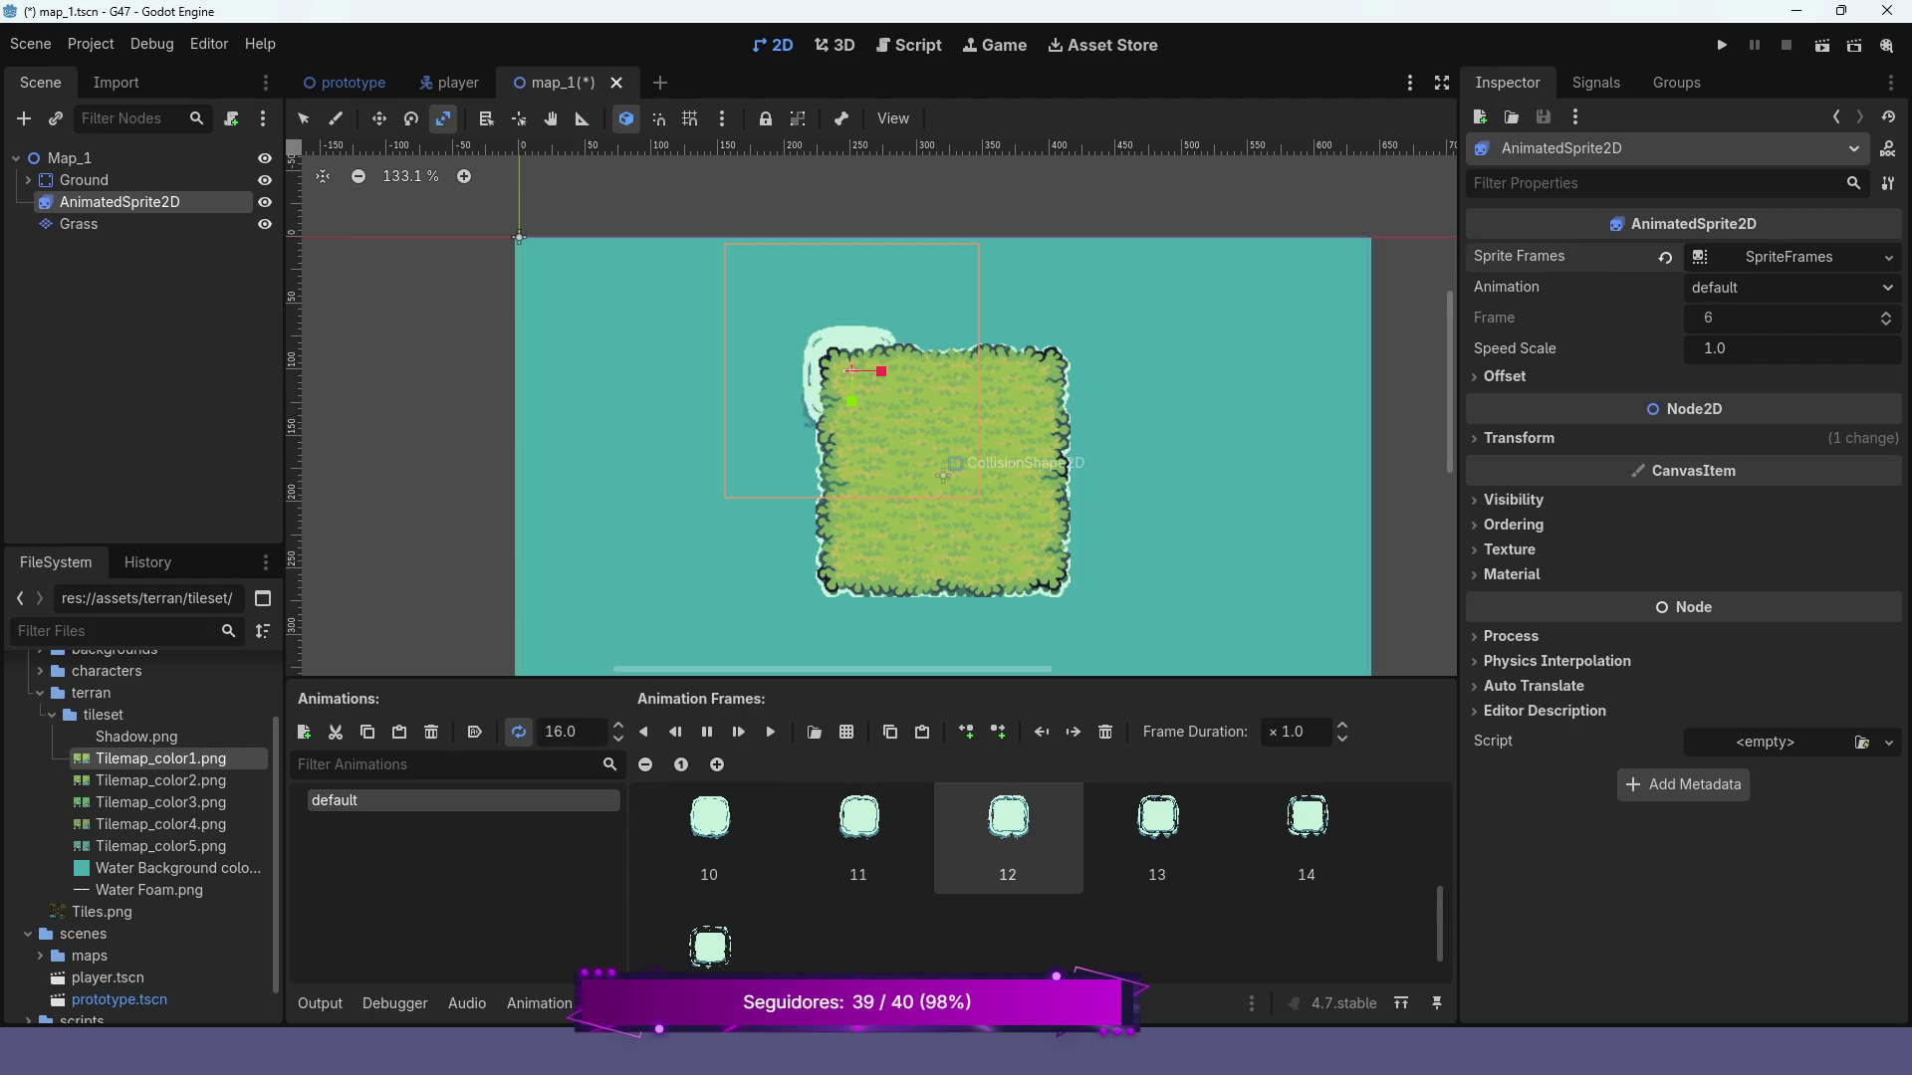
{"action": "left_click", "coordinate": [619, 739]}
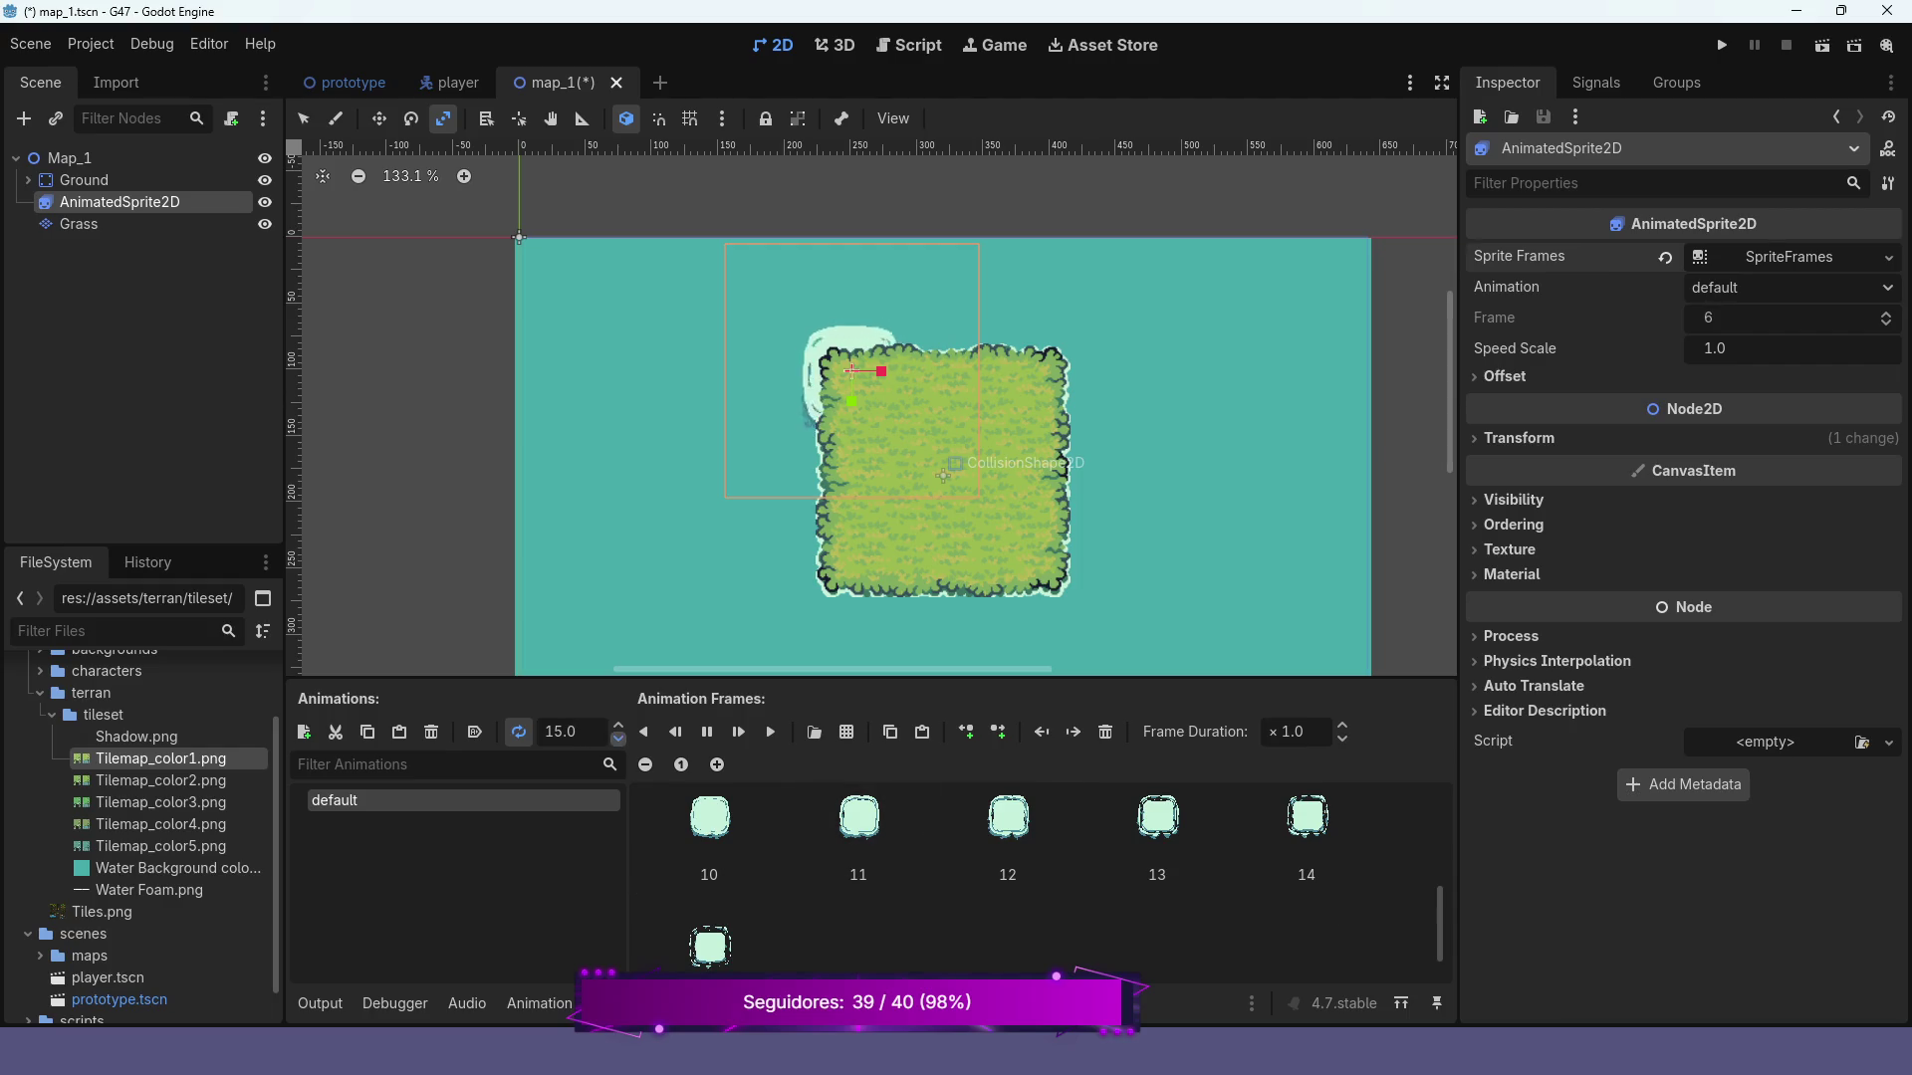
{"action": "triple_click", "coordinate": [619, 739]}
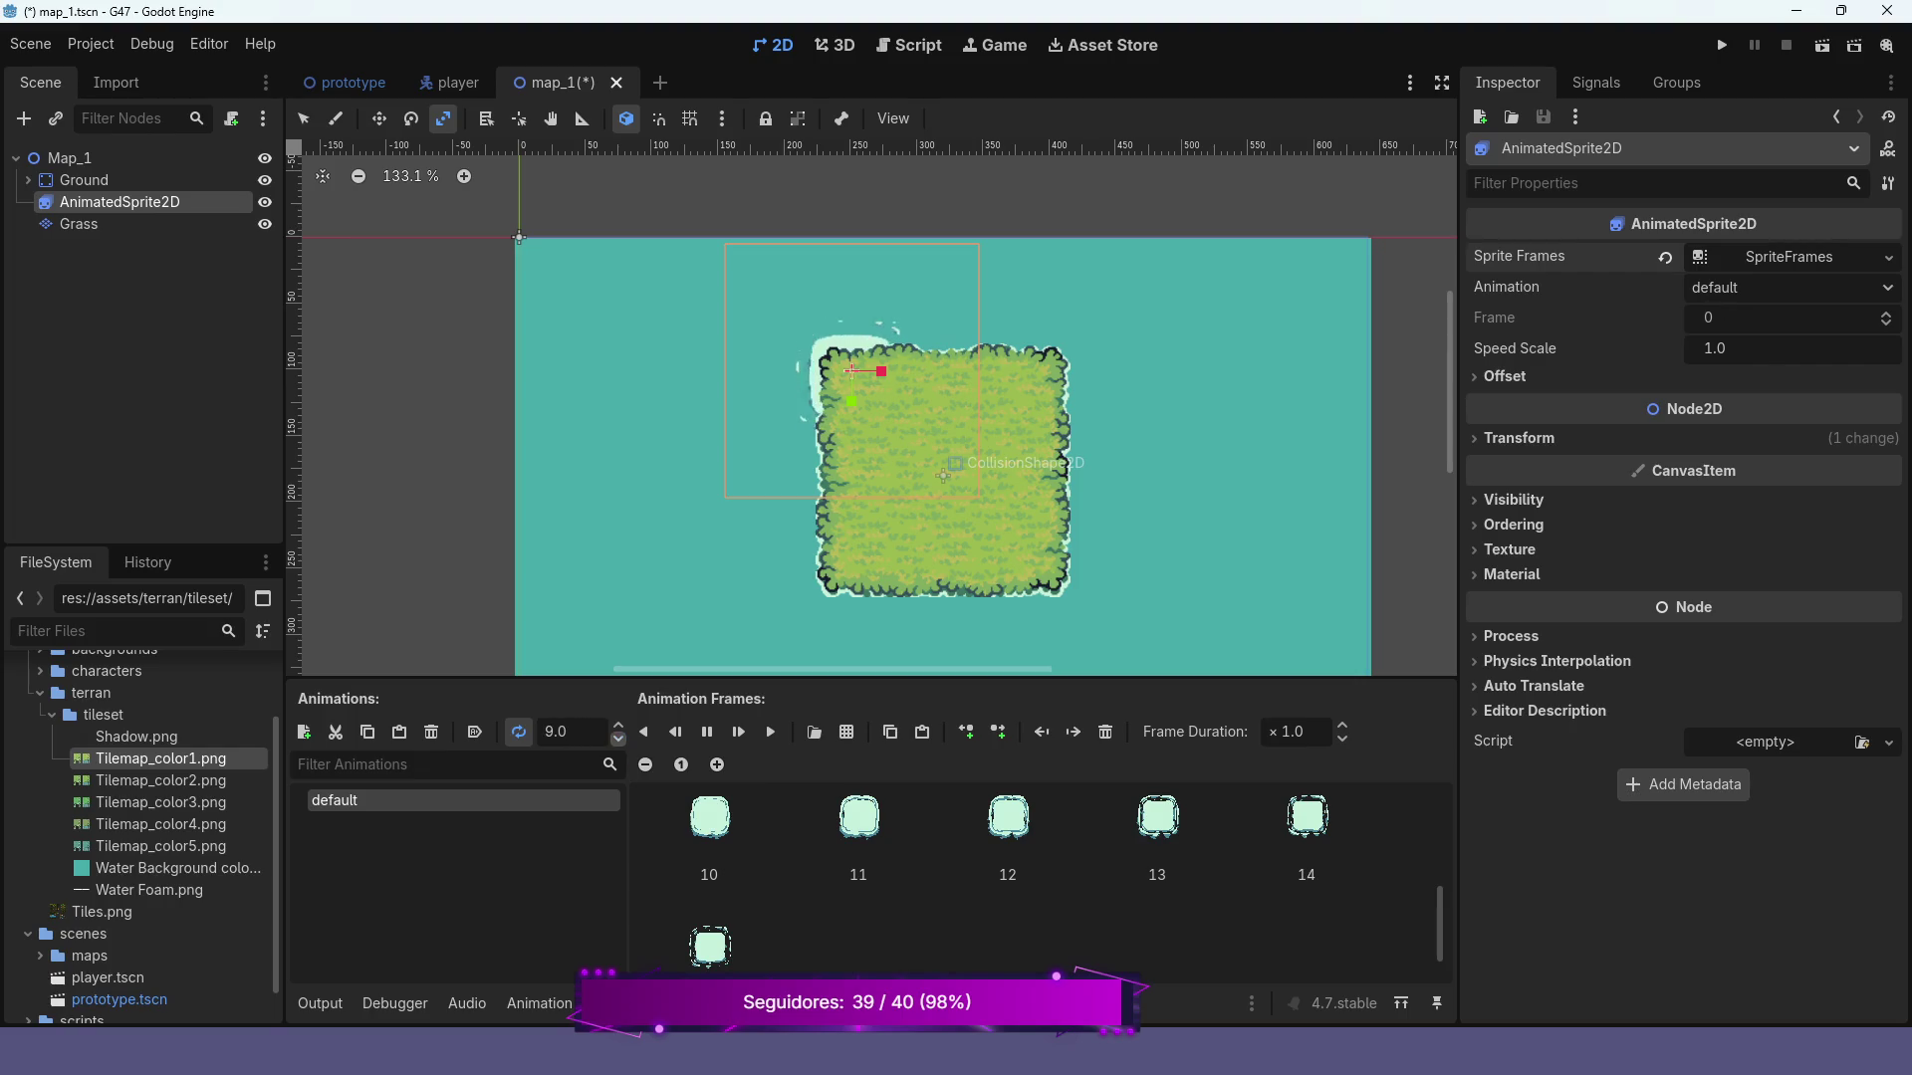
{"action": "left_click", "coordinate": [618, 739]}
{"action": "left_click", "coordinate": [619, 739]}
{"action": "scroll", "coordinate": [871, 408], "scroll_direction": "right", "scroll_amount": 3}
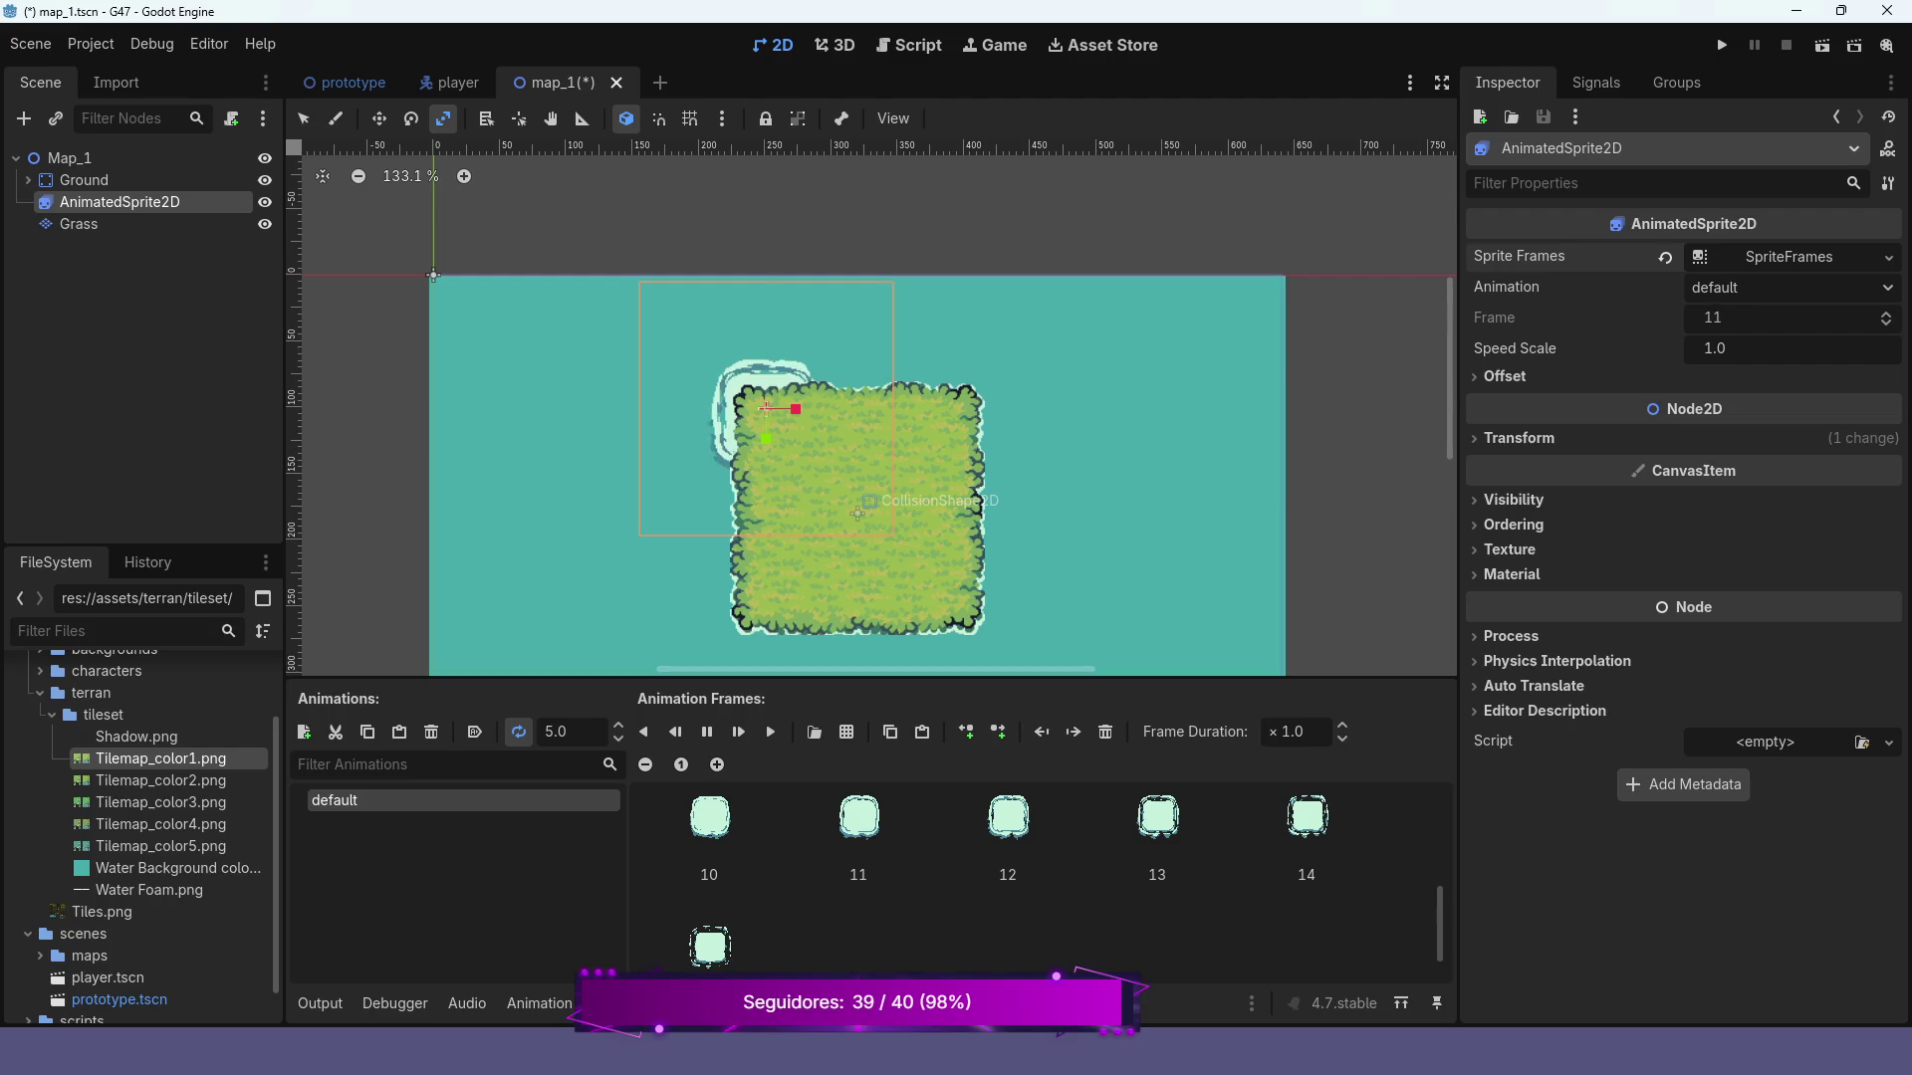
{"action": "left_click", "coordinate": [379, 118]}
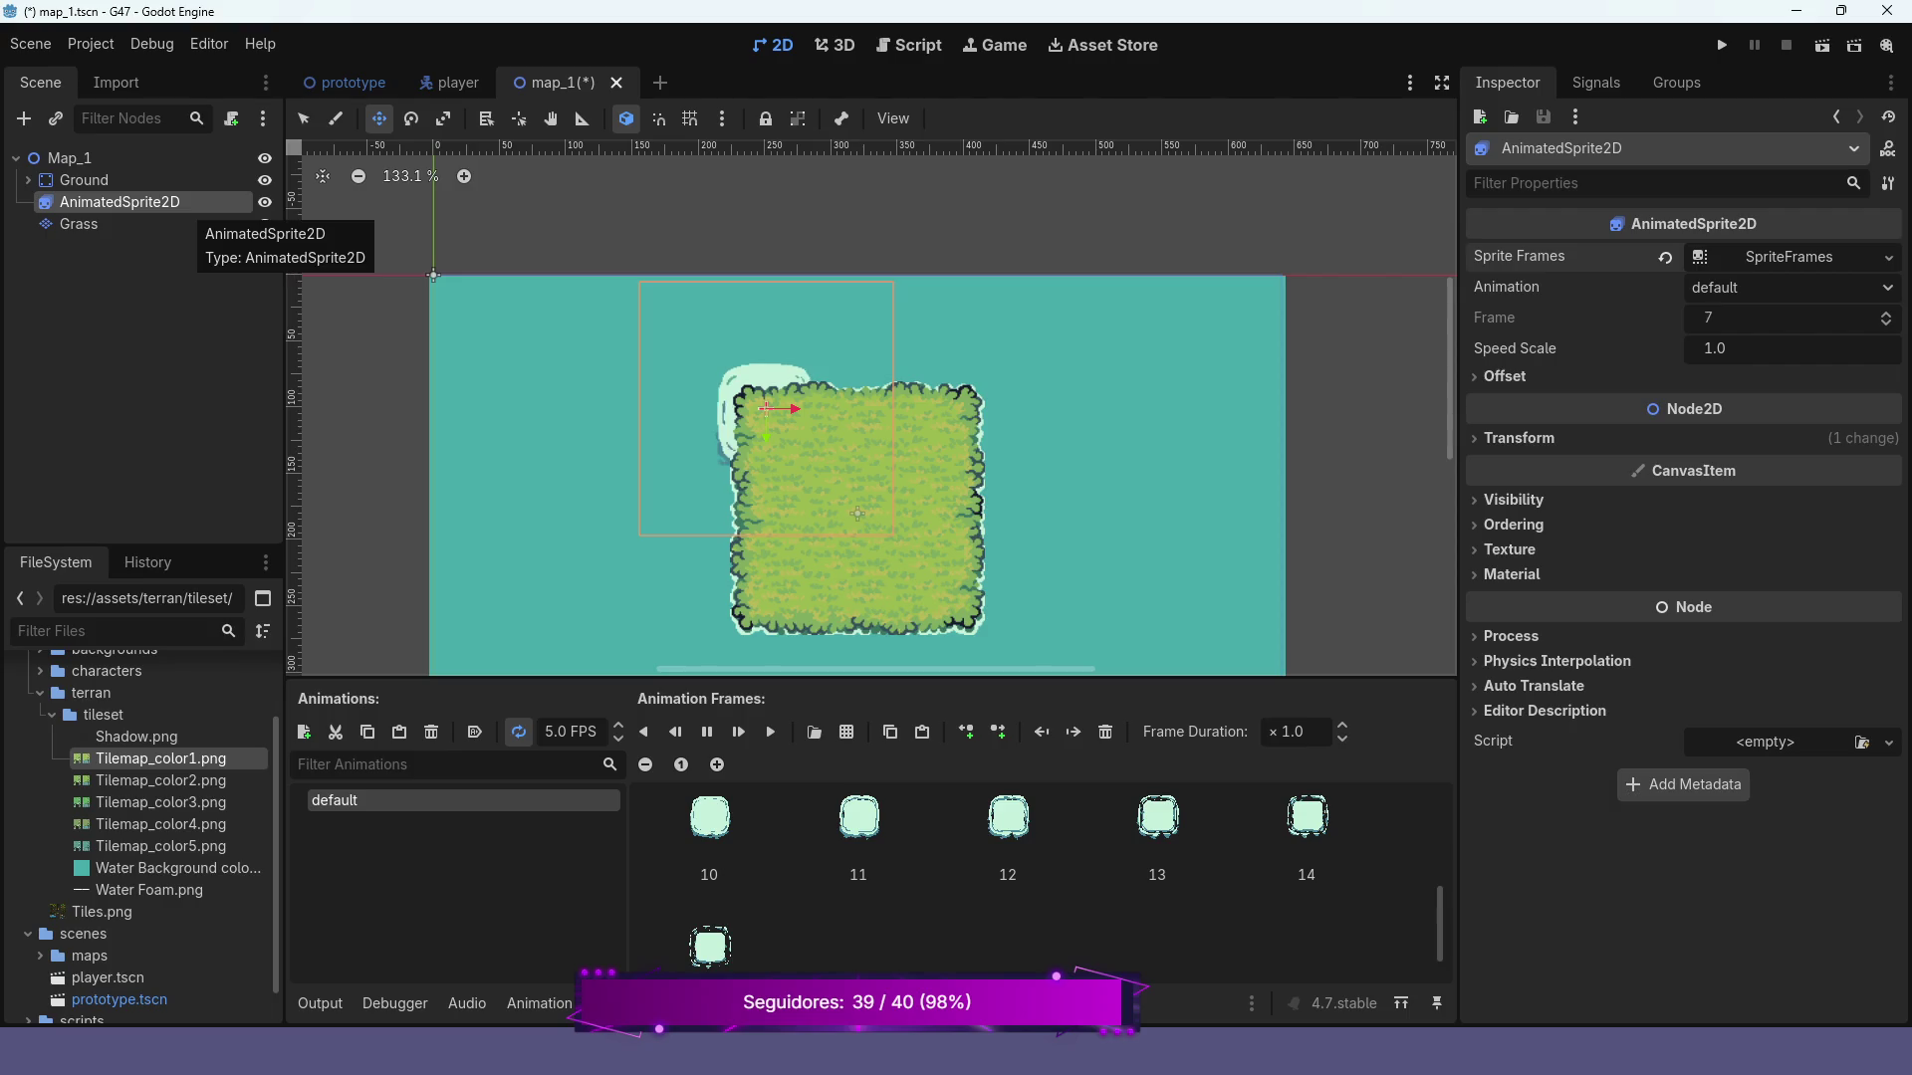
Create a plain Node under Map_1, rename it WaterFoam, and drag AnimatedSprite2D into it
{"action": "left_click", "coordinate": [69, 157]}
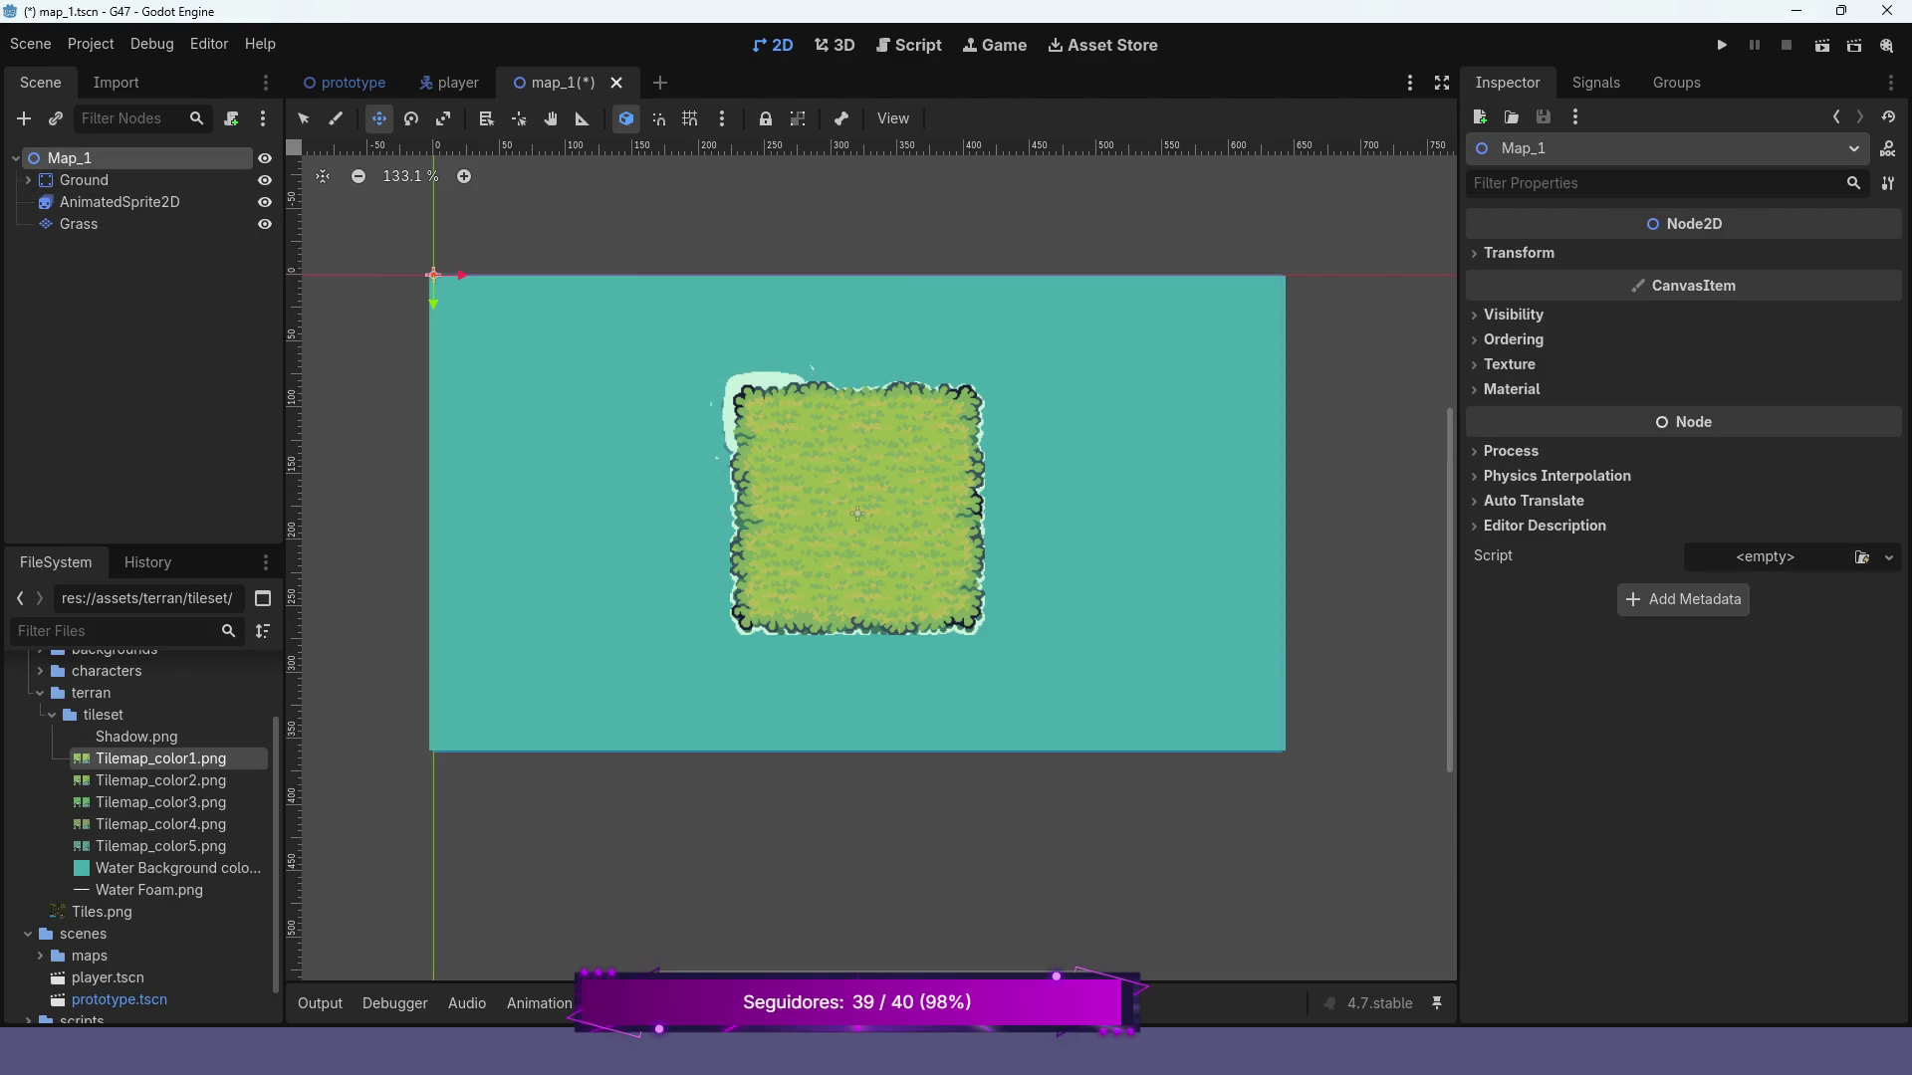
{"action": "right_click", "coordinate": [76, 160]}
{"action": "left_click", "coordinate": [164, 180]}
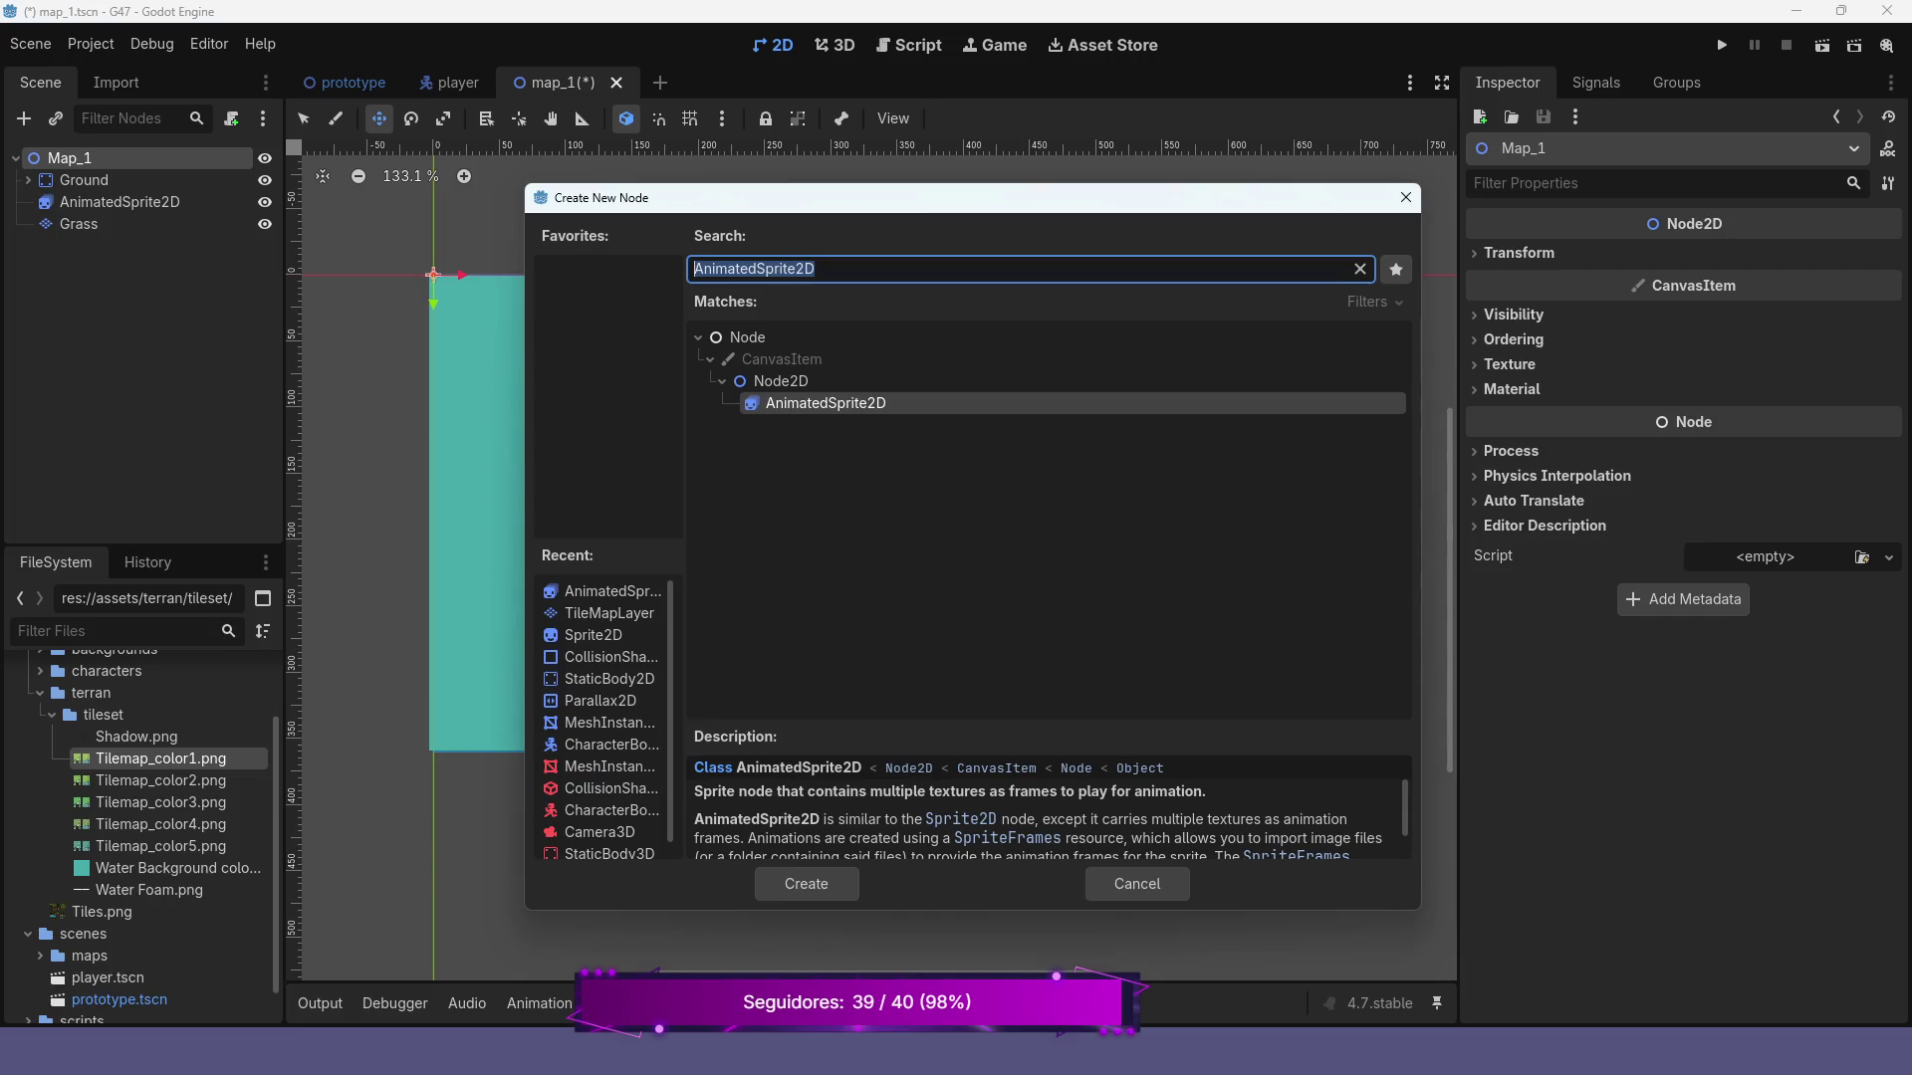
{"action": "left_click", "coordinate": [747, 337]}
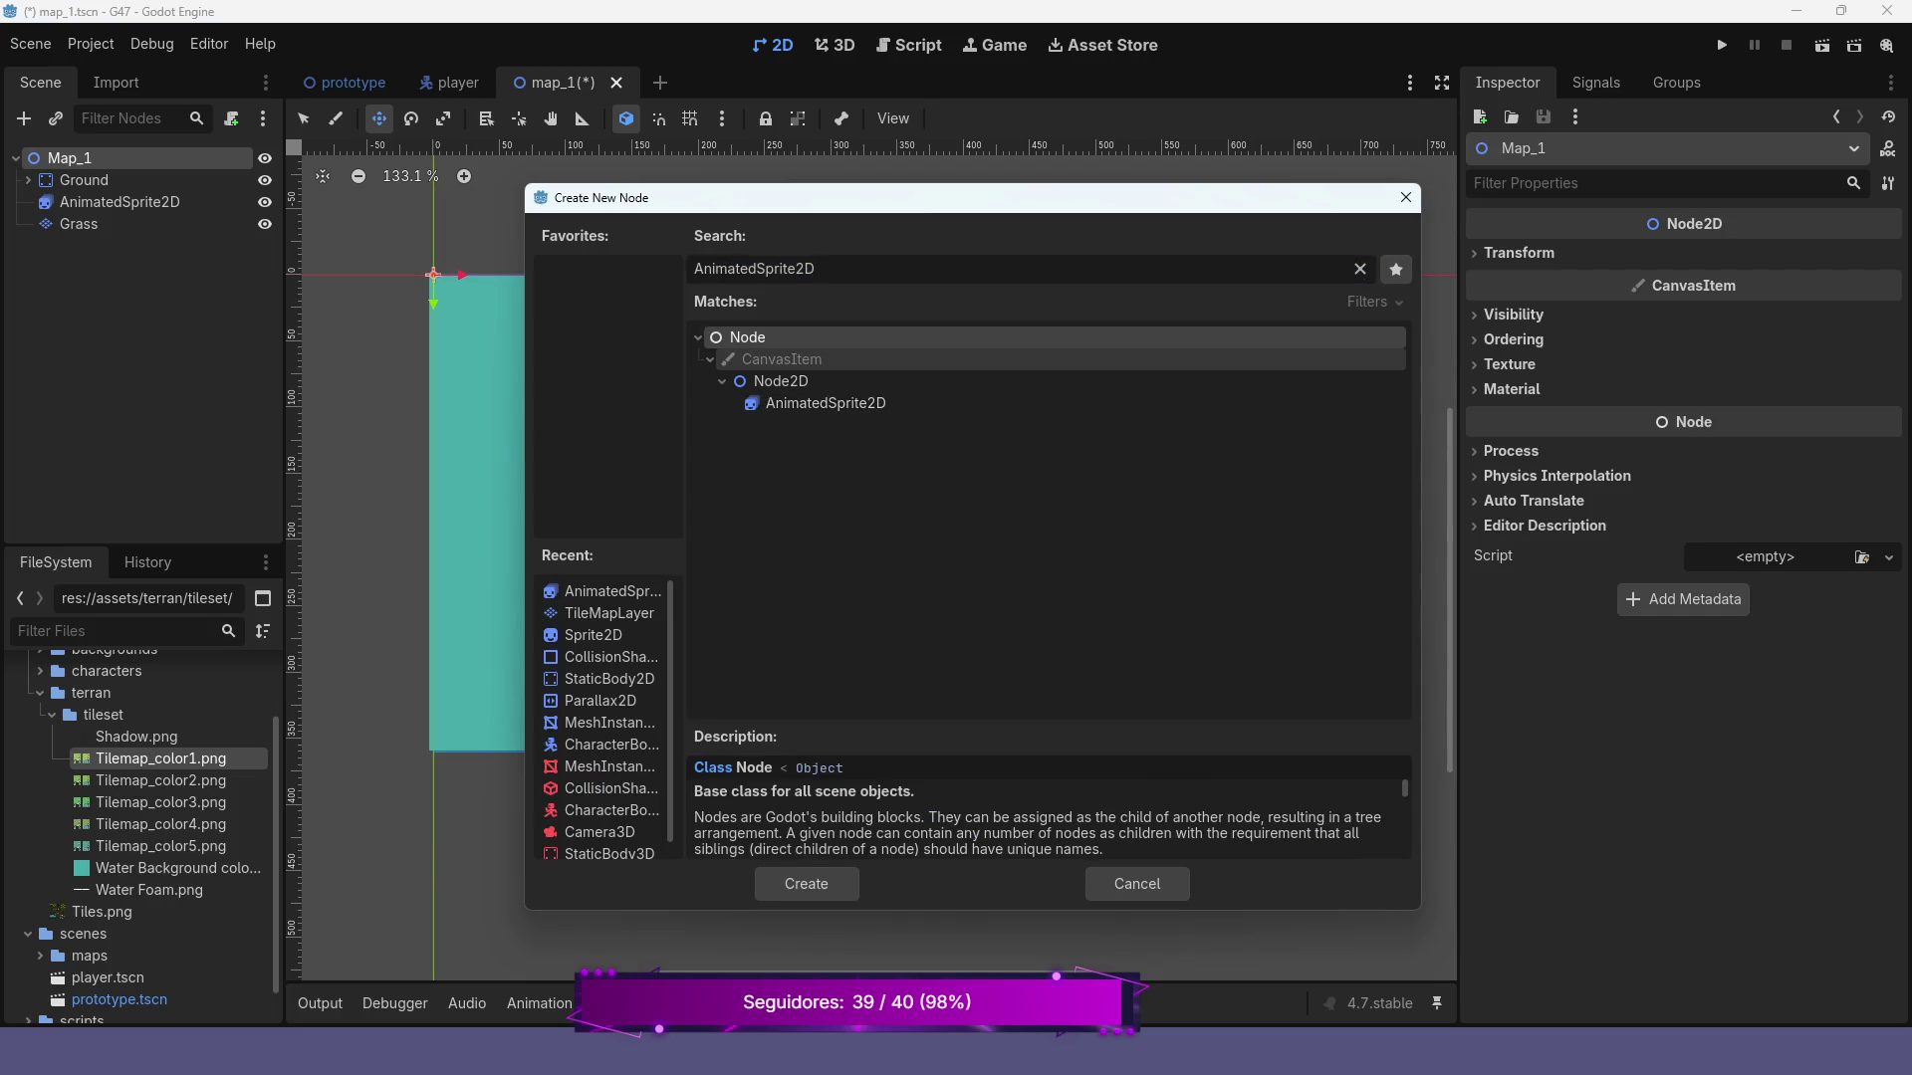
{"action": "key", "text": "Return"}
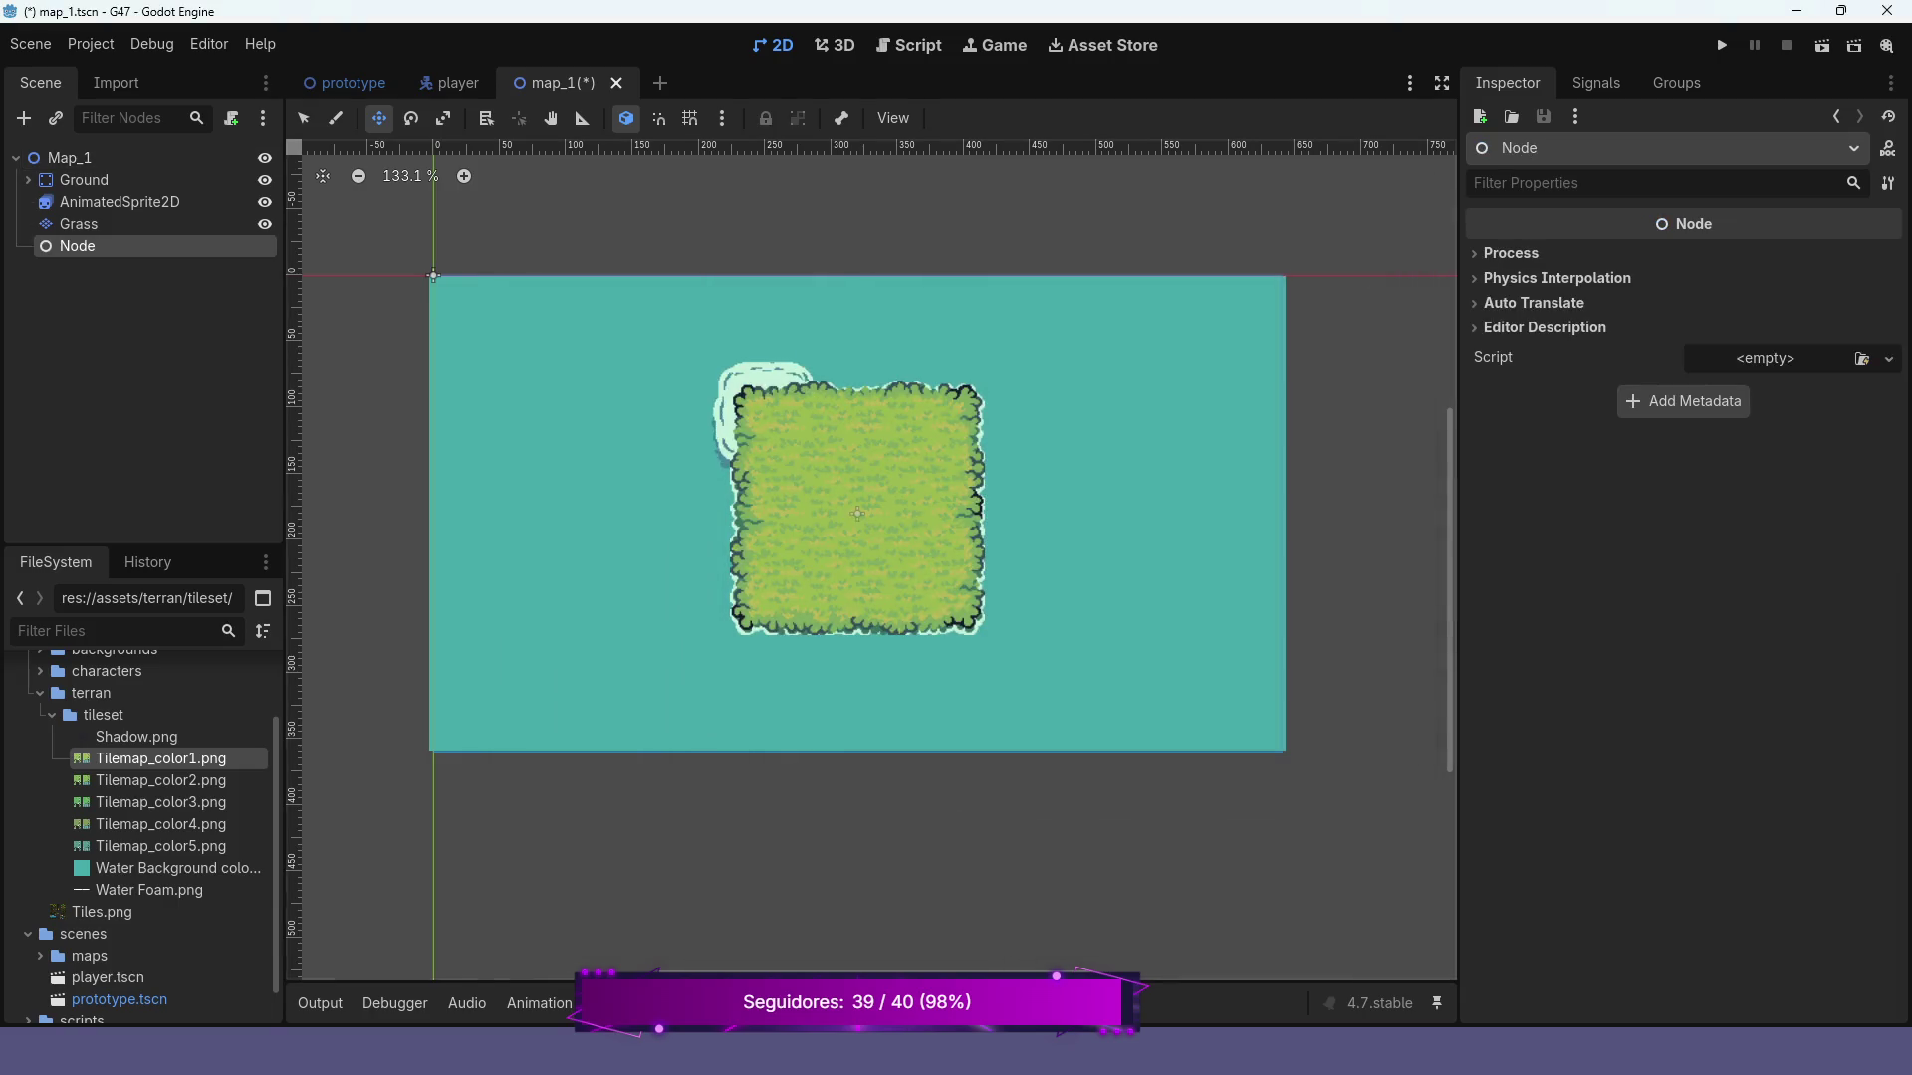
{"action": "key", "text": "F2"}
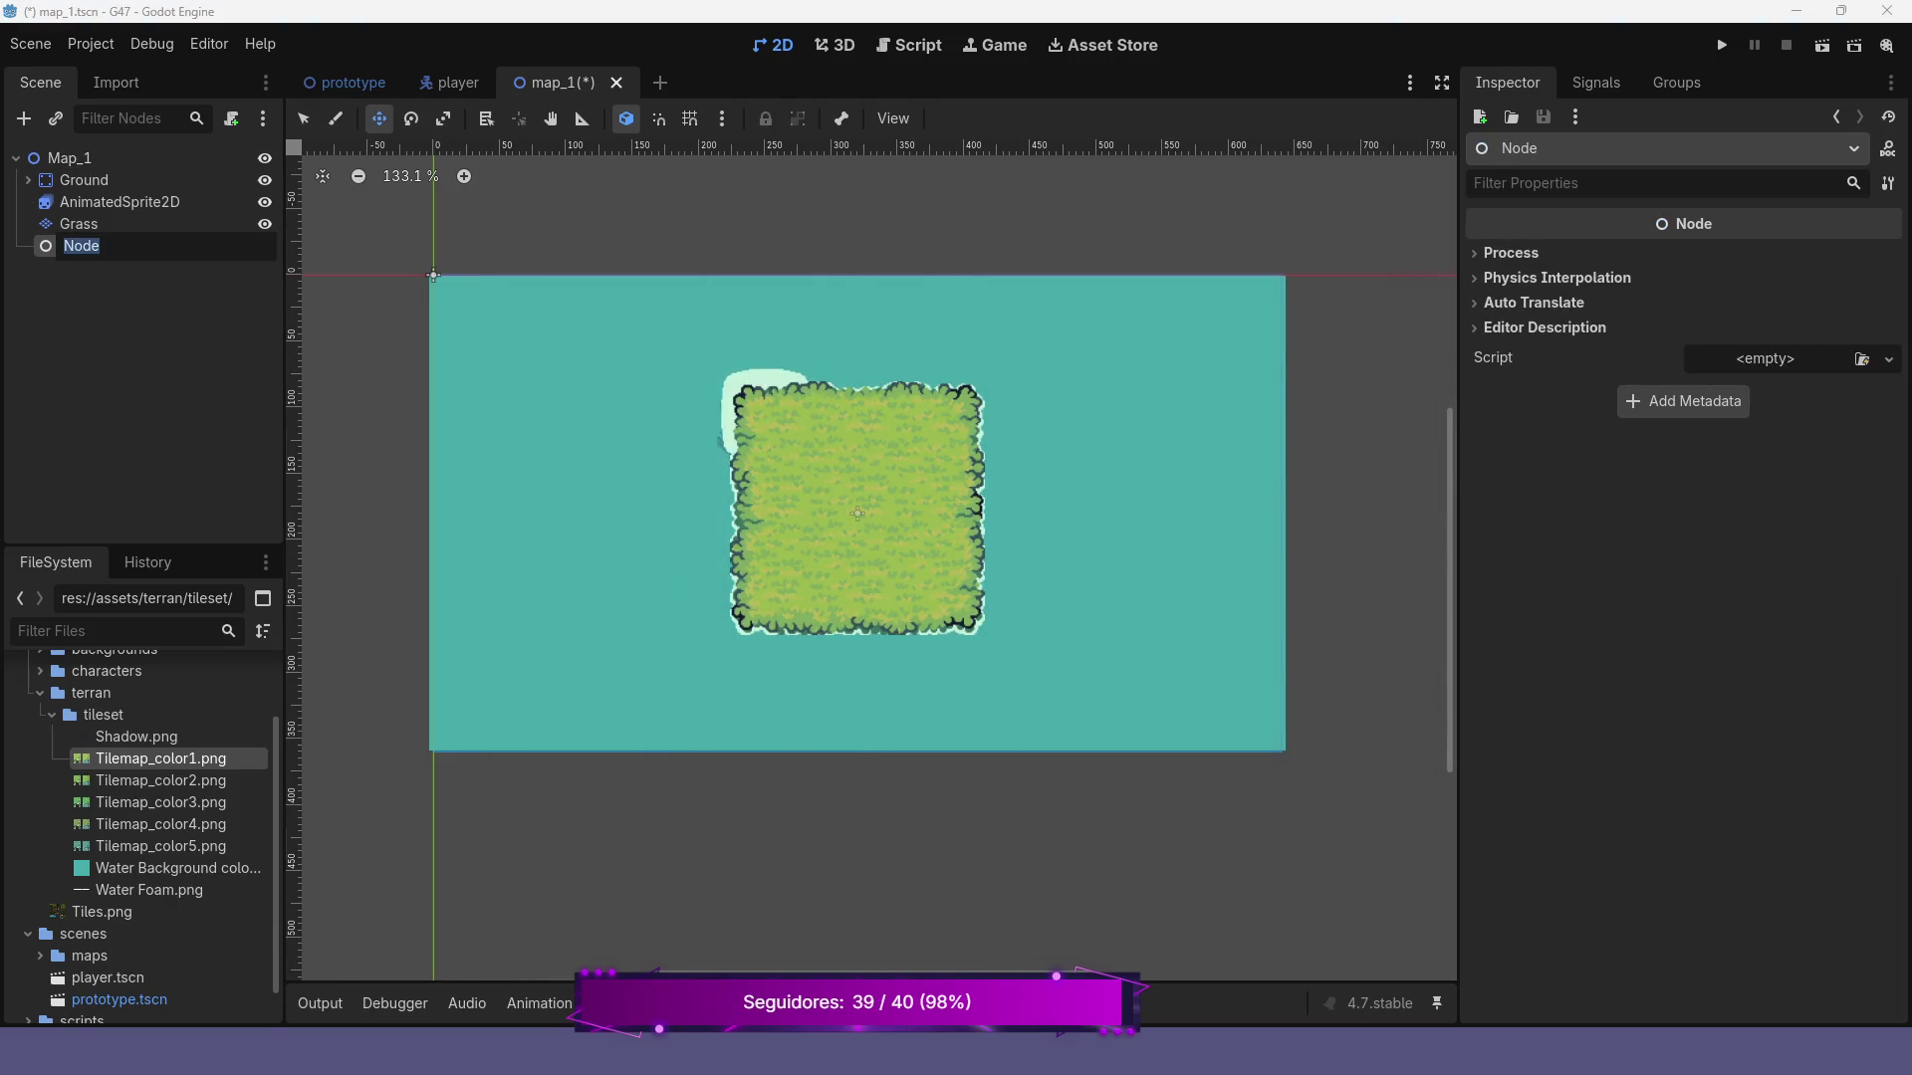
{"action": "type", "text": "WaterFoam"}
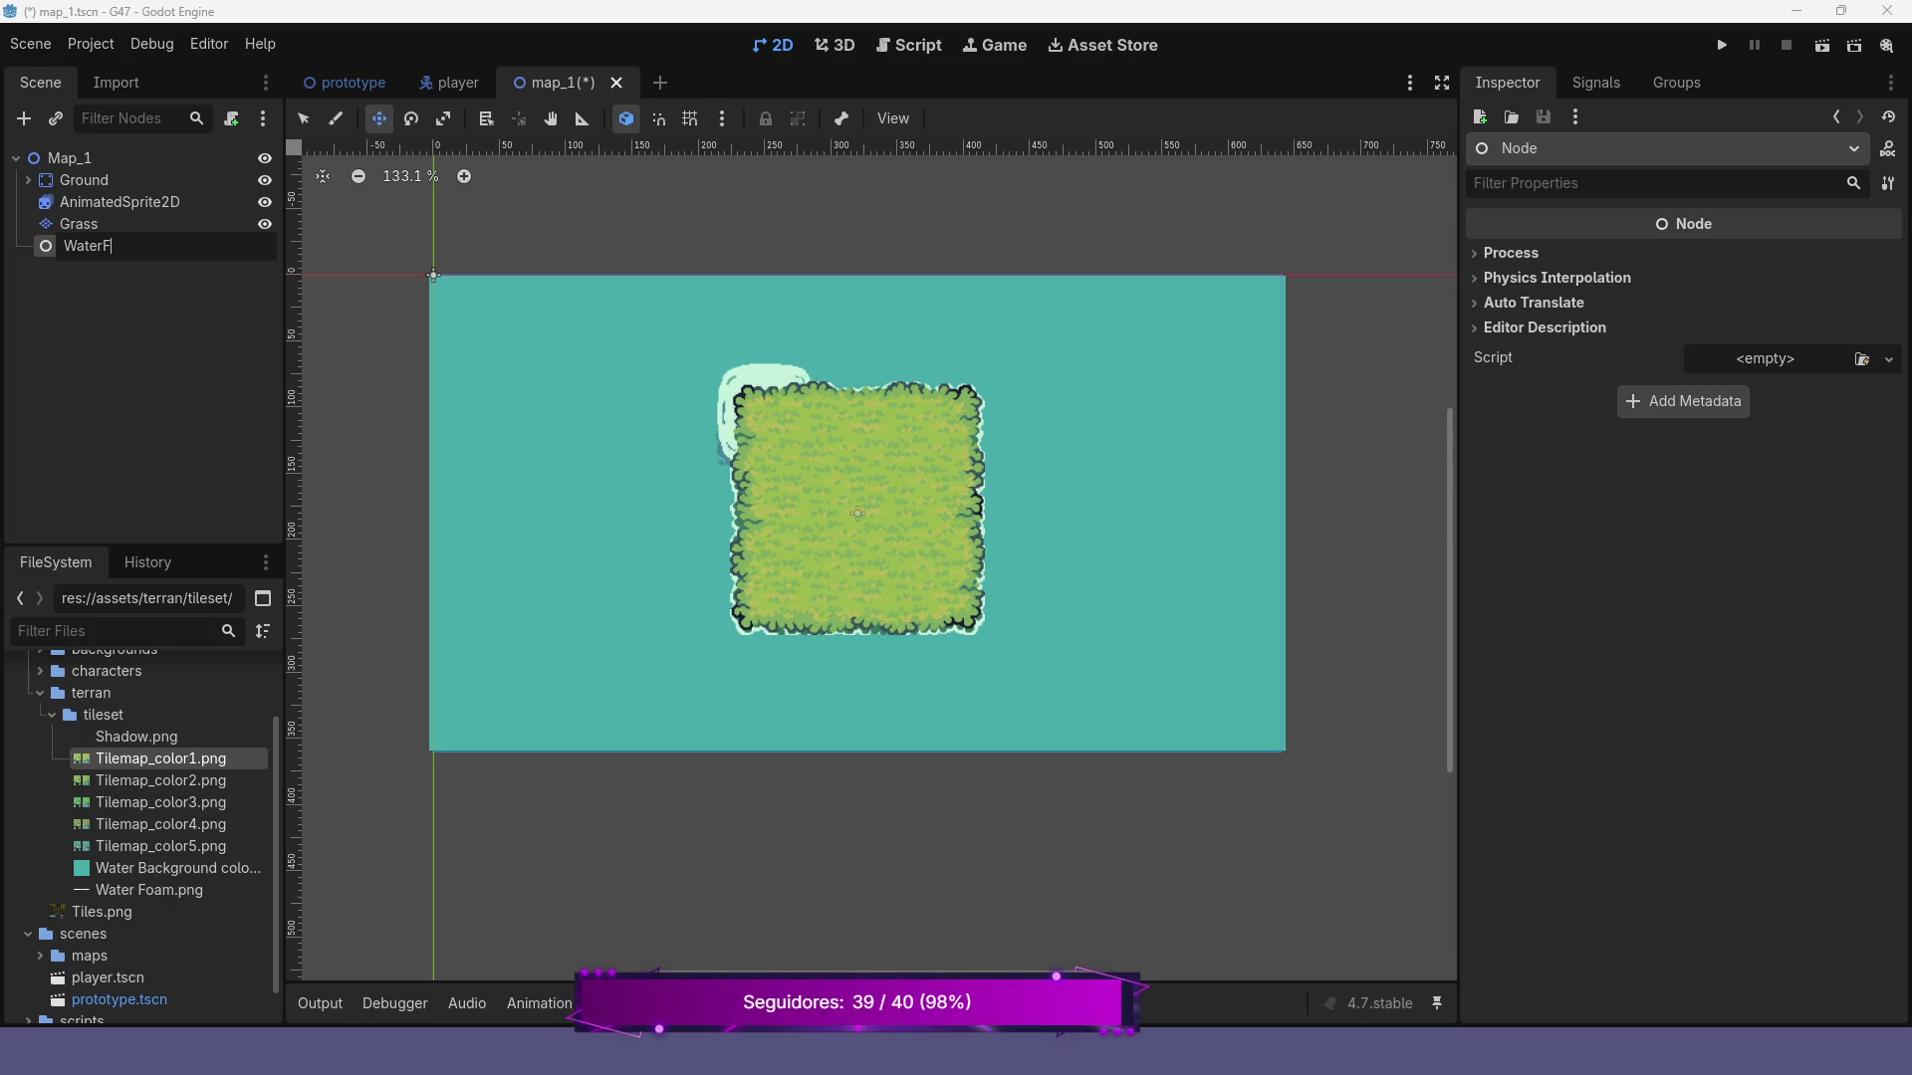
{"action": "key", "text": "Return"}
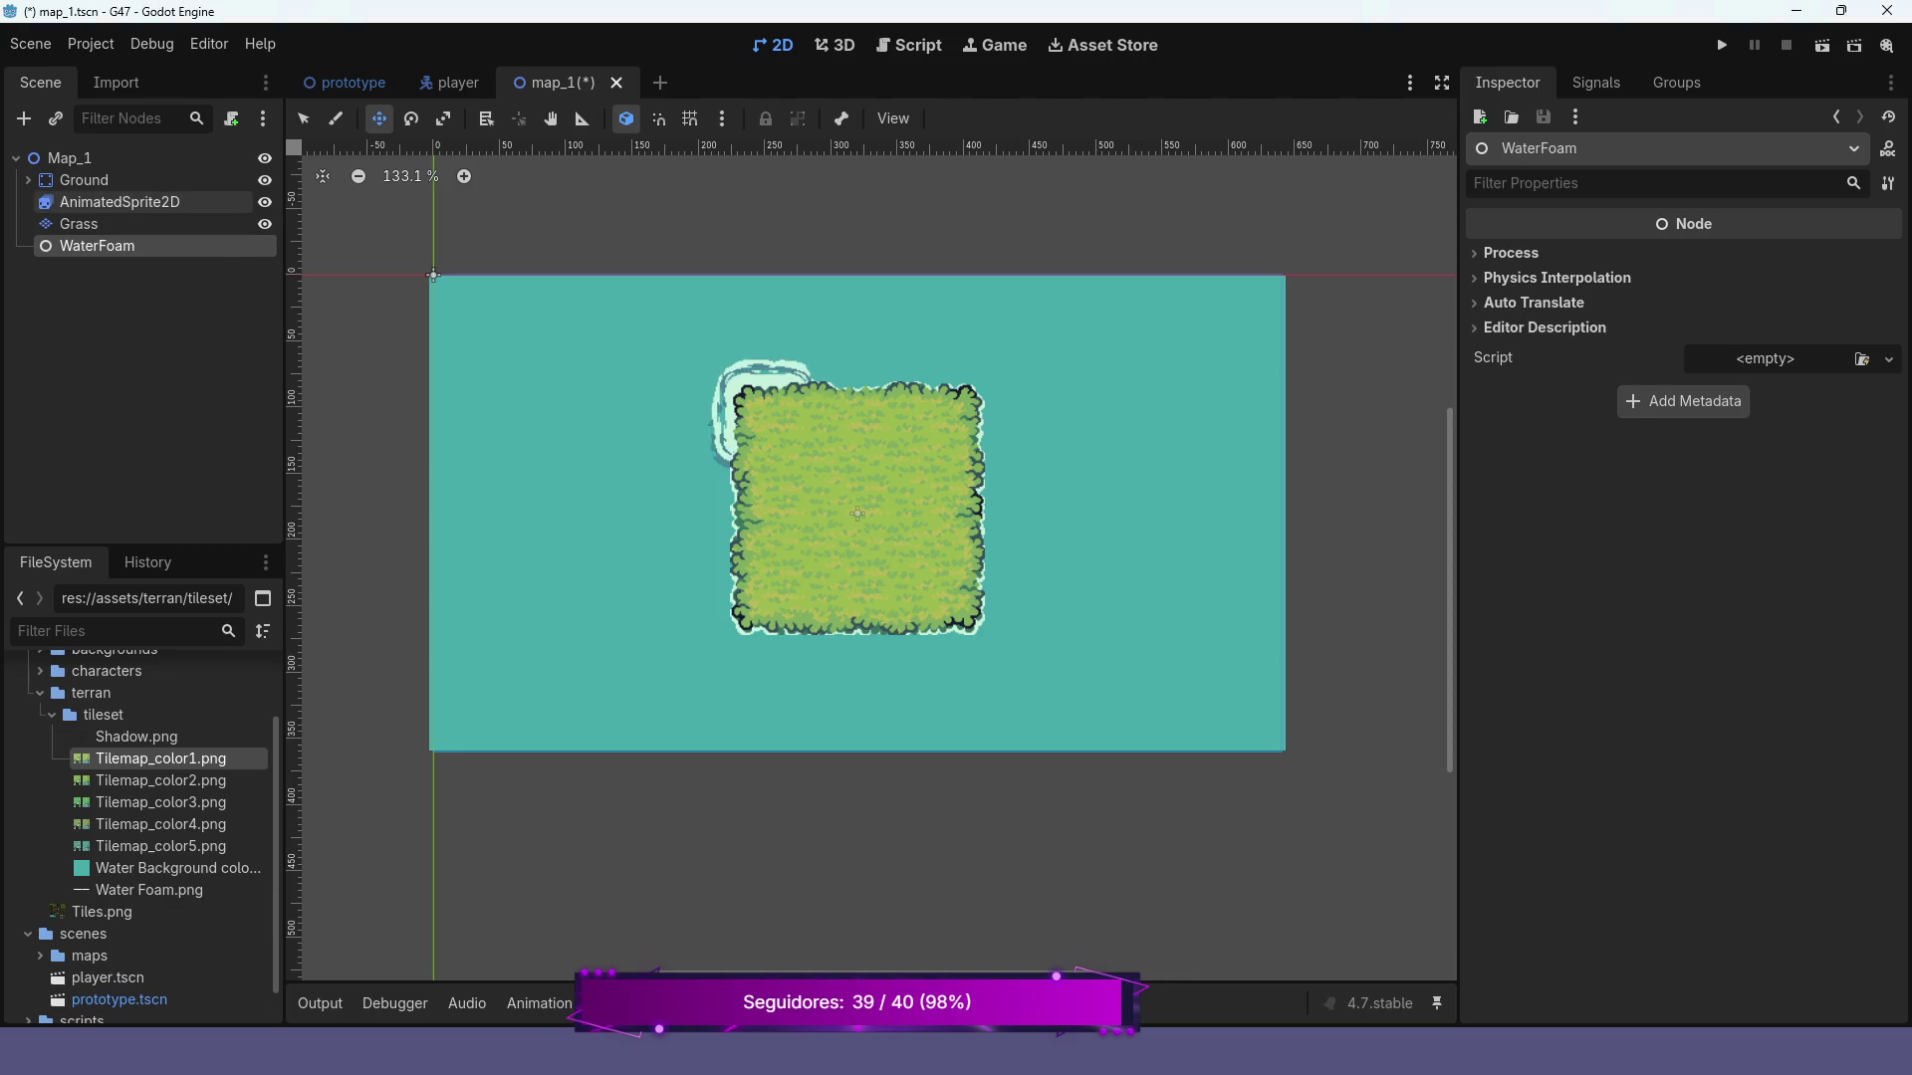
{"action": "left_click", "coordinate": [120, 201]}
{"action": "left_click_drag", "start_coordinate": [119, 201], "coordinate": [97, 245]}
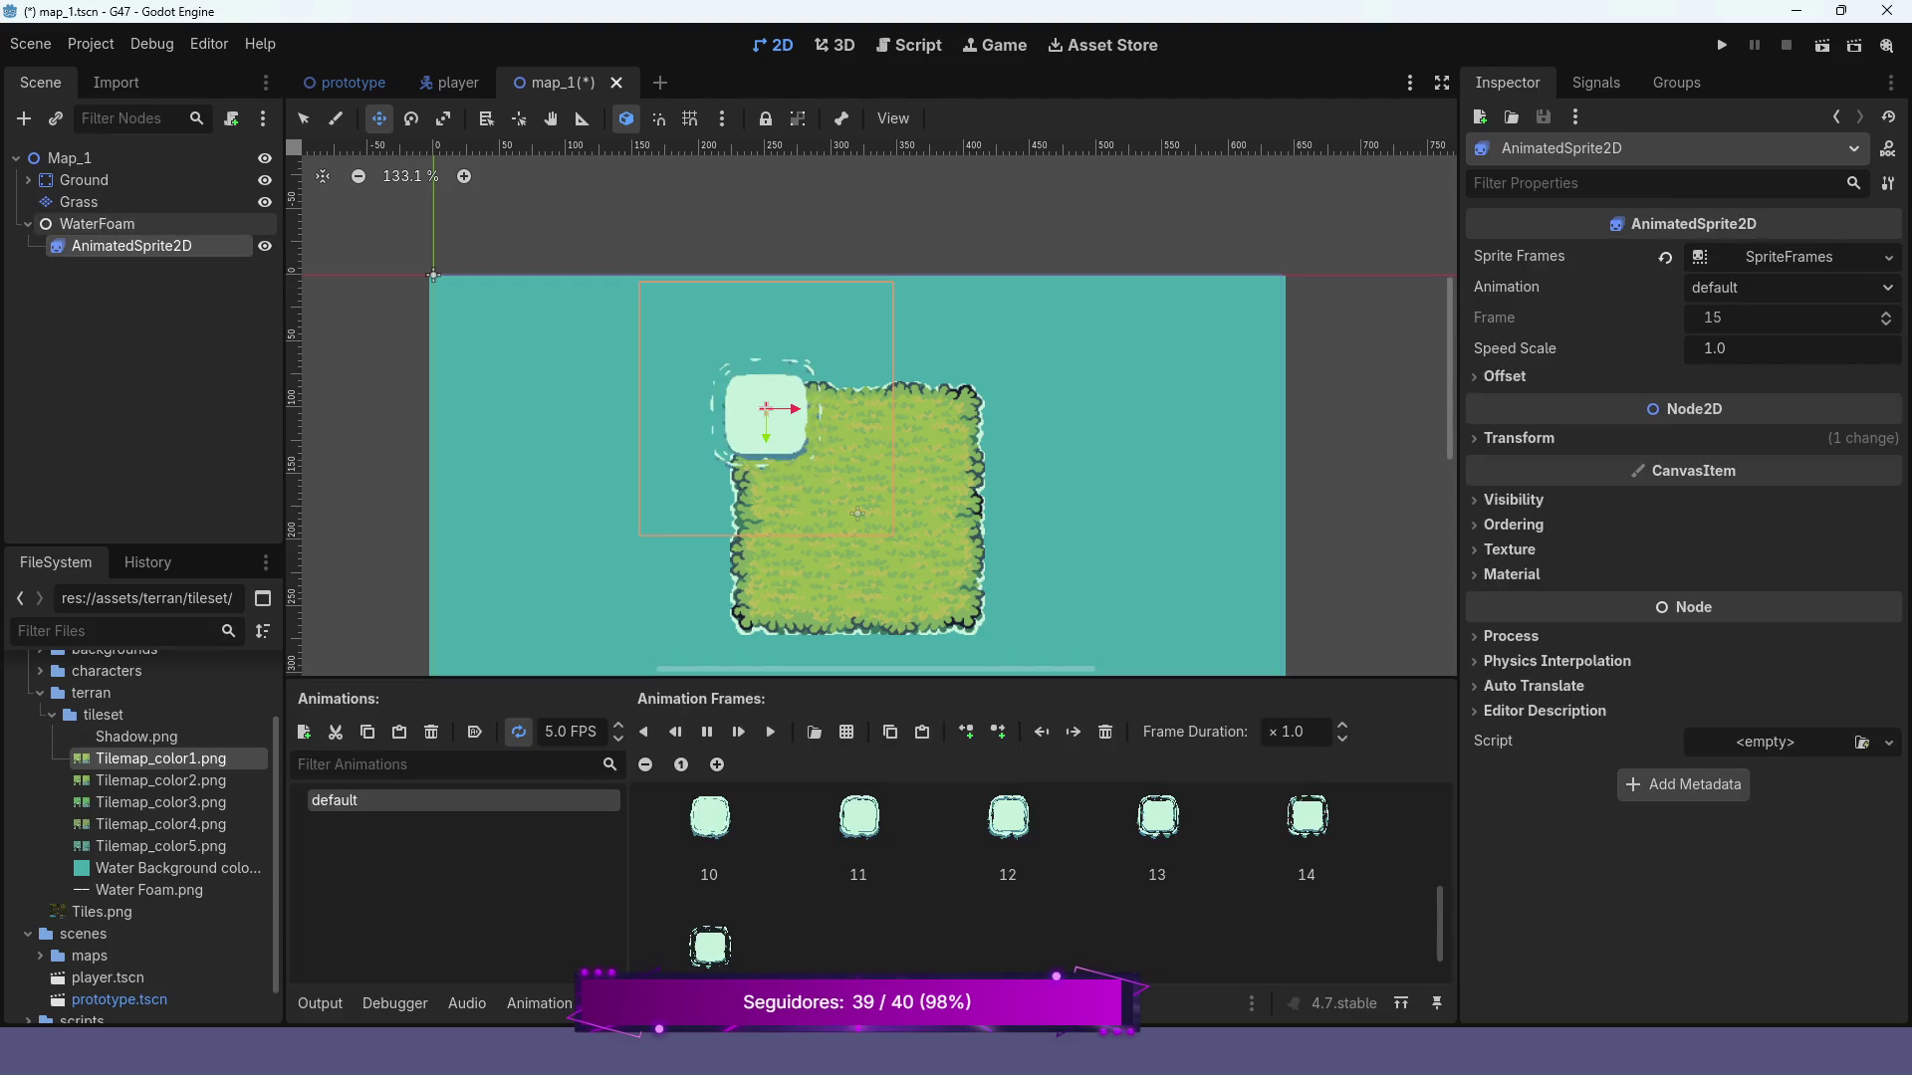
Try placing the collapsed WaterFoam above Grass, above Ground, then inside Ground
{"action": "left_click", "coordinate": [27, 223]}
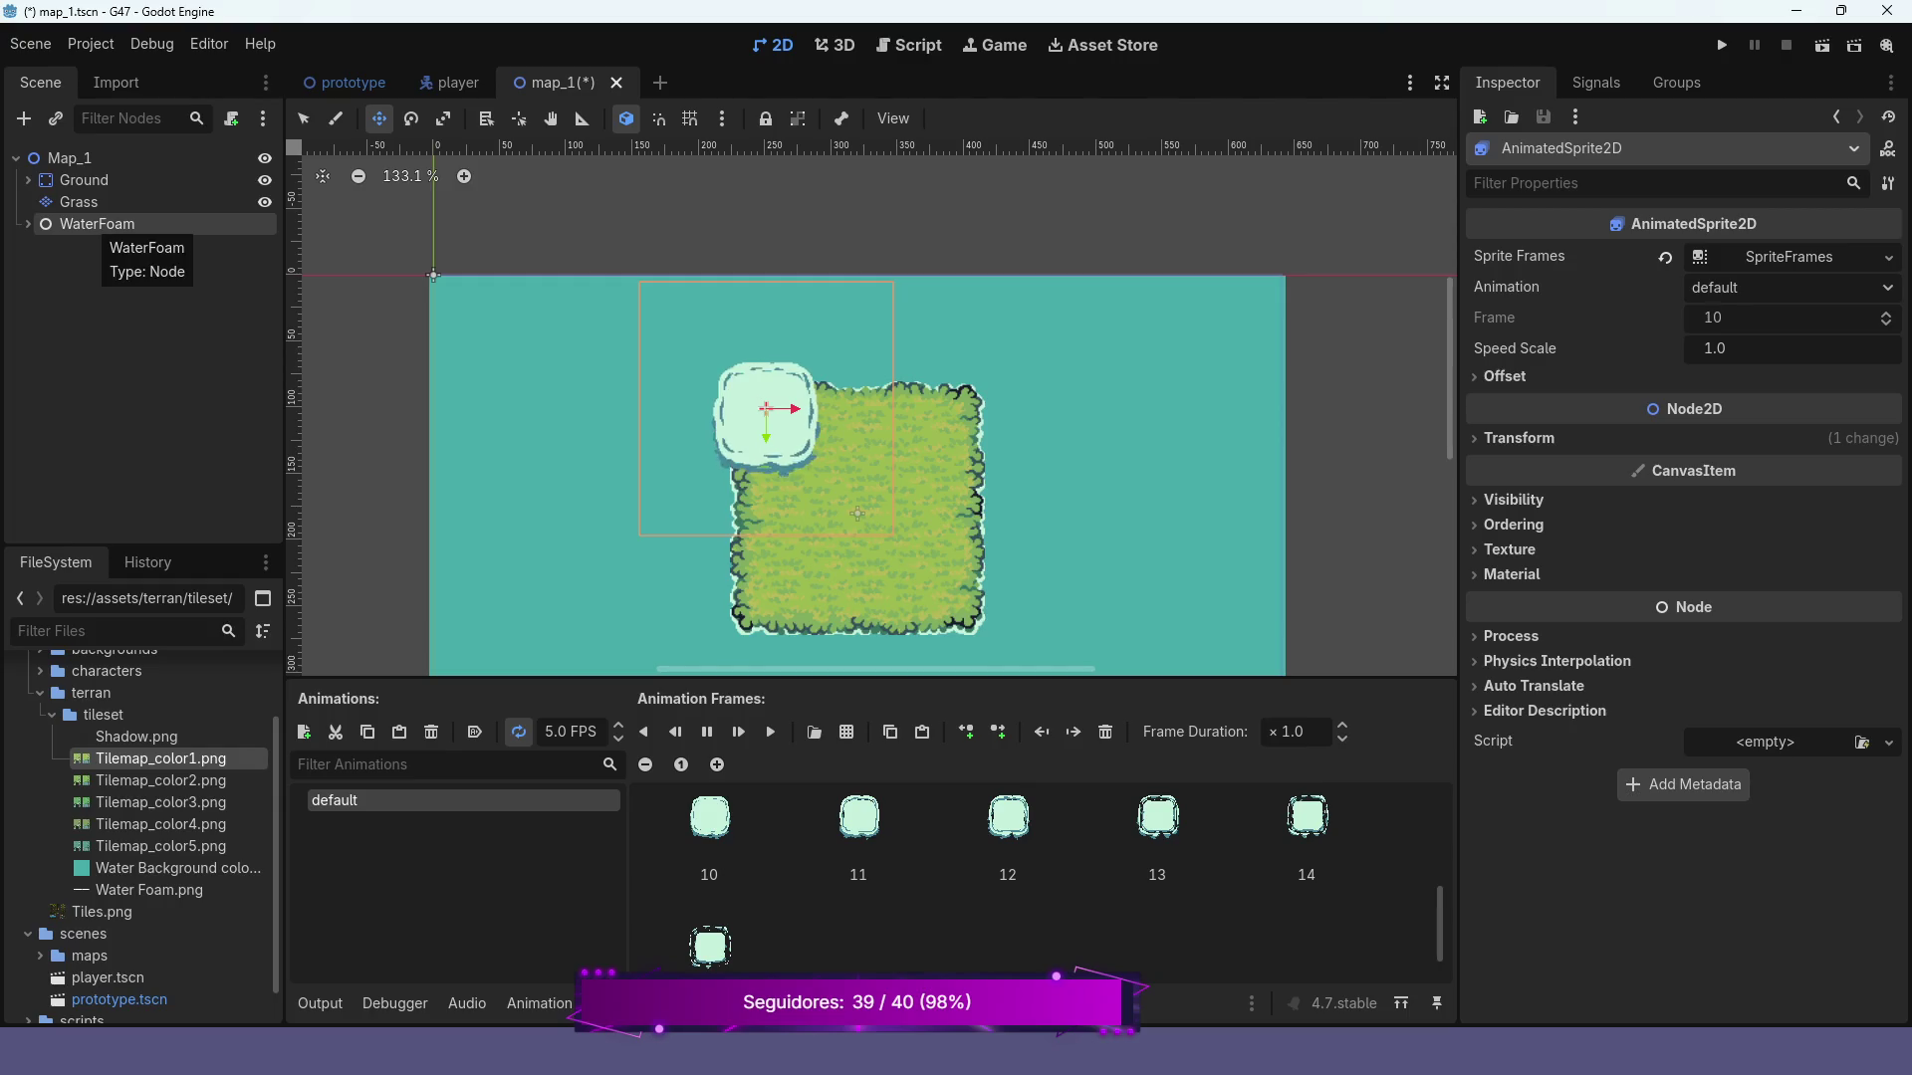
{"action": "left_click_drag", "start_coordinate": [97, 225], "coordinate": [96, 203]}
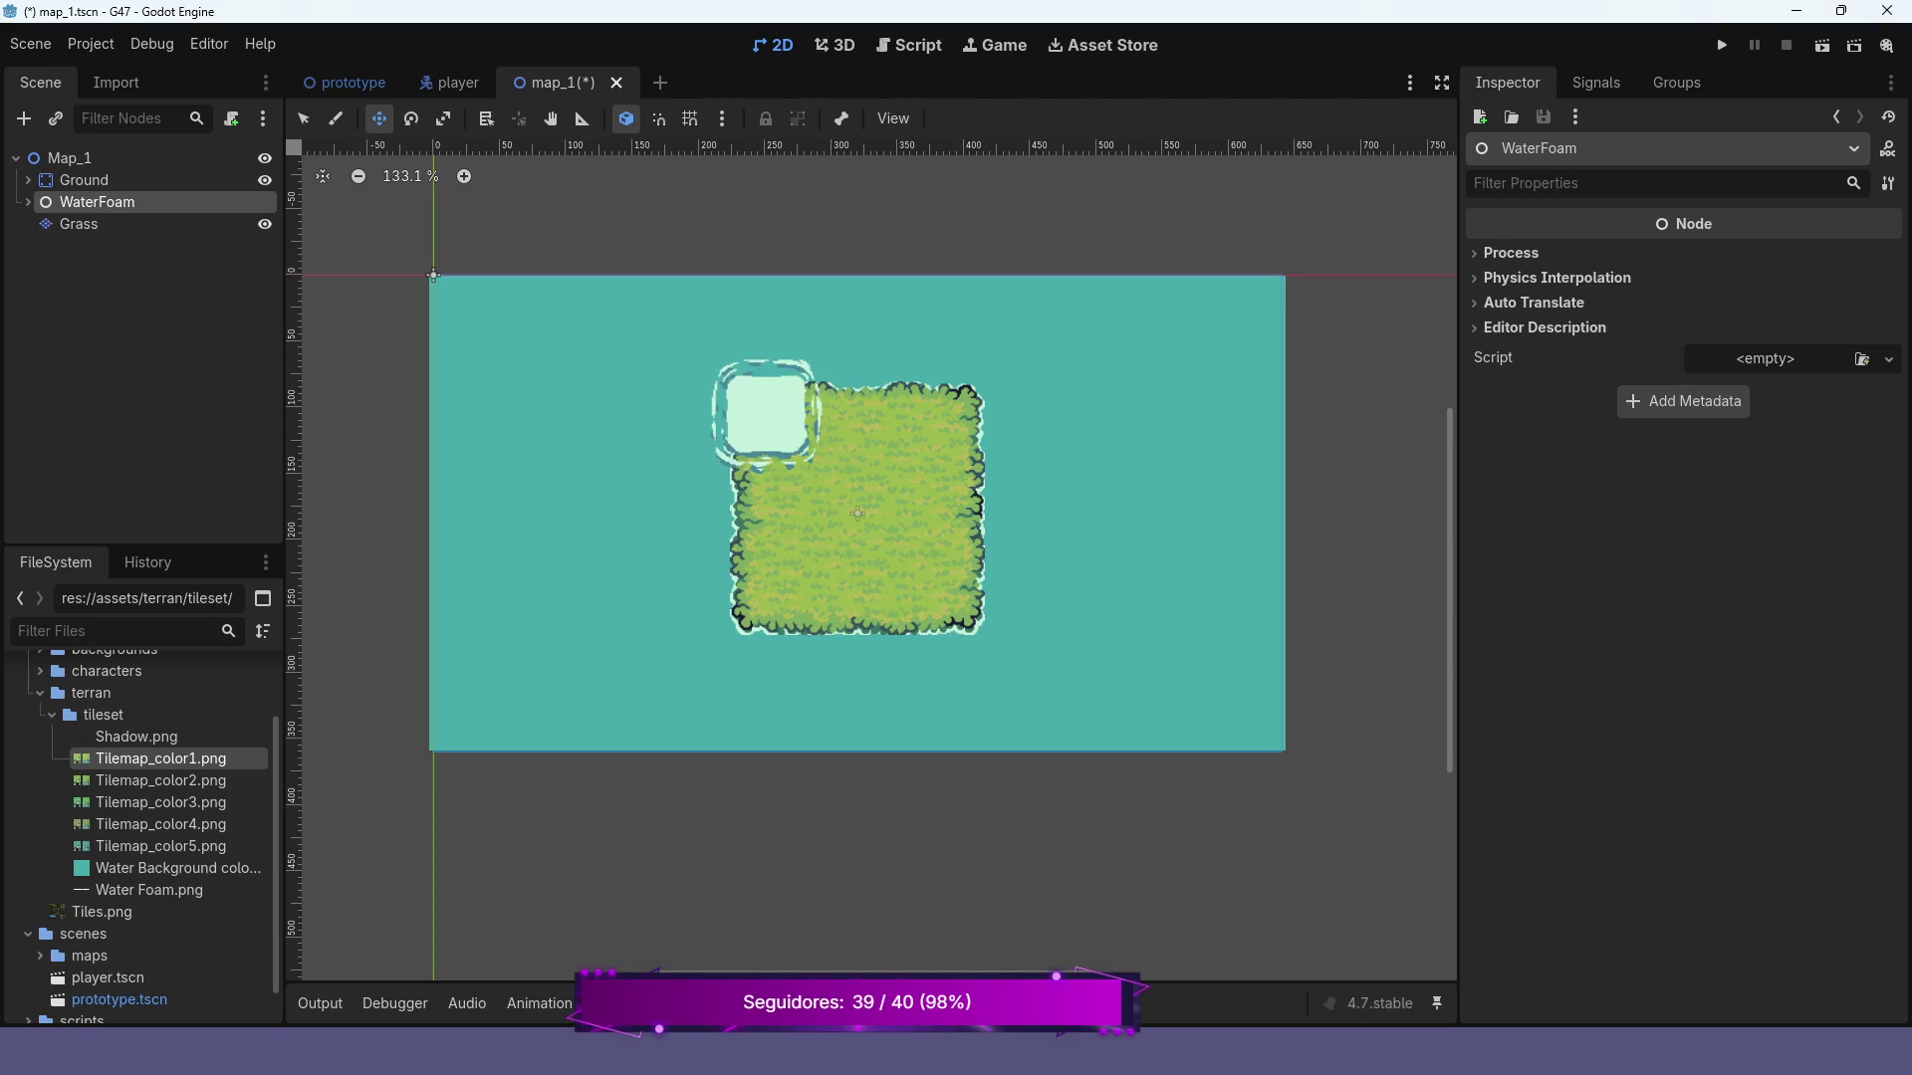
{"action": "left_click_drag", "start_coordinate": [97, 203], "coordinate": [97, 171]}
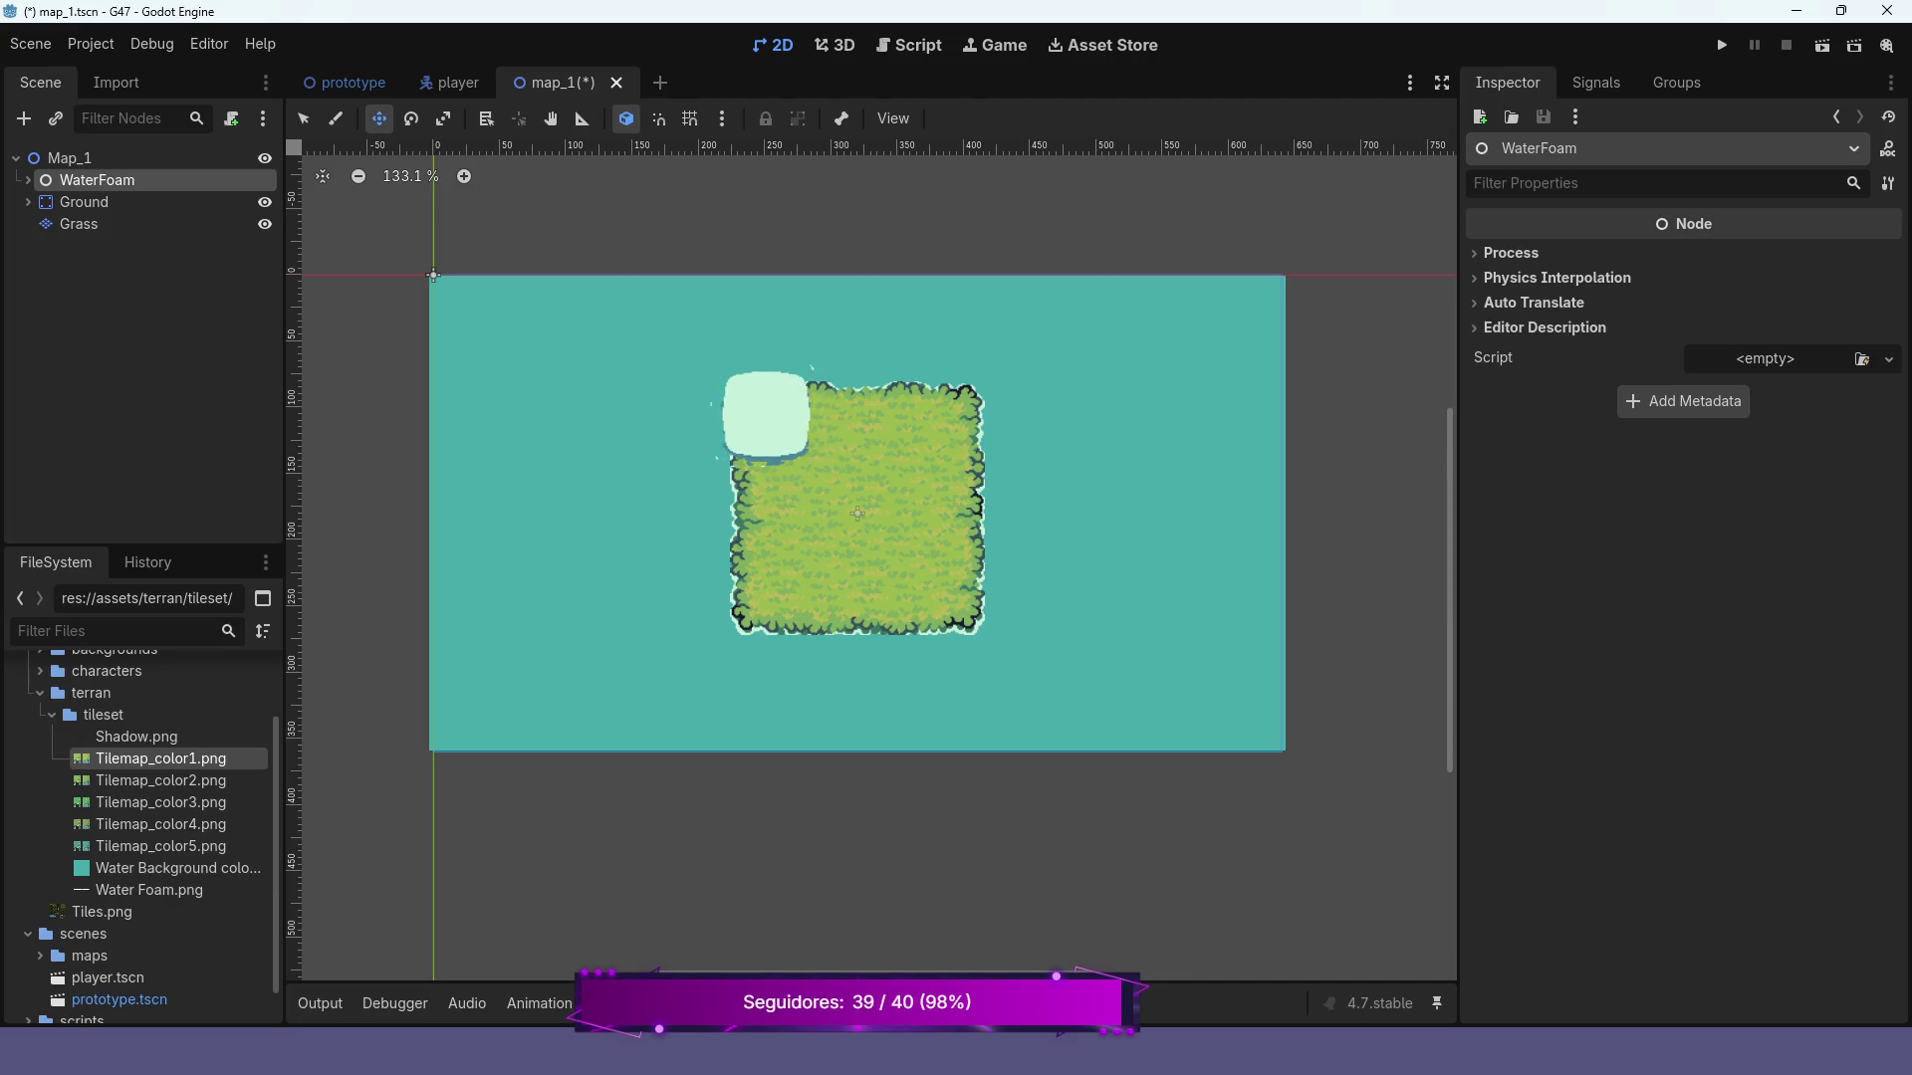
{"action": "left_click_drag", "start_coordinate": [96, 179], "coordinate": [97, 202]}
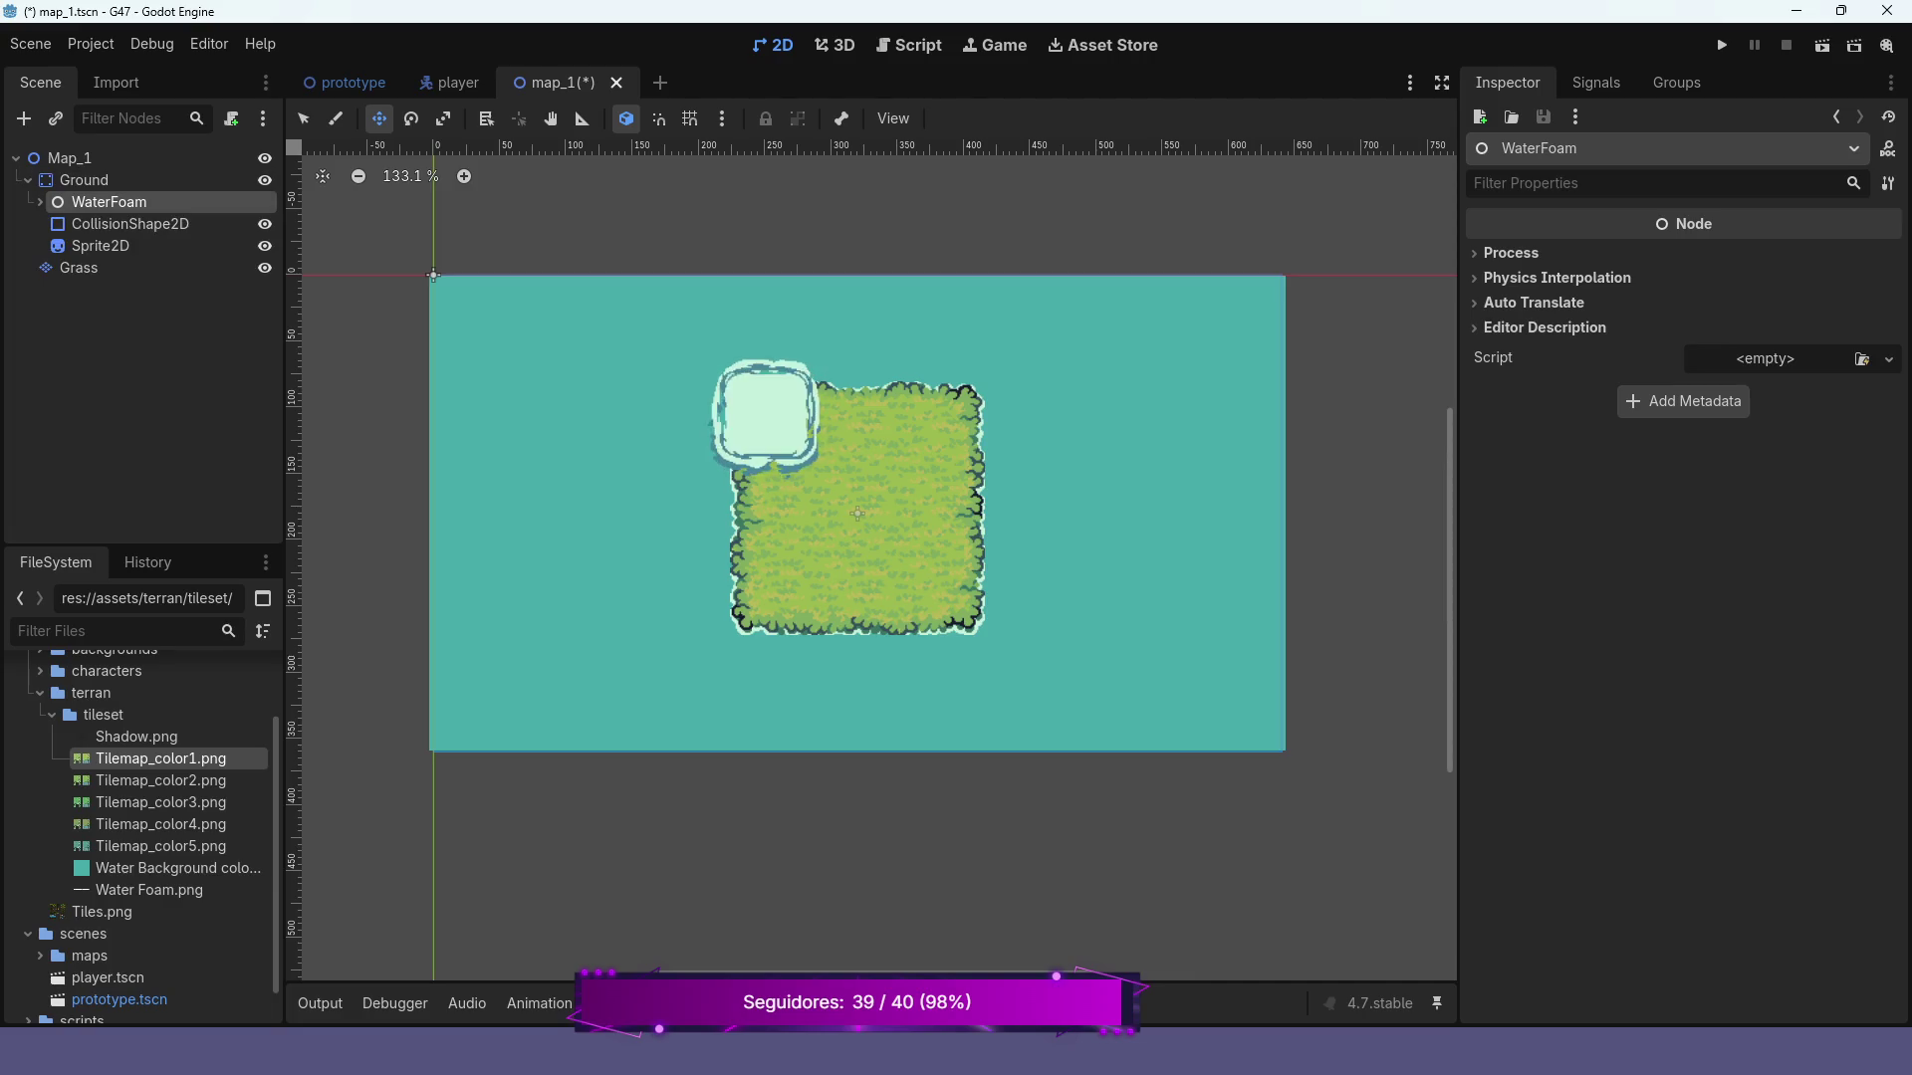
{"action": "left_click", "coordinate": [40, 202]}
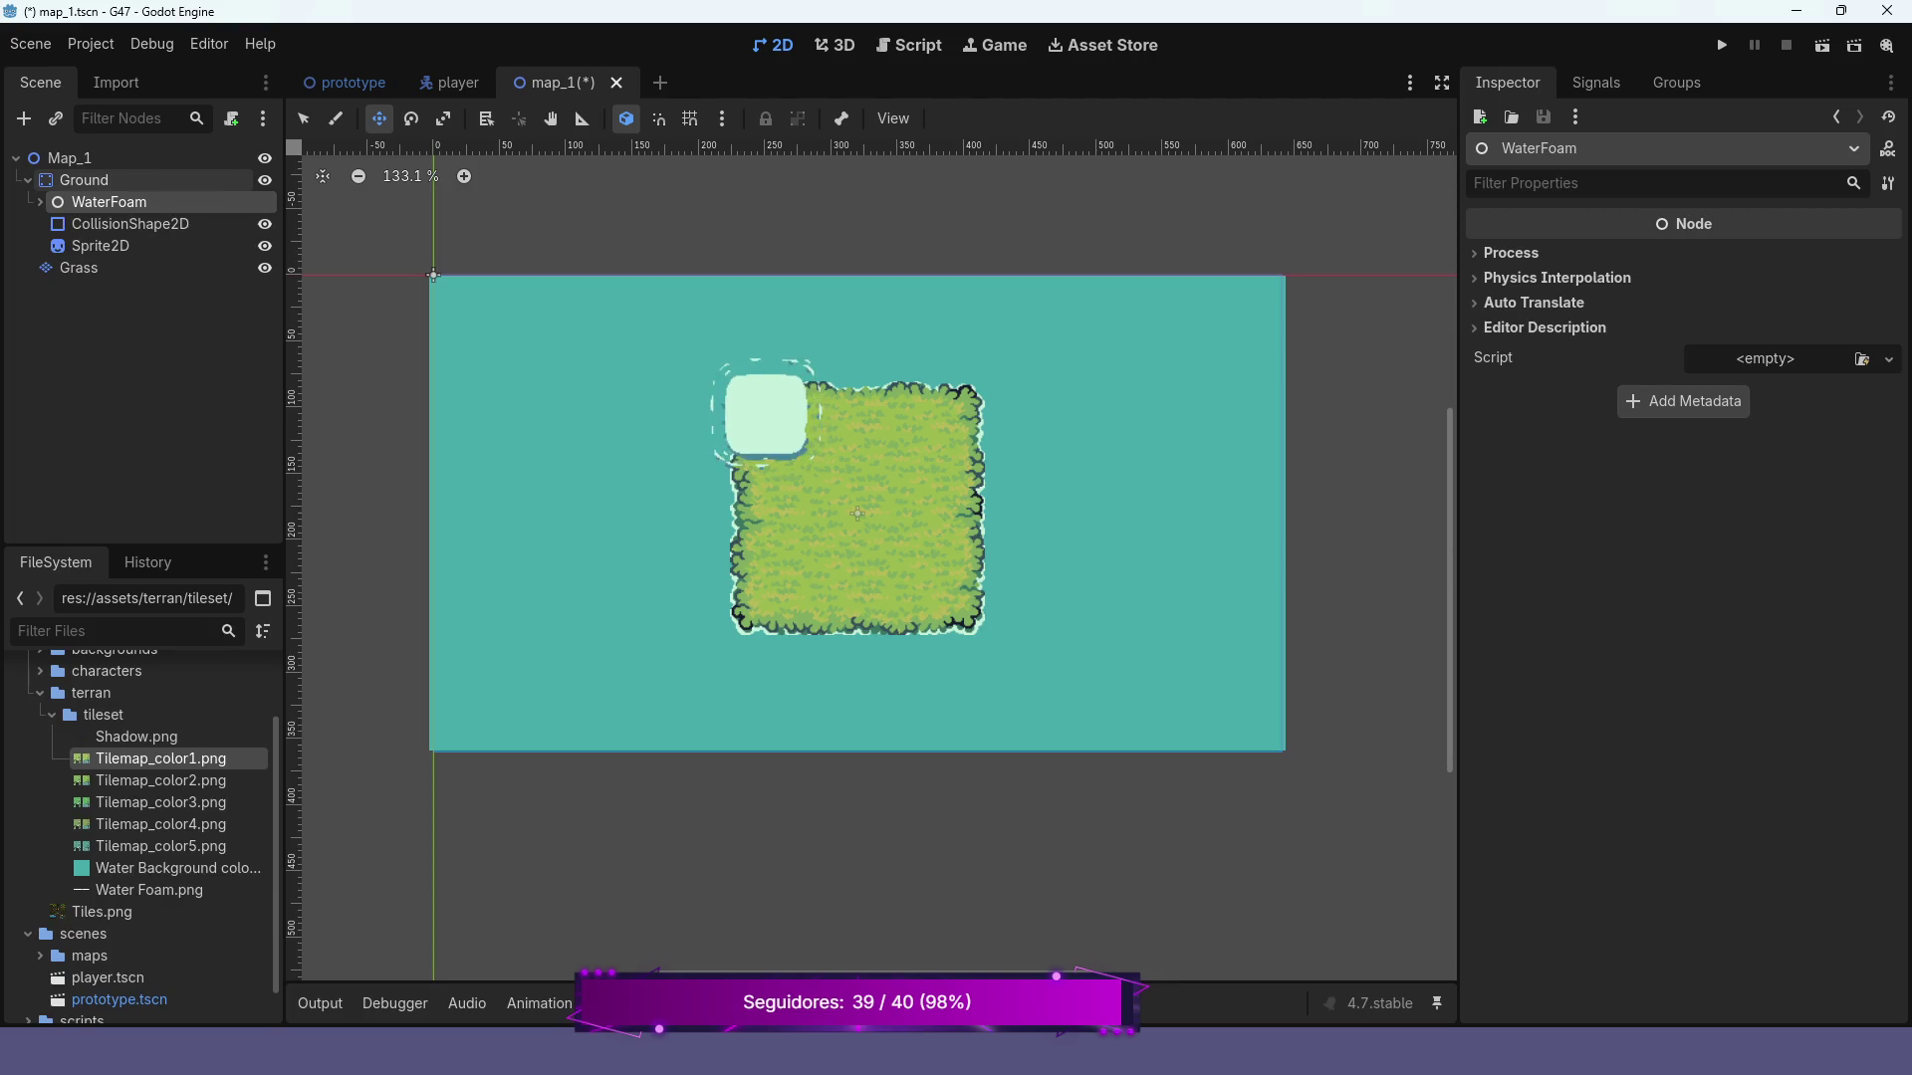
{"action": "left_click", "coordinate": [28, 180]}
{"action": "left_click", "coordinate": [28, 179]}
Drop WaterFoam between Ground and Grass, then move AnimatedSprite2D back out of it
{"action": "left_click_drag", "start_coordinate": [99, 202], "coordinate": [72, 281]}
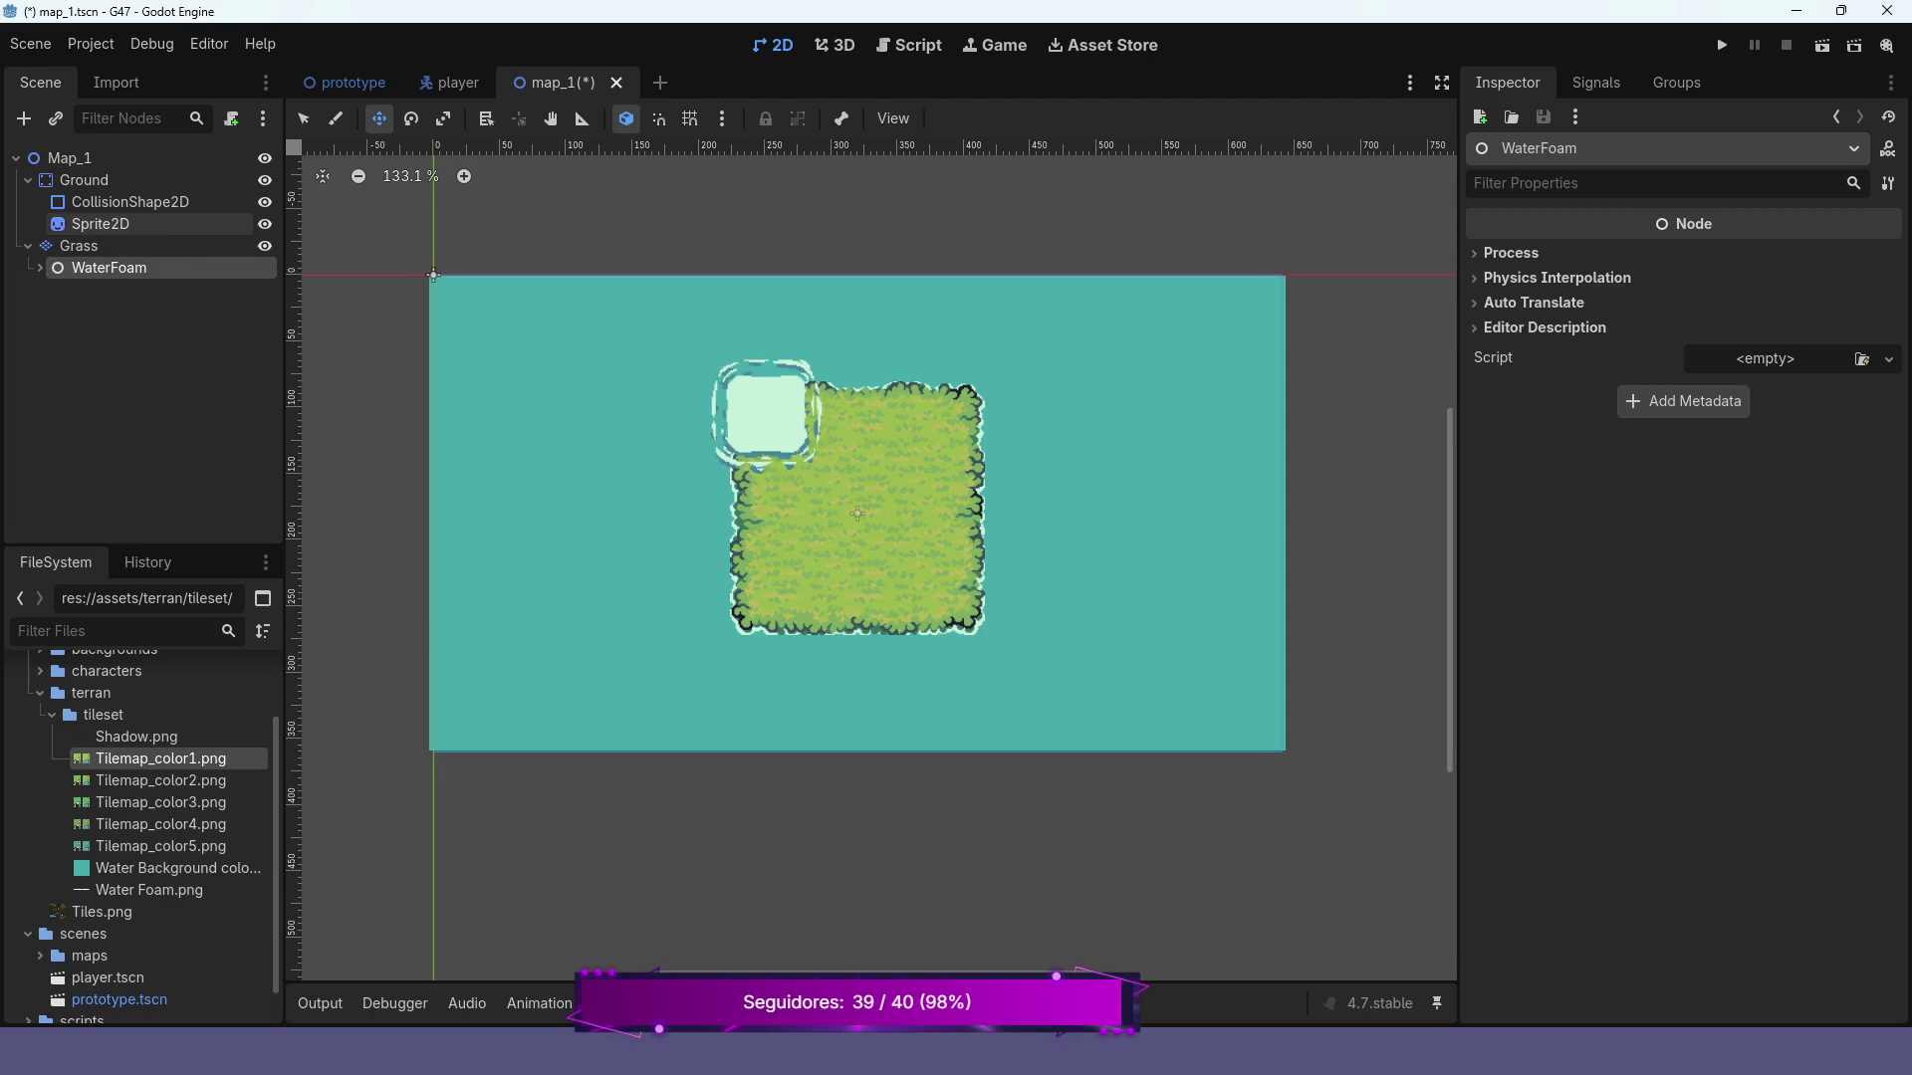
{"action": "mouse_move", "coordinate": [109, 268]}
{"action": "left_mouse_down"}
{"action": "mouse_move", "coordinate": [14, 291]}
{"action": "mouse_move", "coordinate": [56, 290]}
{"action": "mouse_move", "coordinate": [31, 281]}
{"action": "mouse_move", "coordinate": [29, 245]}
{"action": "left_mouse_up"}
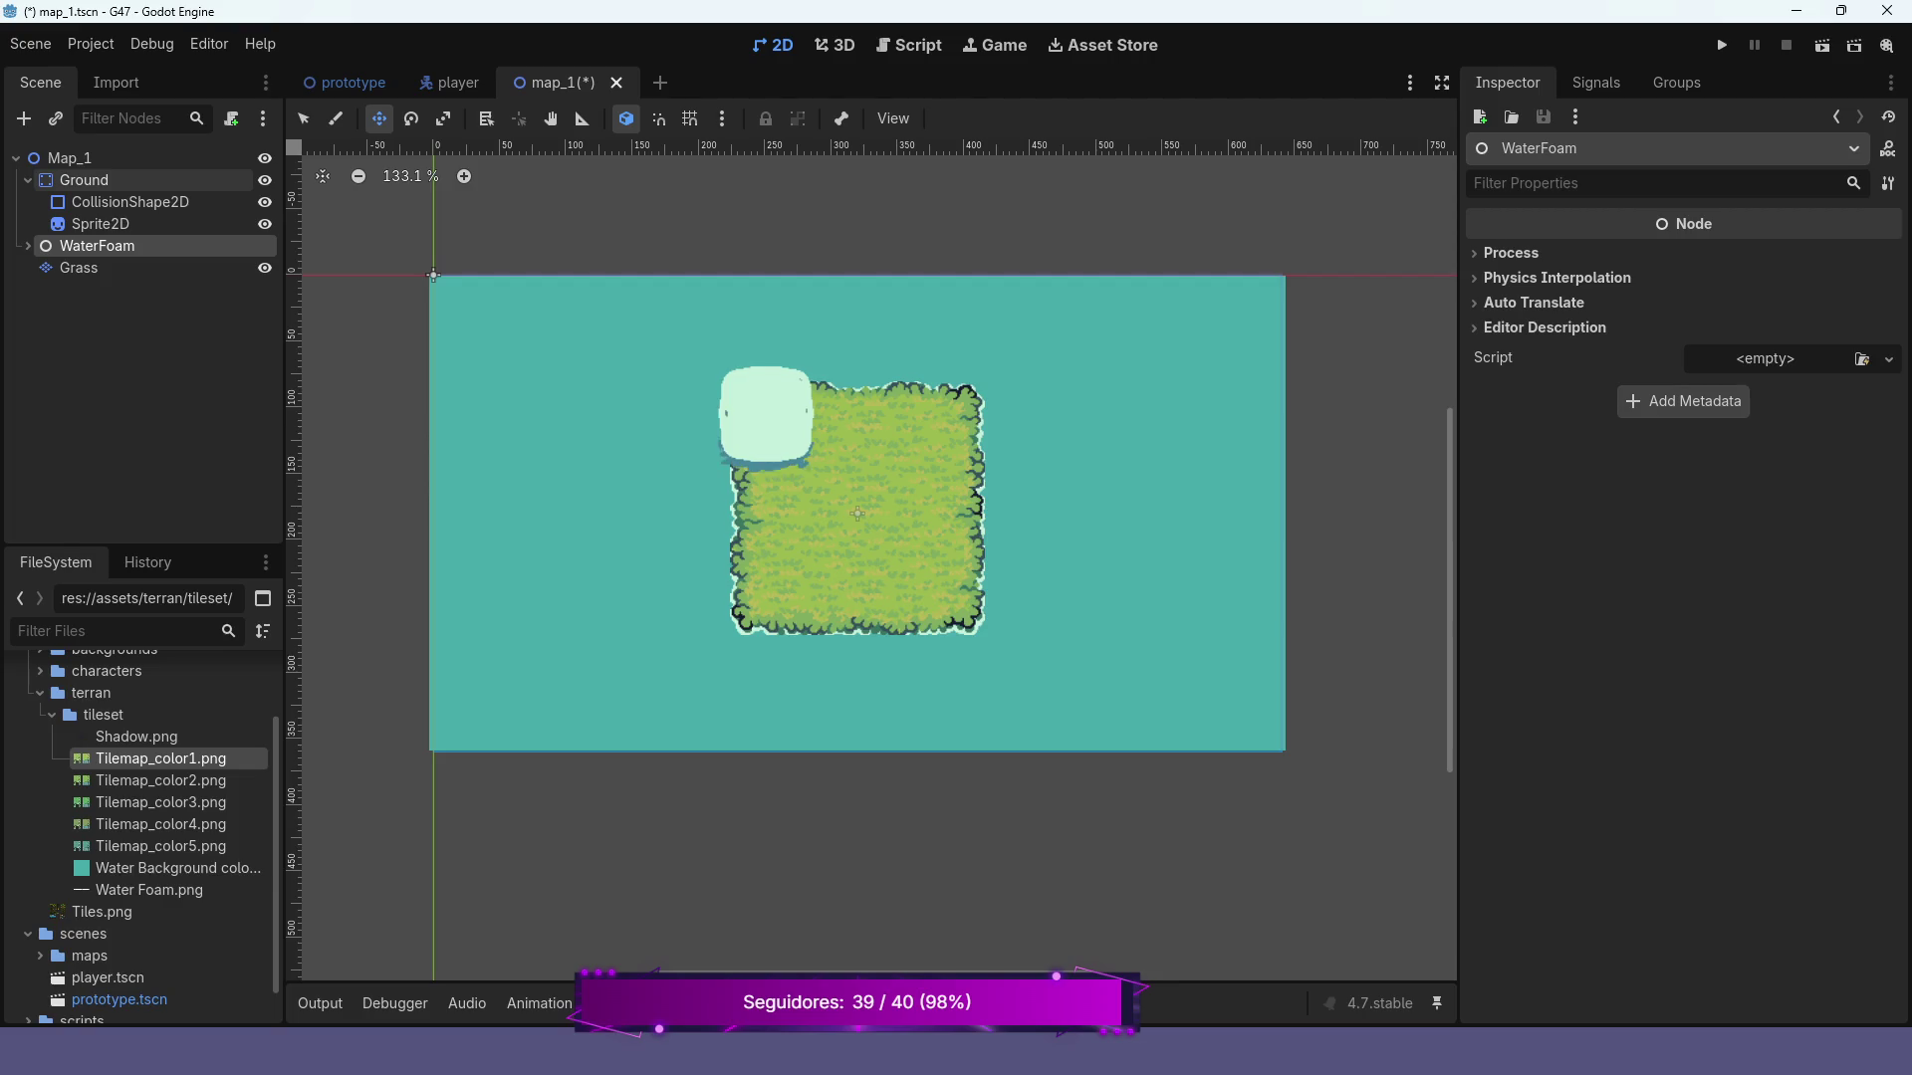
{"action": "left_click", "coordinate": [28, 179]}
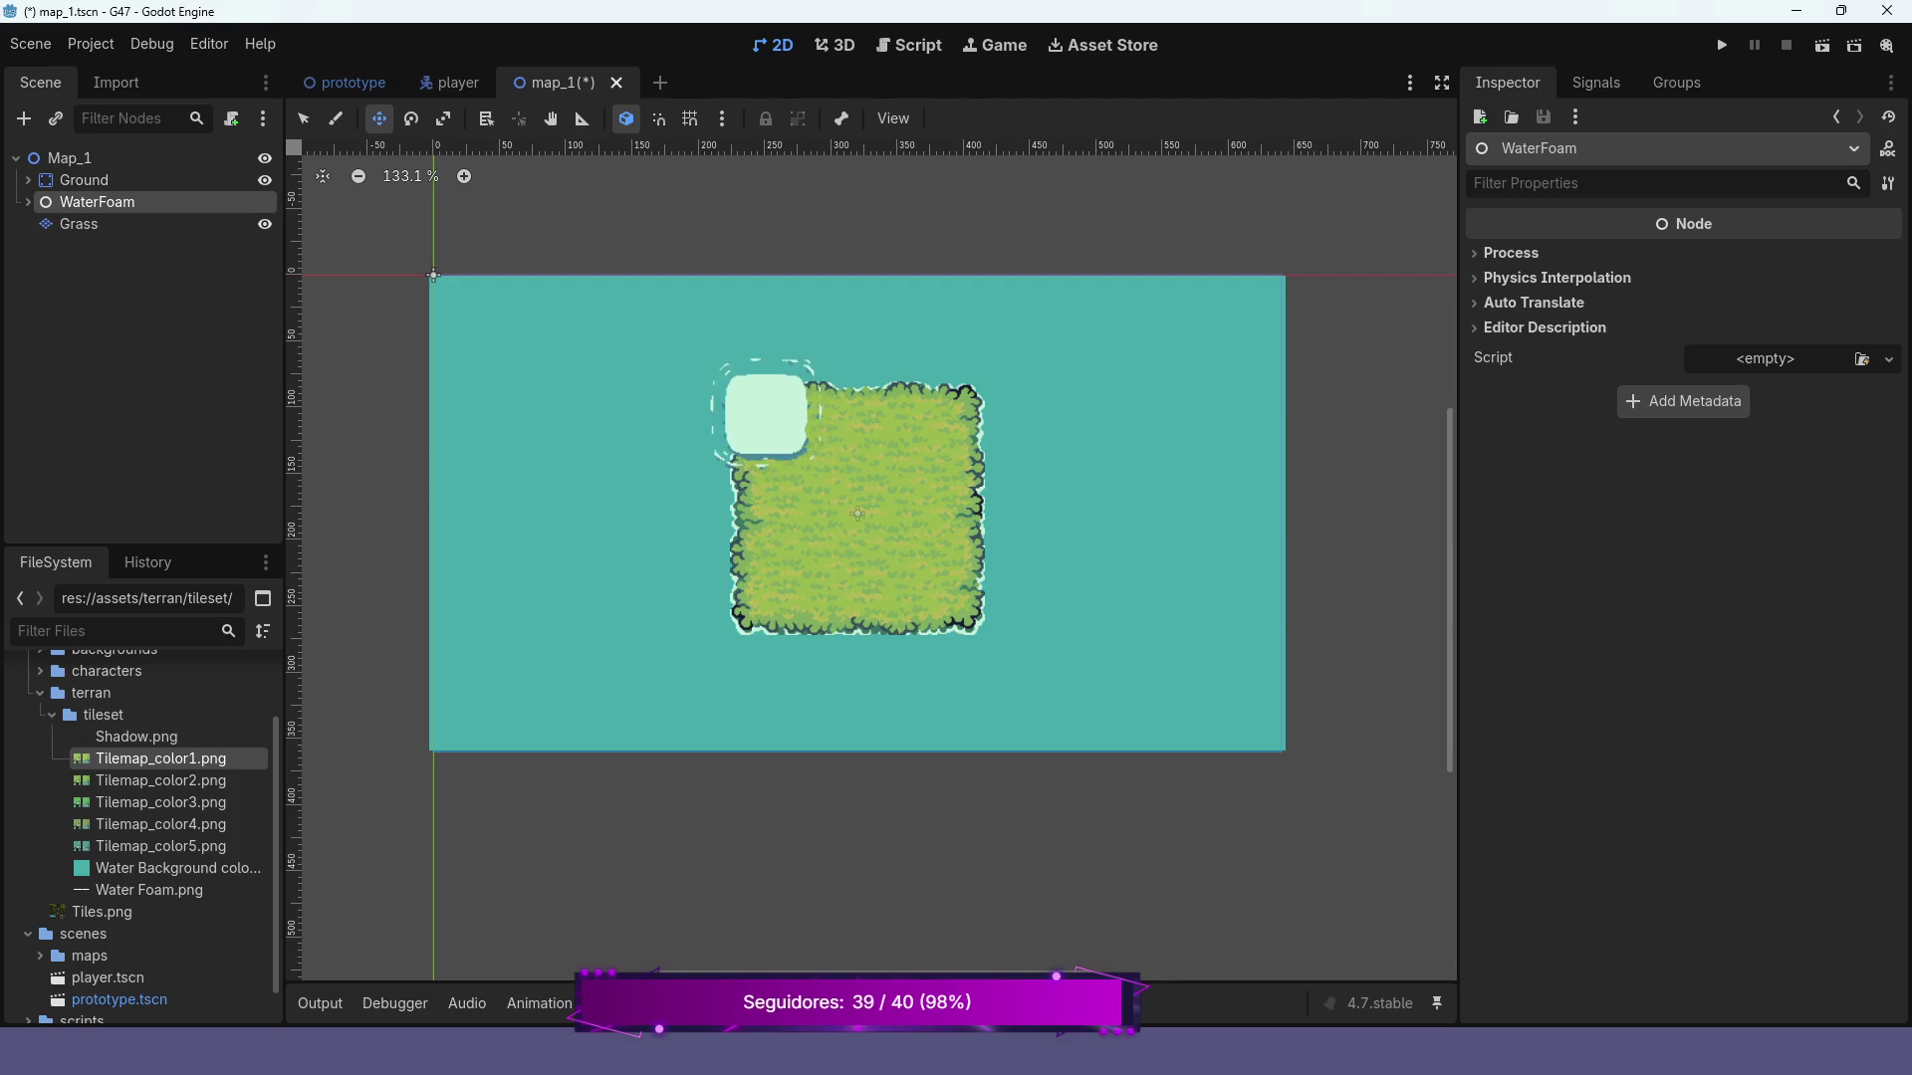
{"action": "left_click", "coordinate": [79, 223]}
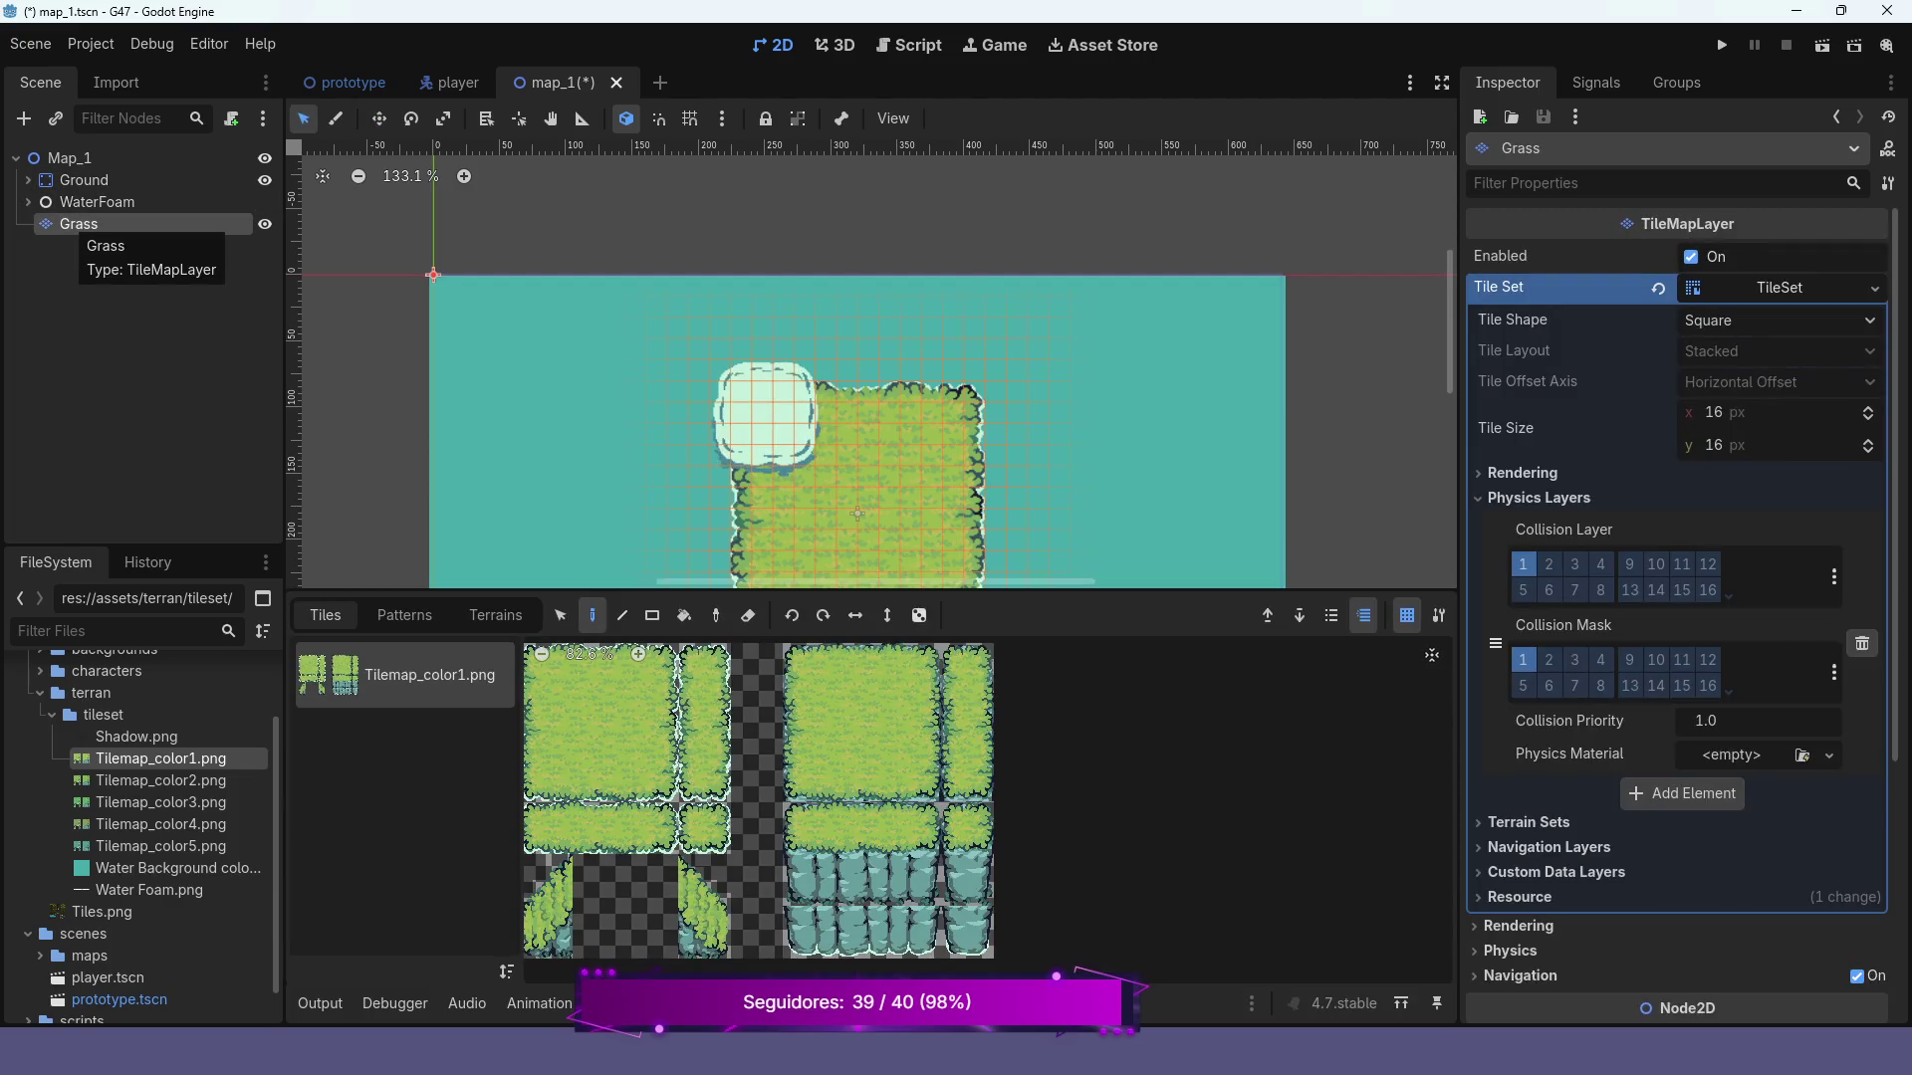
{"action": "left_click", "coordinate": [96, 202]}
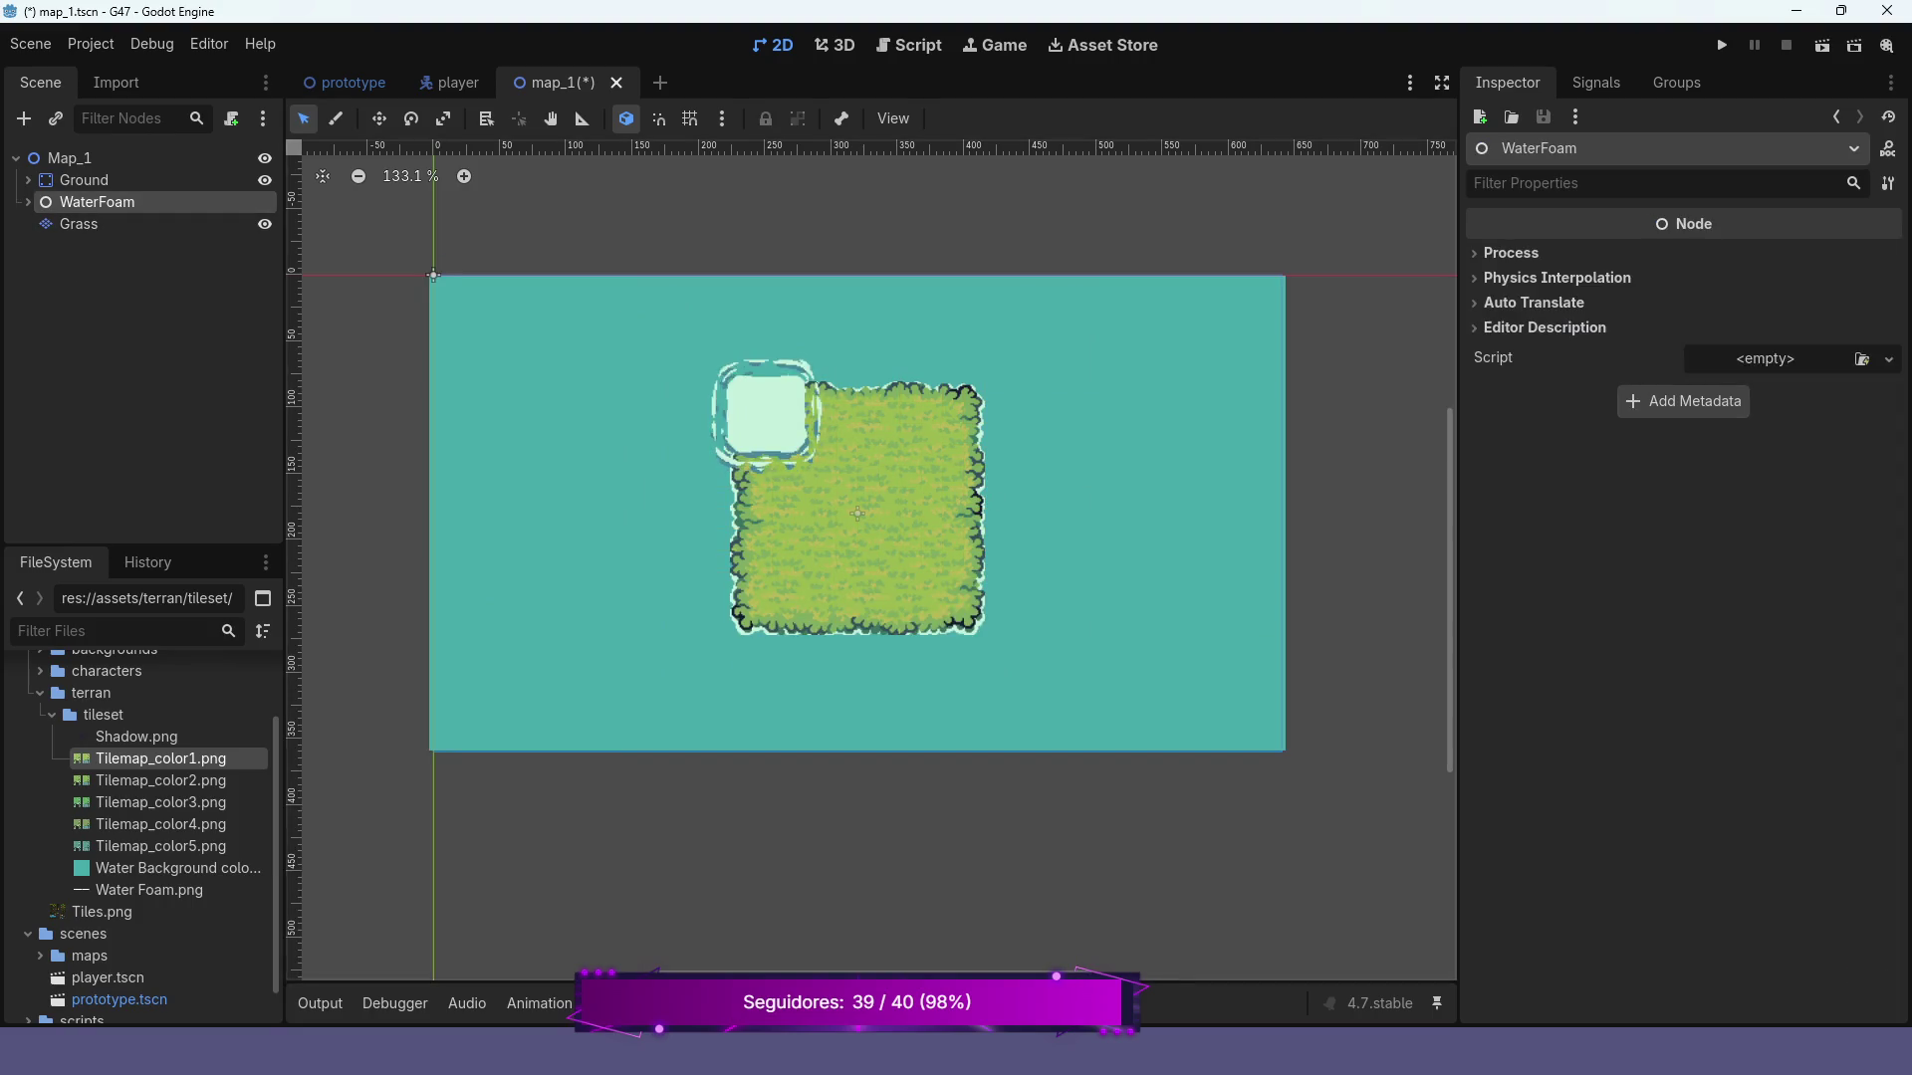
{"action": "left_click", "coordinate": [28, 201]}
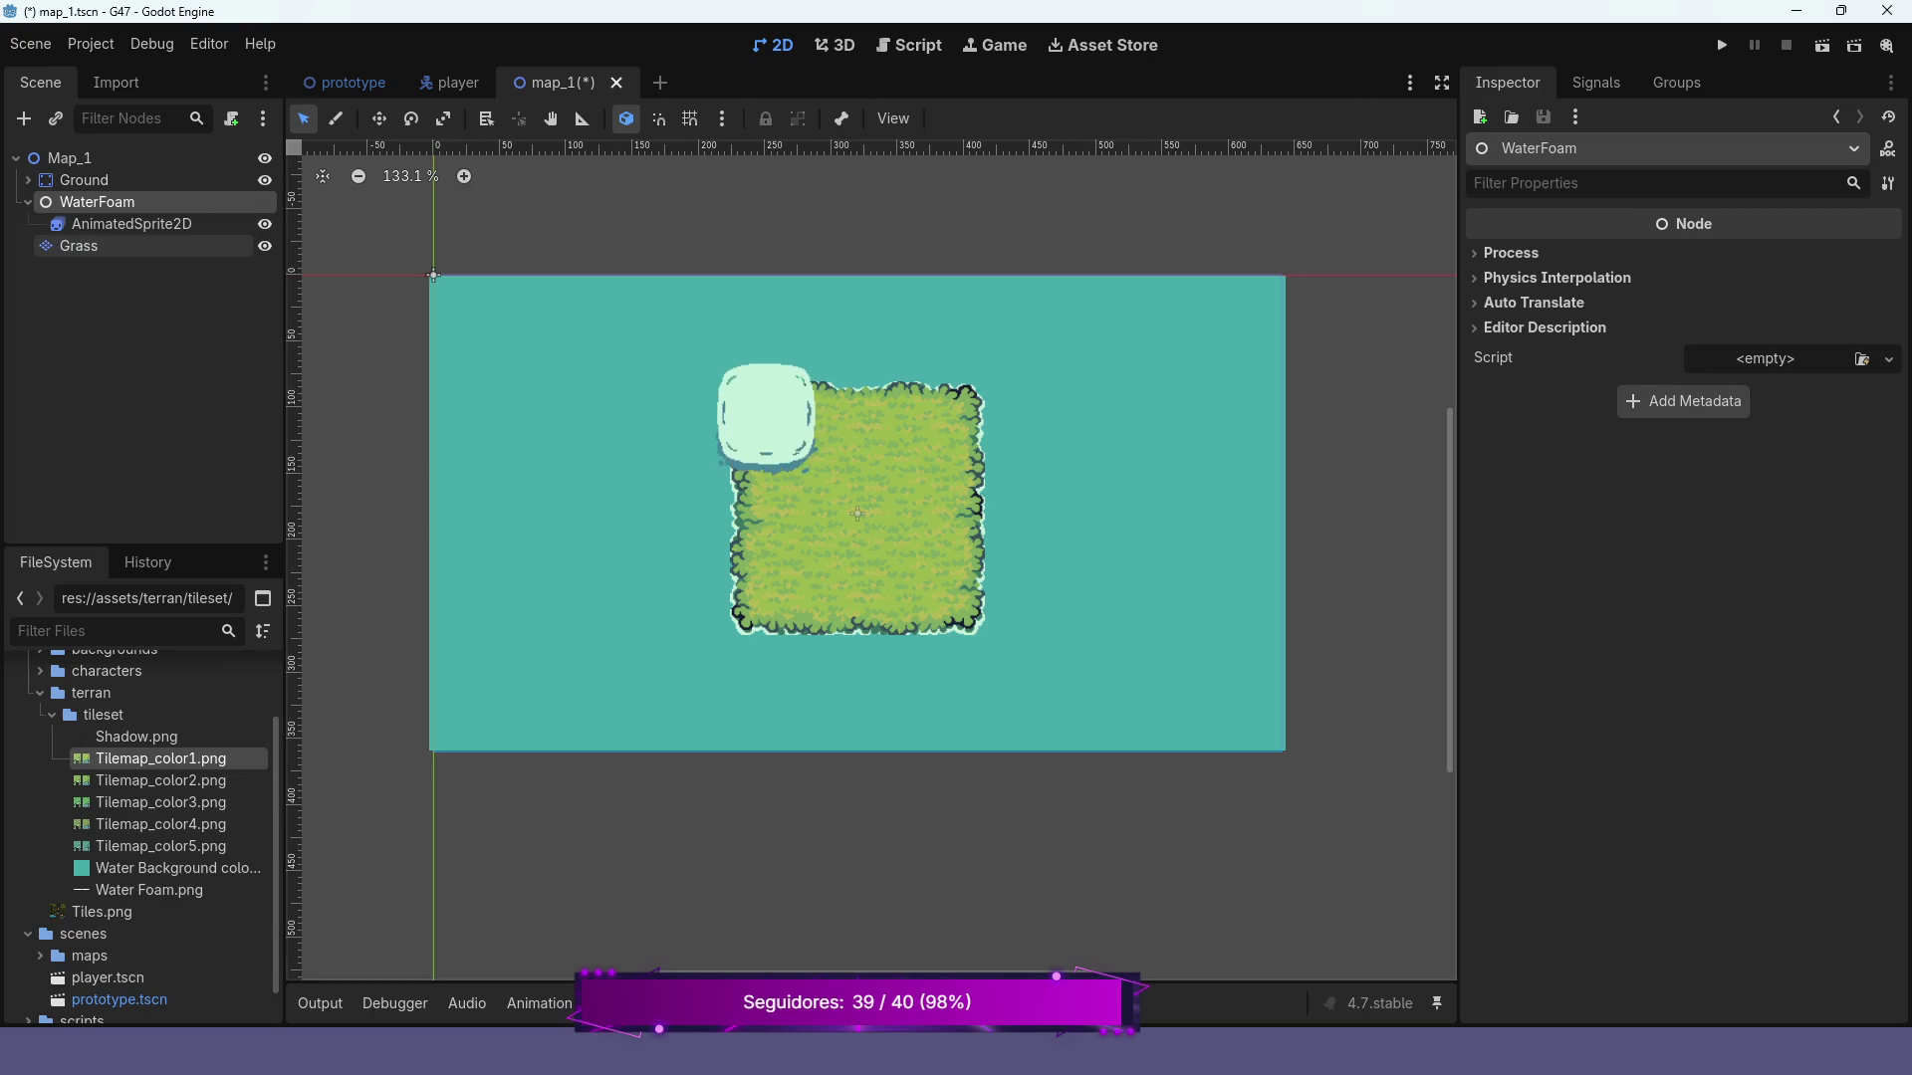
{"action": "mouse_move", "coordinate": [129, 223]}
{"action": "left_mouse_down"}
{"action": "mouse_move", "coordinate": [174, 249]}
{"action": "mouse_move", "coordinate": [107, 257]}
{"action": "mouse_move", "coordinate": [89, 209]}
{"action": "left_mouse_up"}
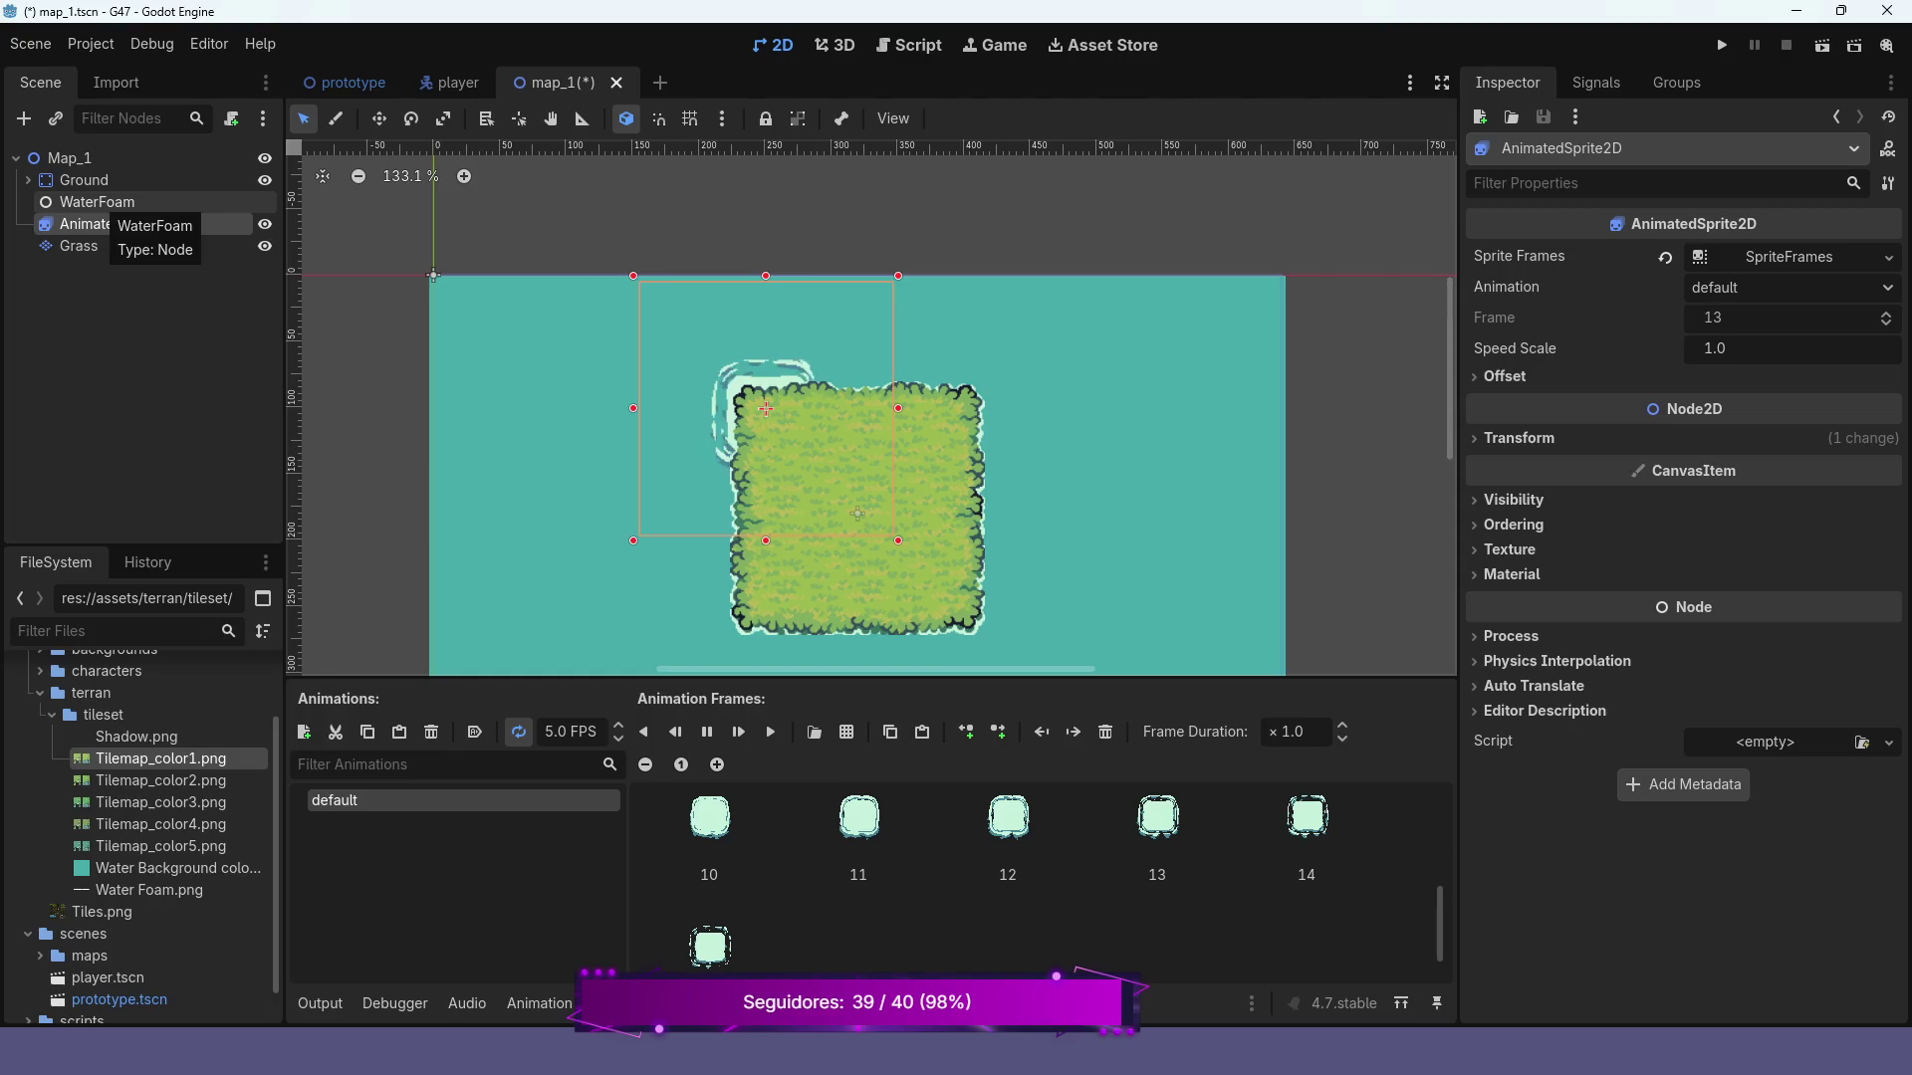
{"action": "left_click", "coordinate": [97, 201]}
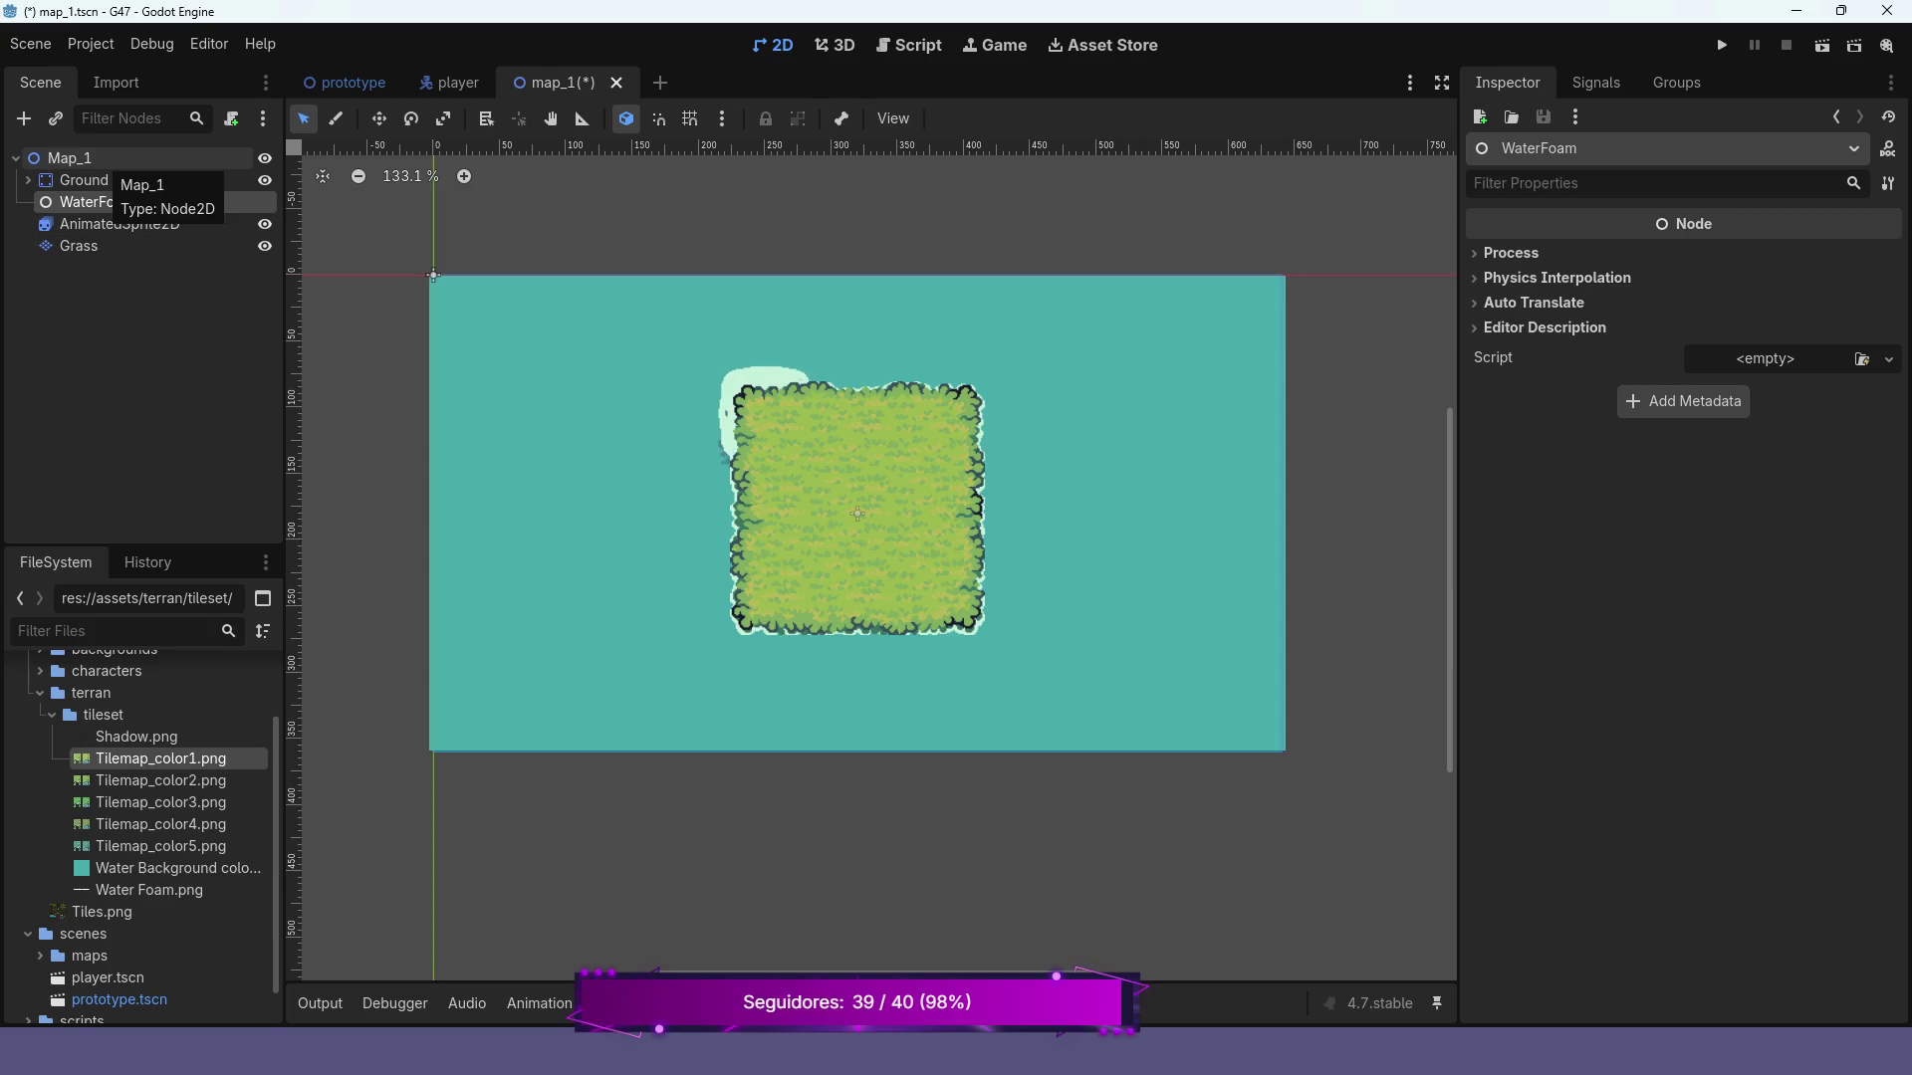
{"action": "left_click", "coordinate": [99, 158]}
{"action": "right_click", "coordinate": [103, 158]}
Create a Node2D under Map_1 by searching 'node2d', then drag it above Grass
{"action": "left_click", "coordinate": [149, 179]}
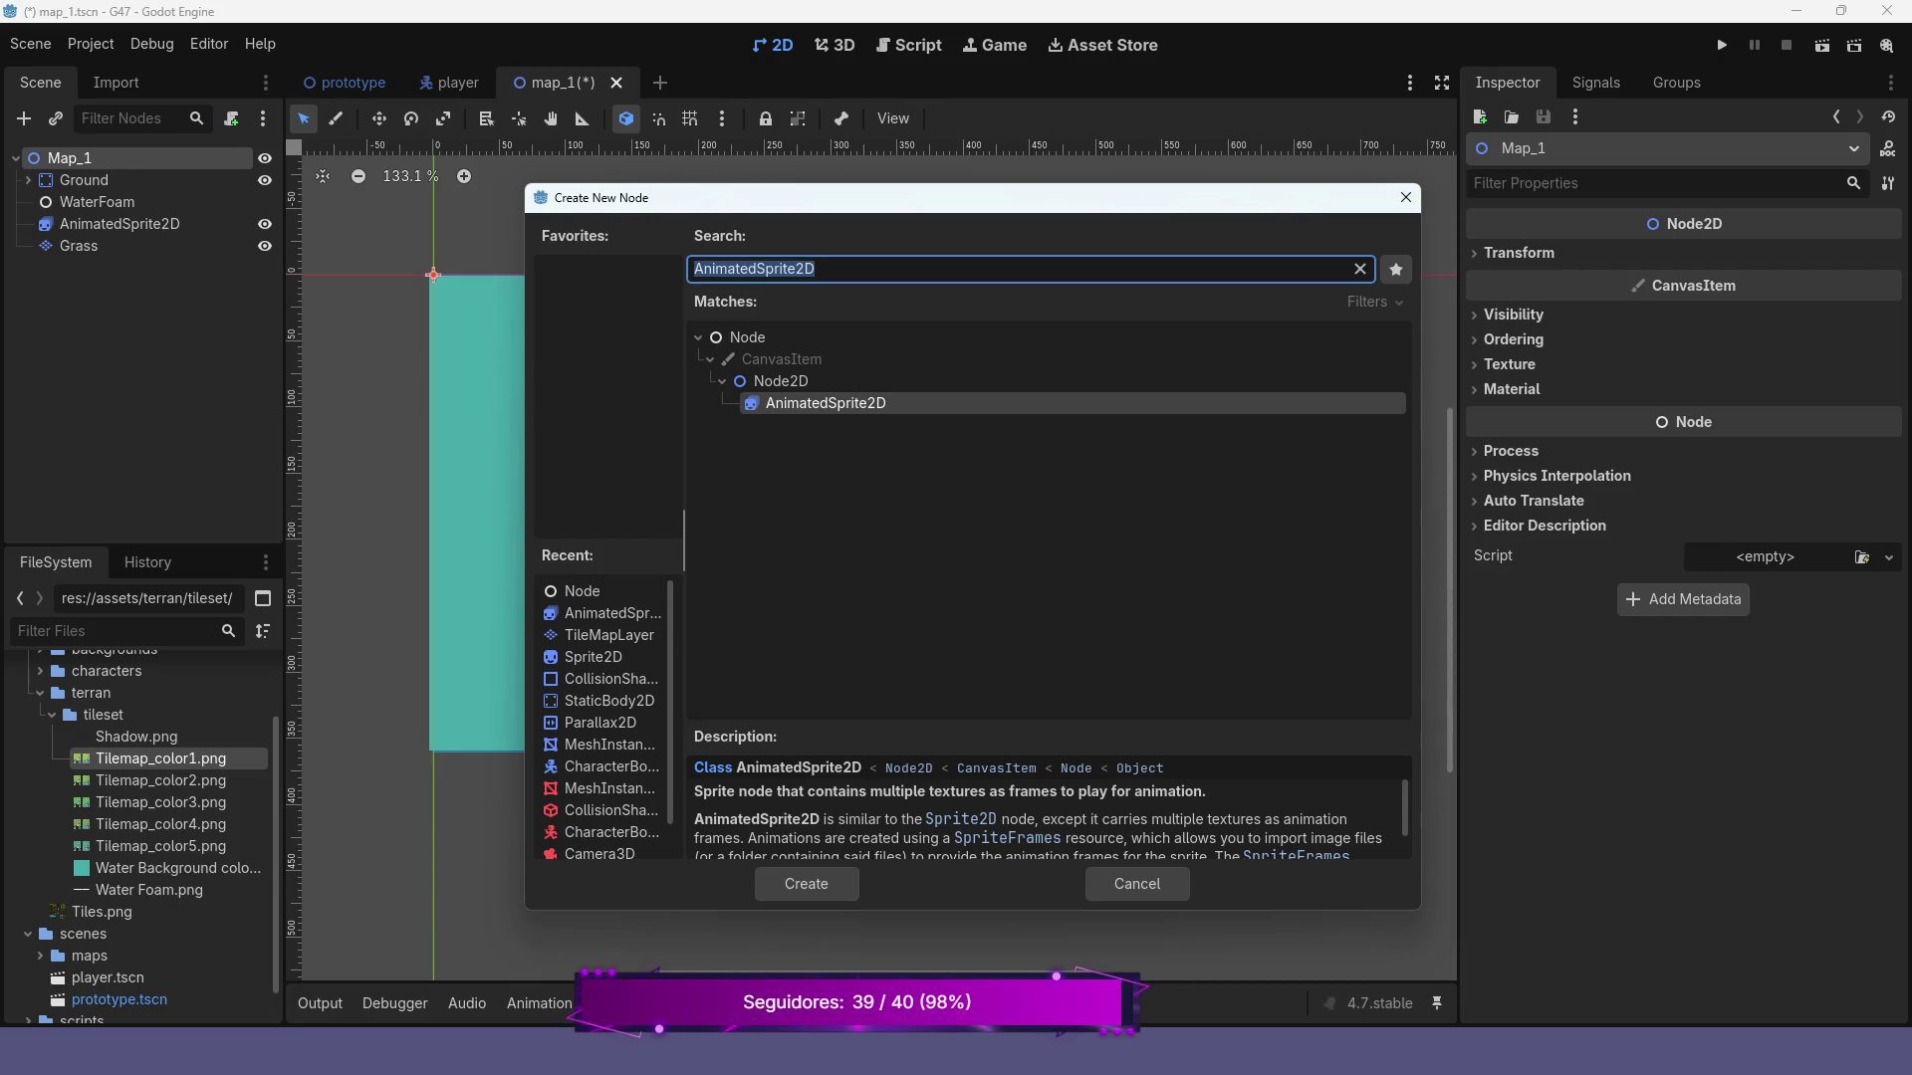
{"action": "type", "text": "node2d"}
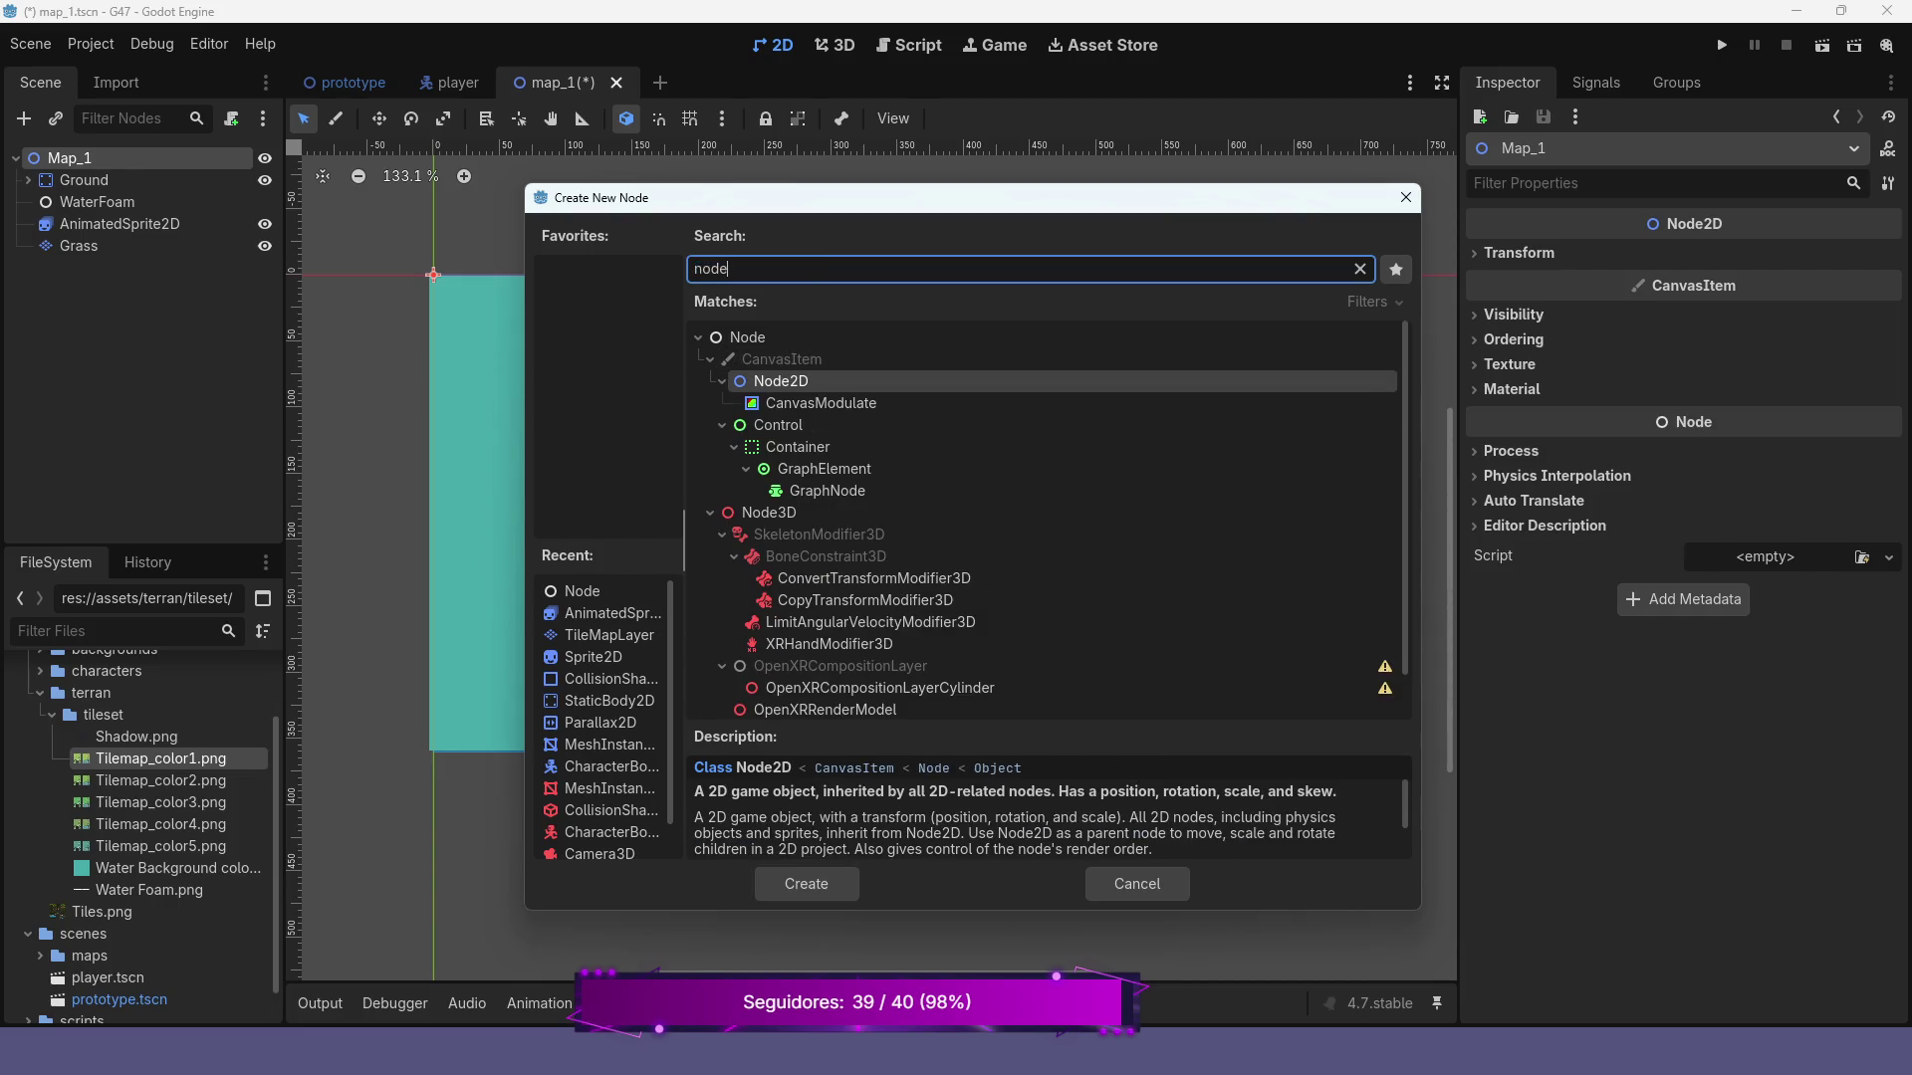
{"action": "key", "text": "Return"}
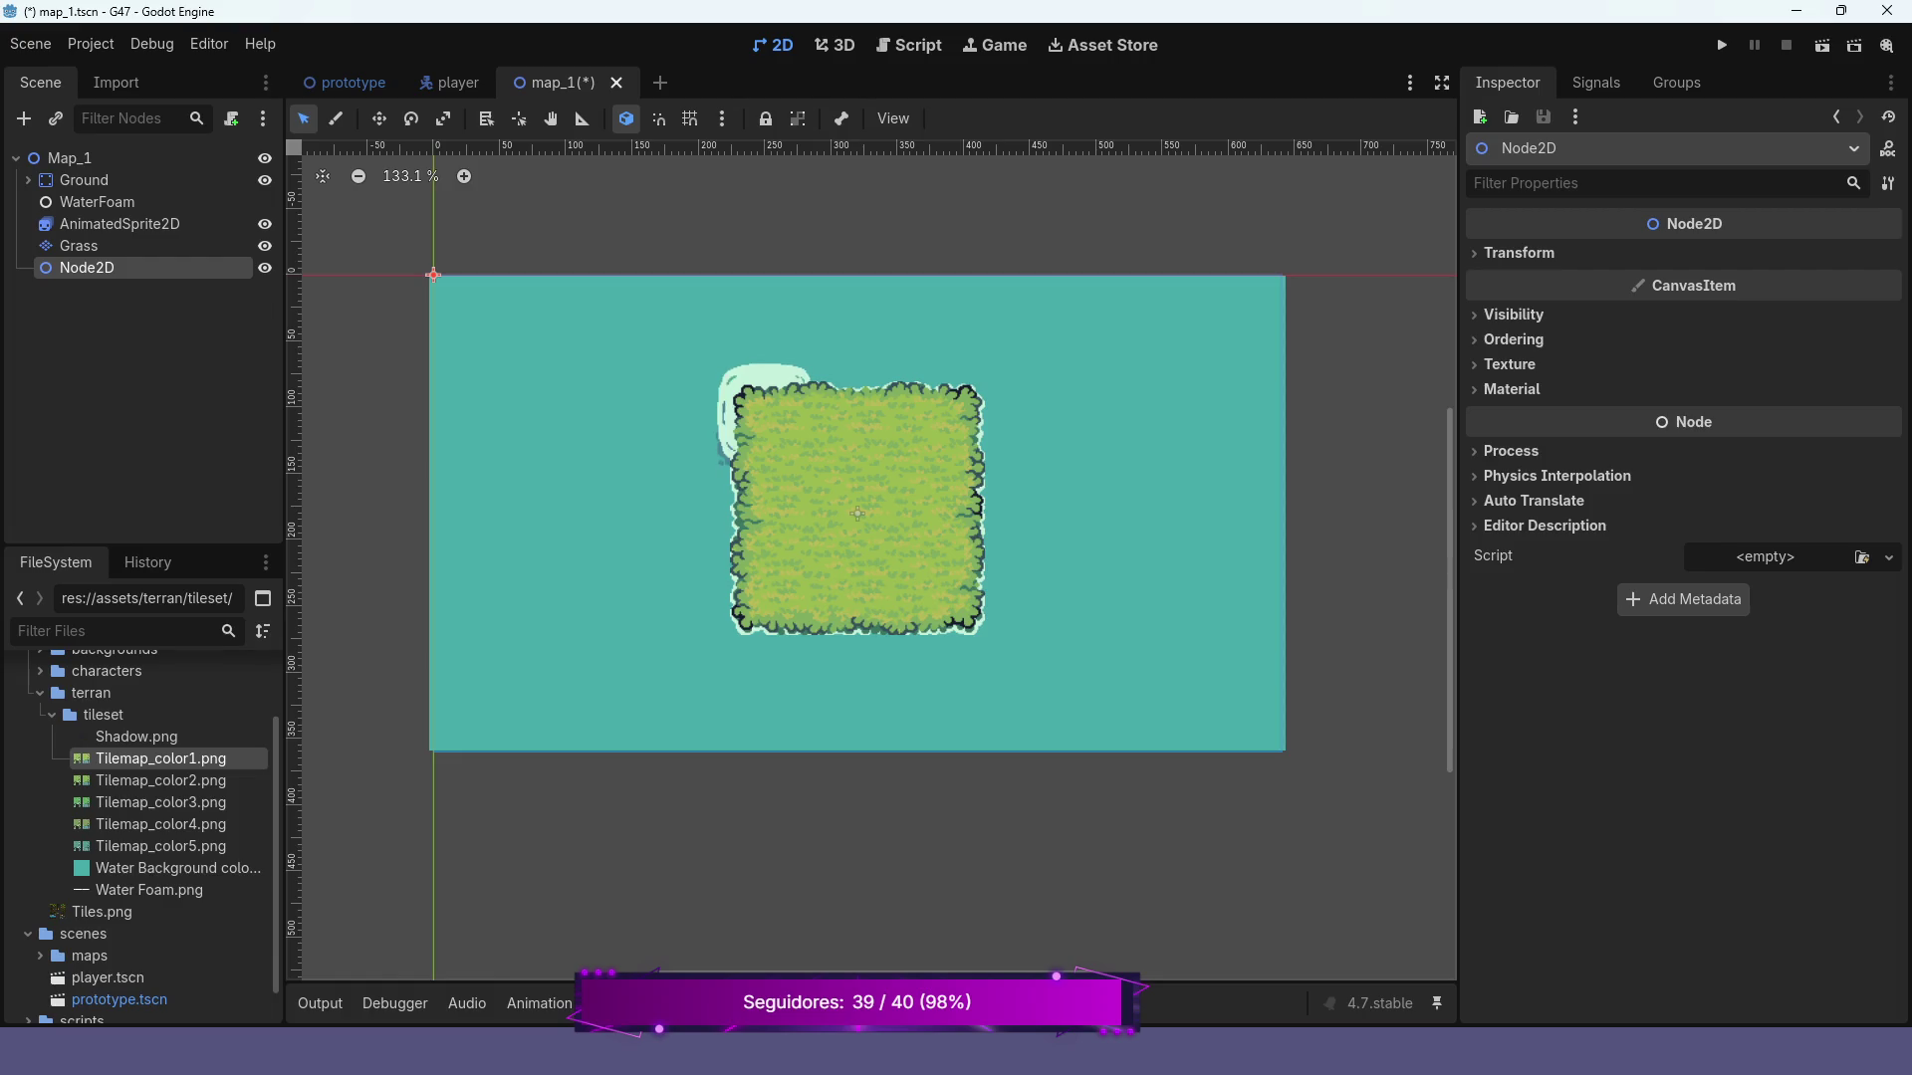
{"action": "left_click_drag", "start_coordinate": [87, 267], "coordinate": [95, 225]}
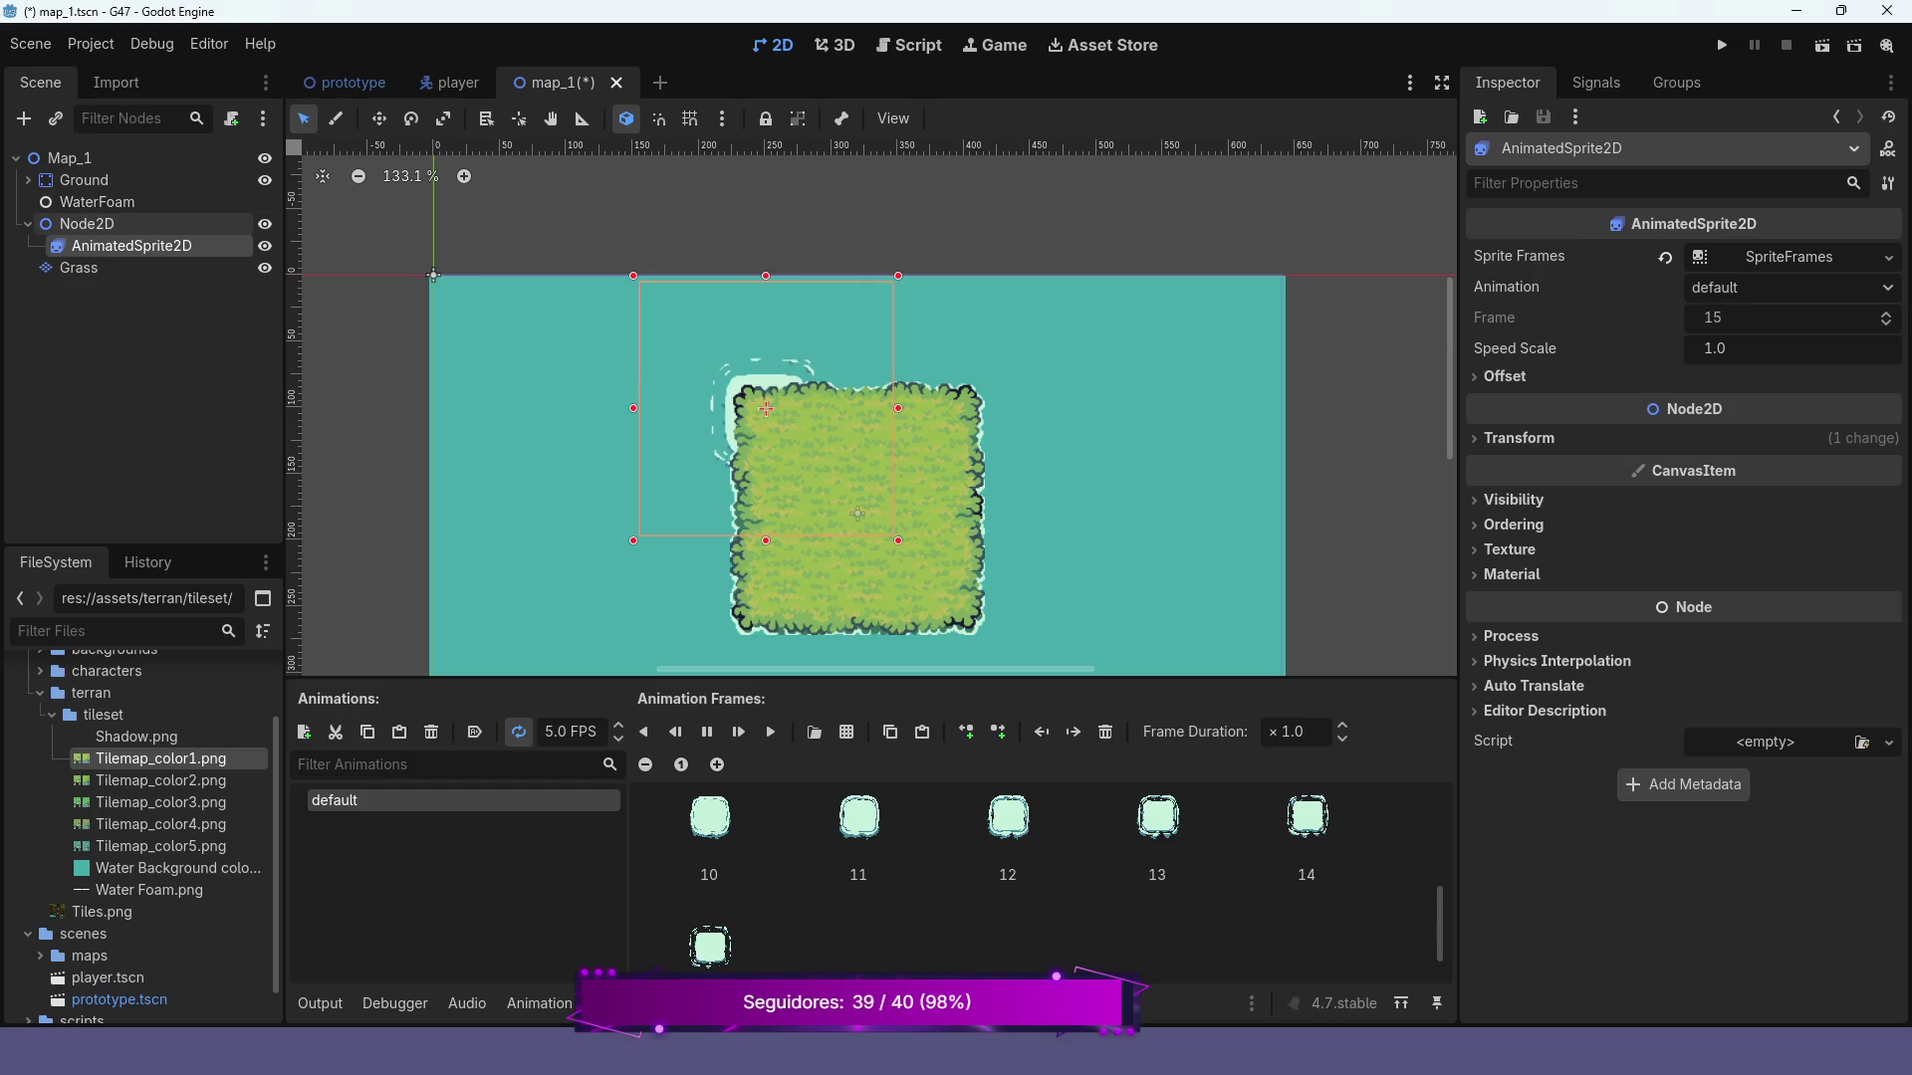
Delete the old plain WaterFoam node, leaving its name unchanged before removal
{"action": "left_click", "coordinate": [88, 223]}
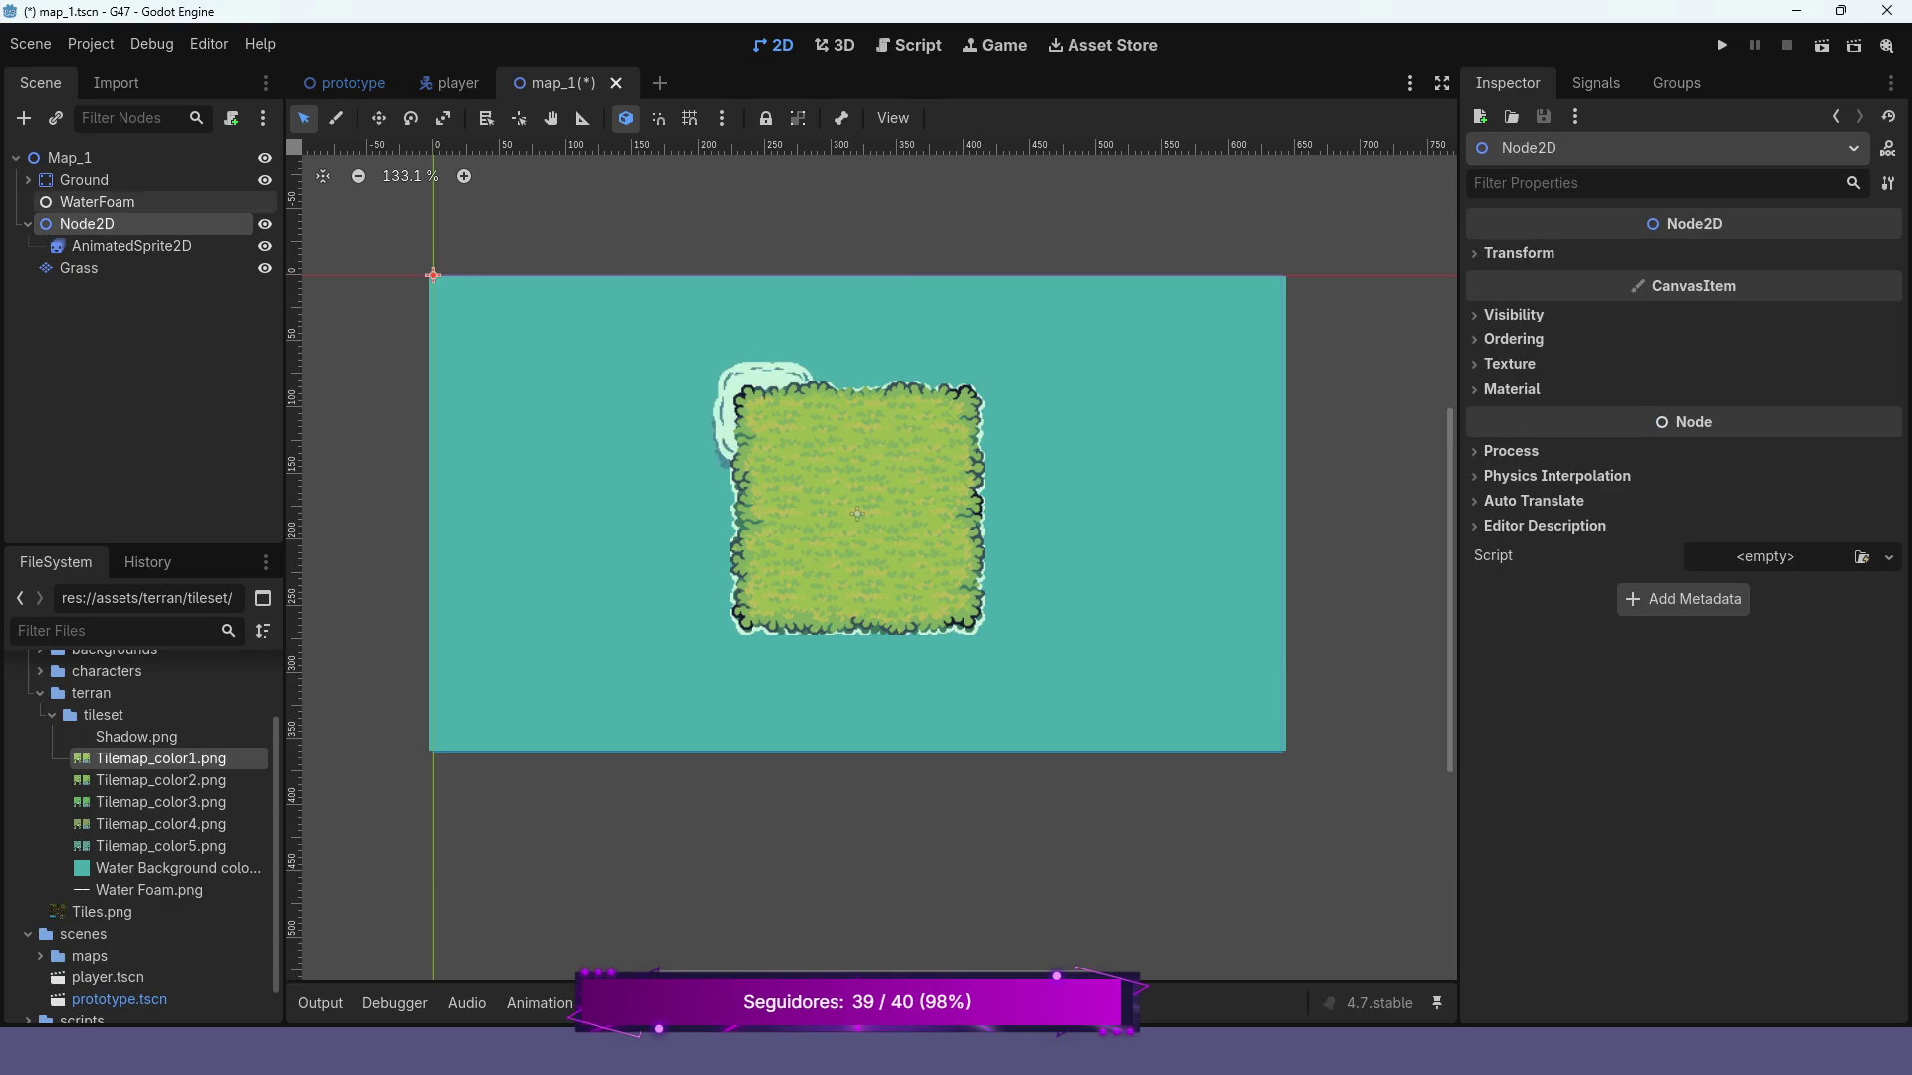
{"action": "left_click", "coordinate": [97, 201]}
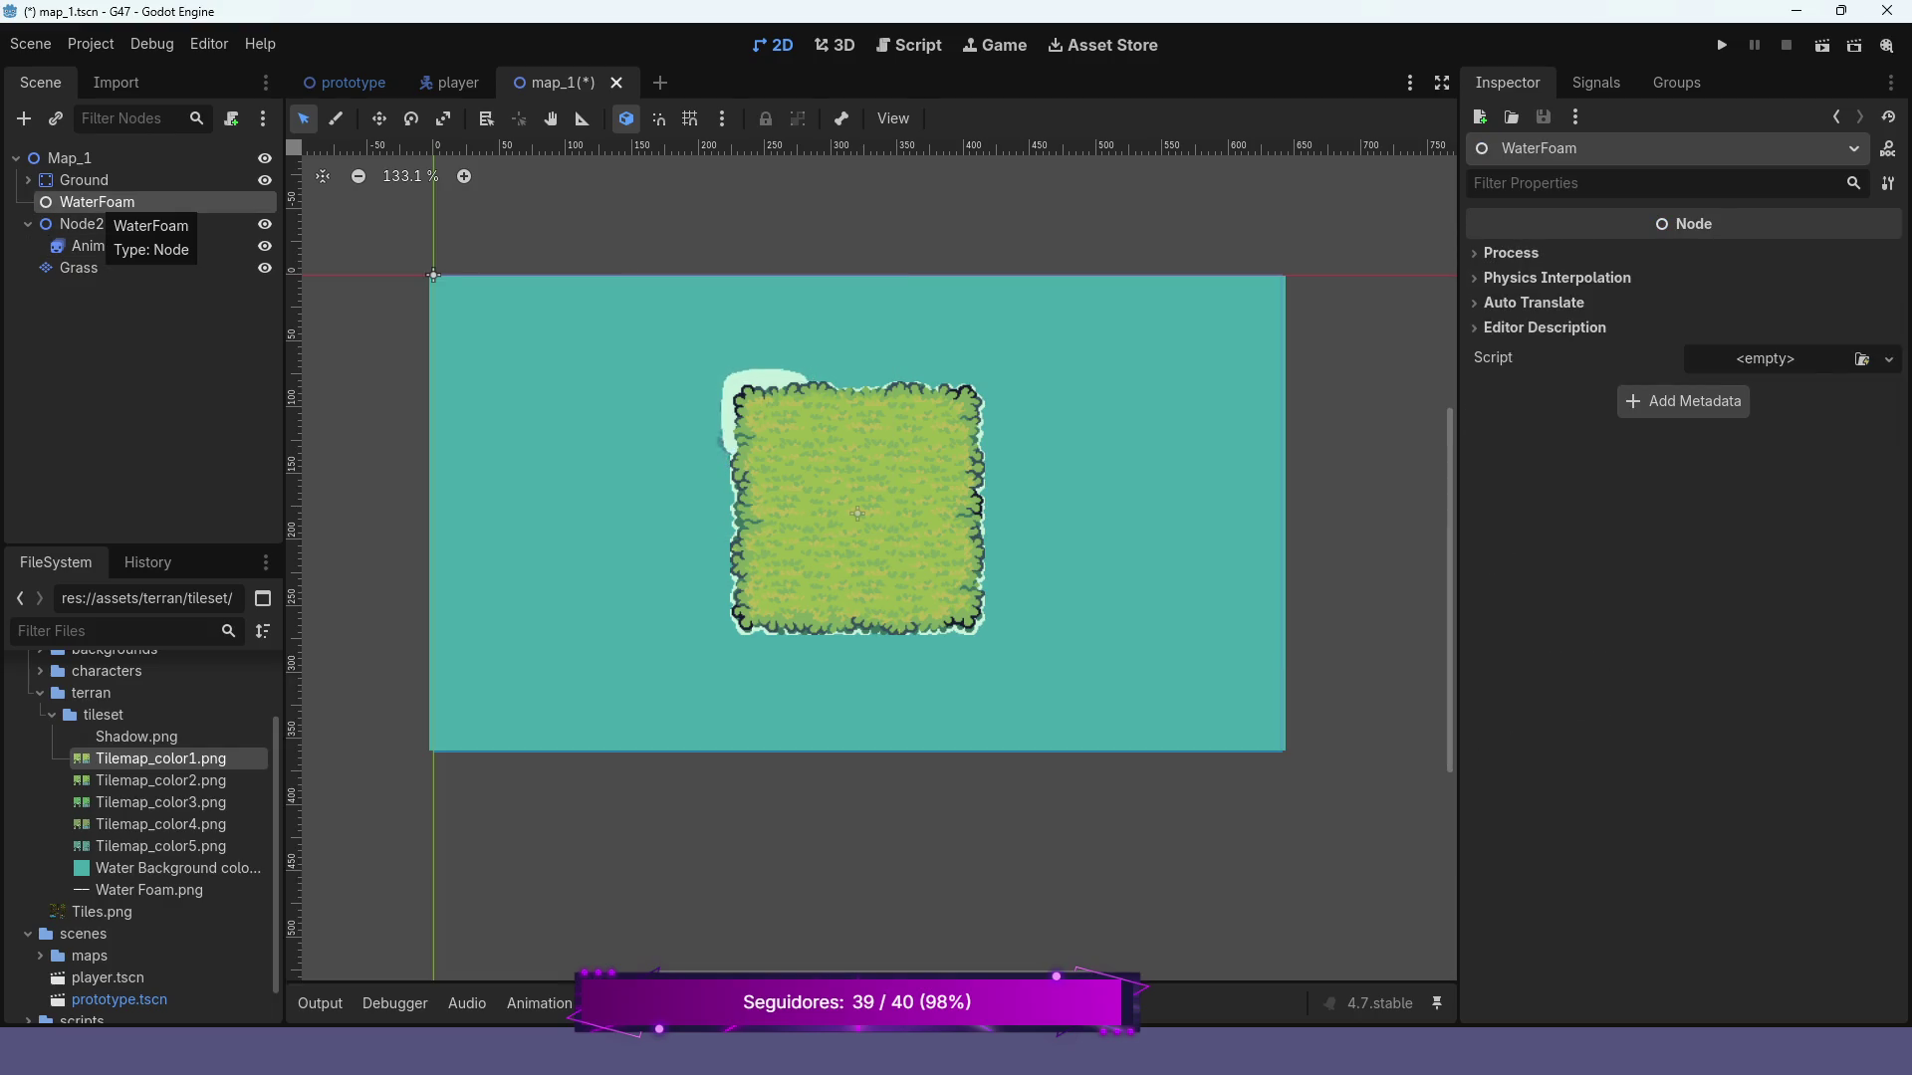
{"action": "key", "text": "F2"}
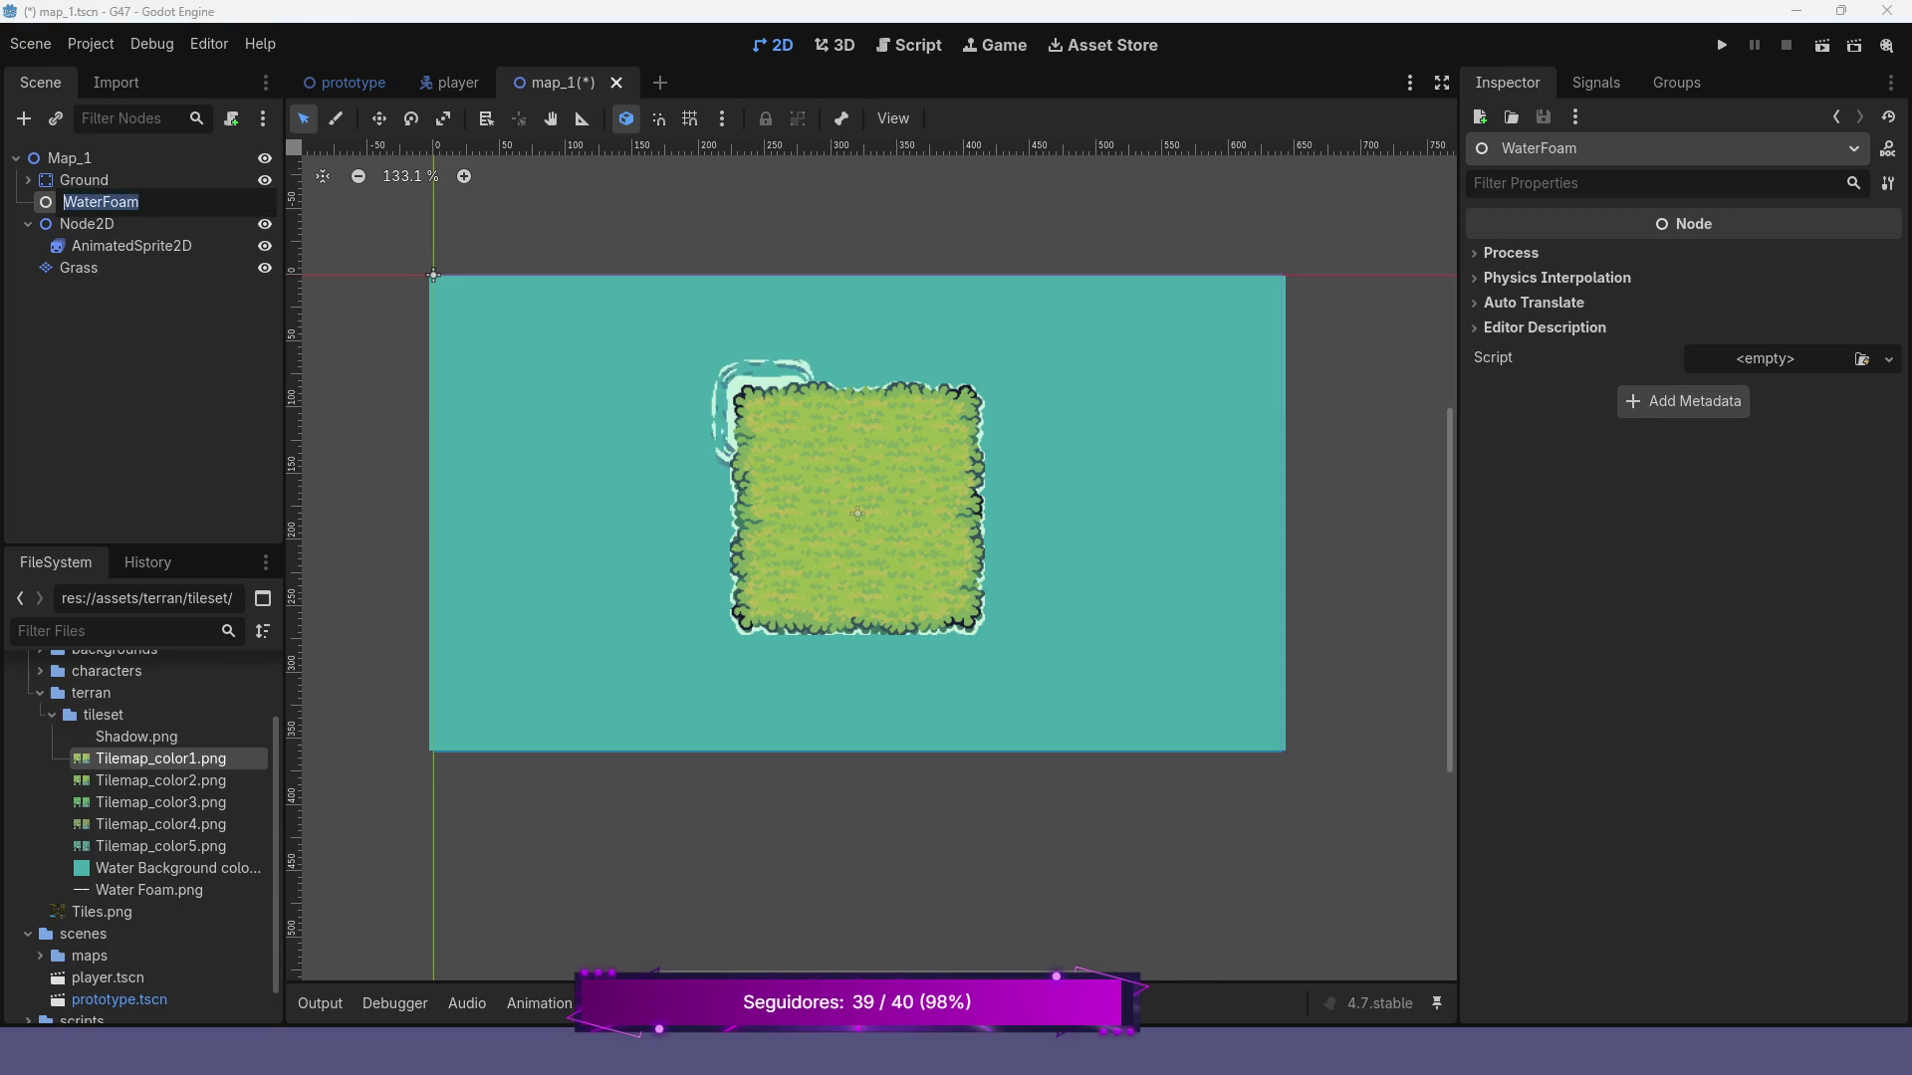
{"action": "key", "text": "Escape"}
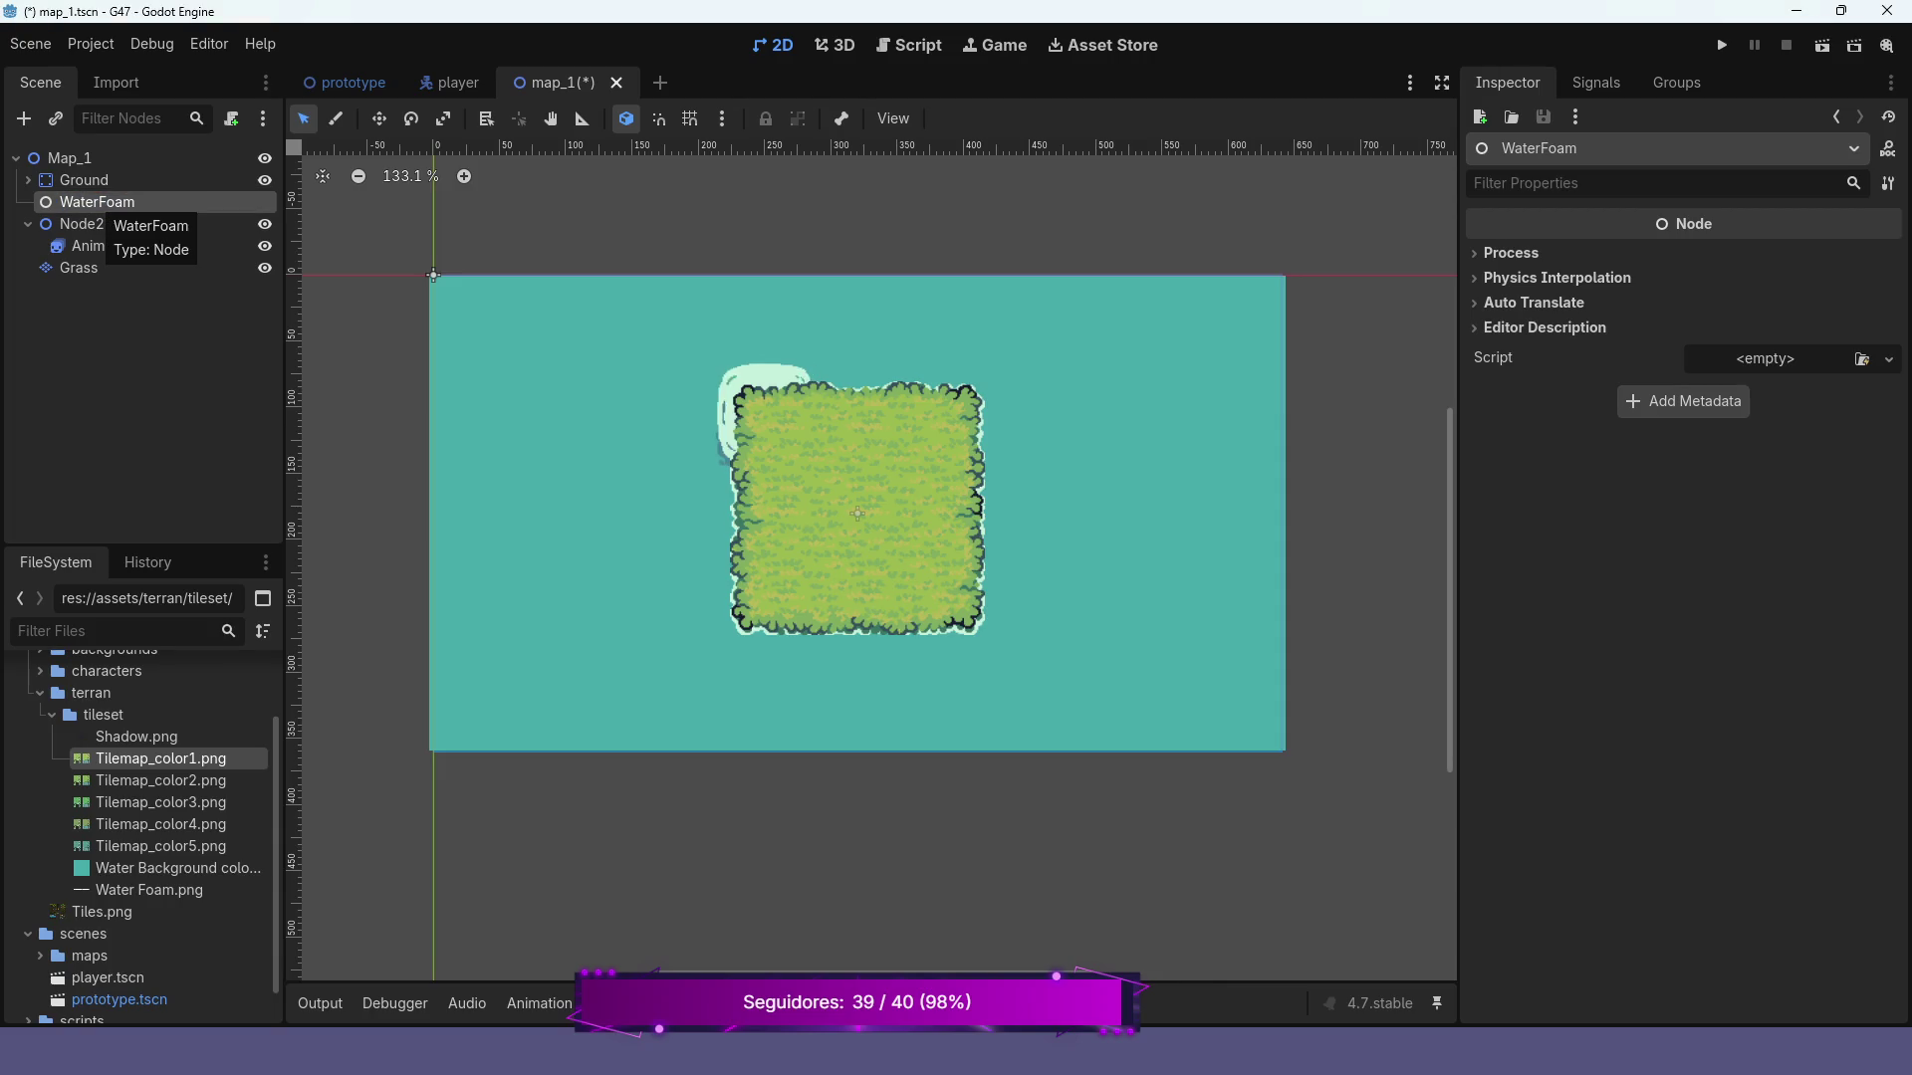
{"action": "key", "text": "Delete"}
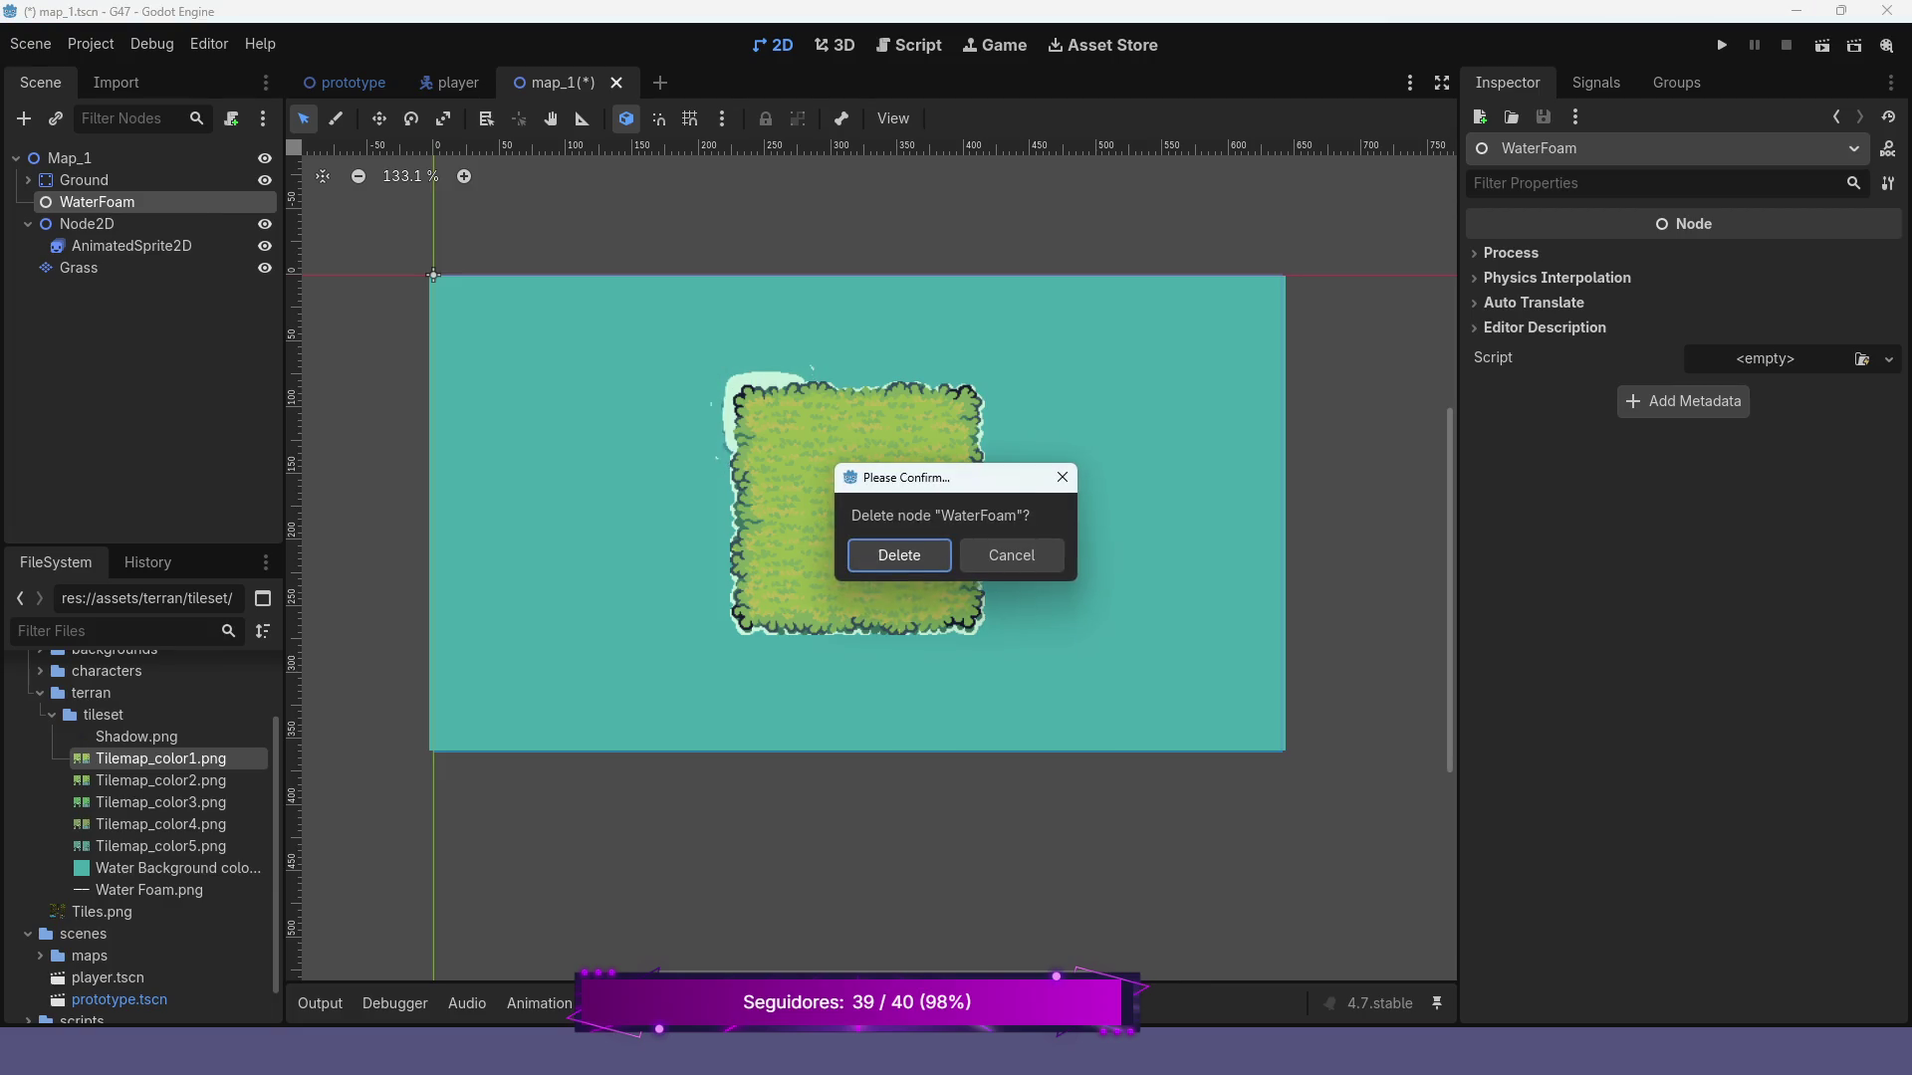
{"action": "key", "text": "Return"}
Rename the Node2D to WaterFoam
{"action": "left_click", "coordinate": [86, 203]}
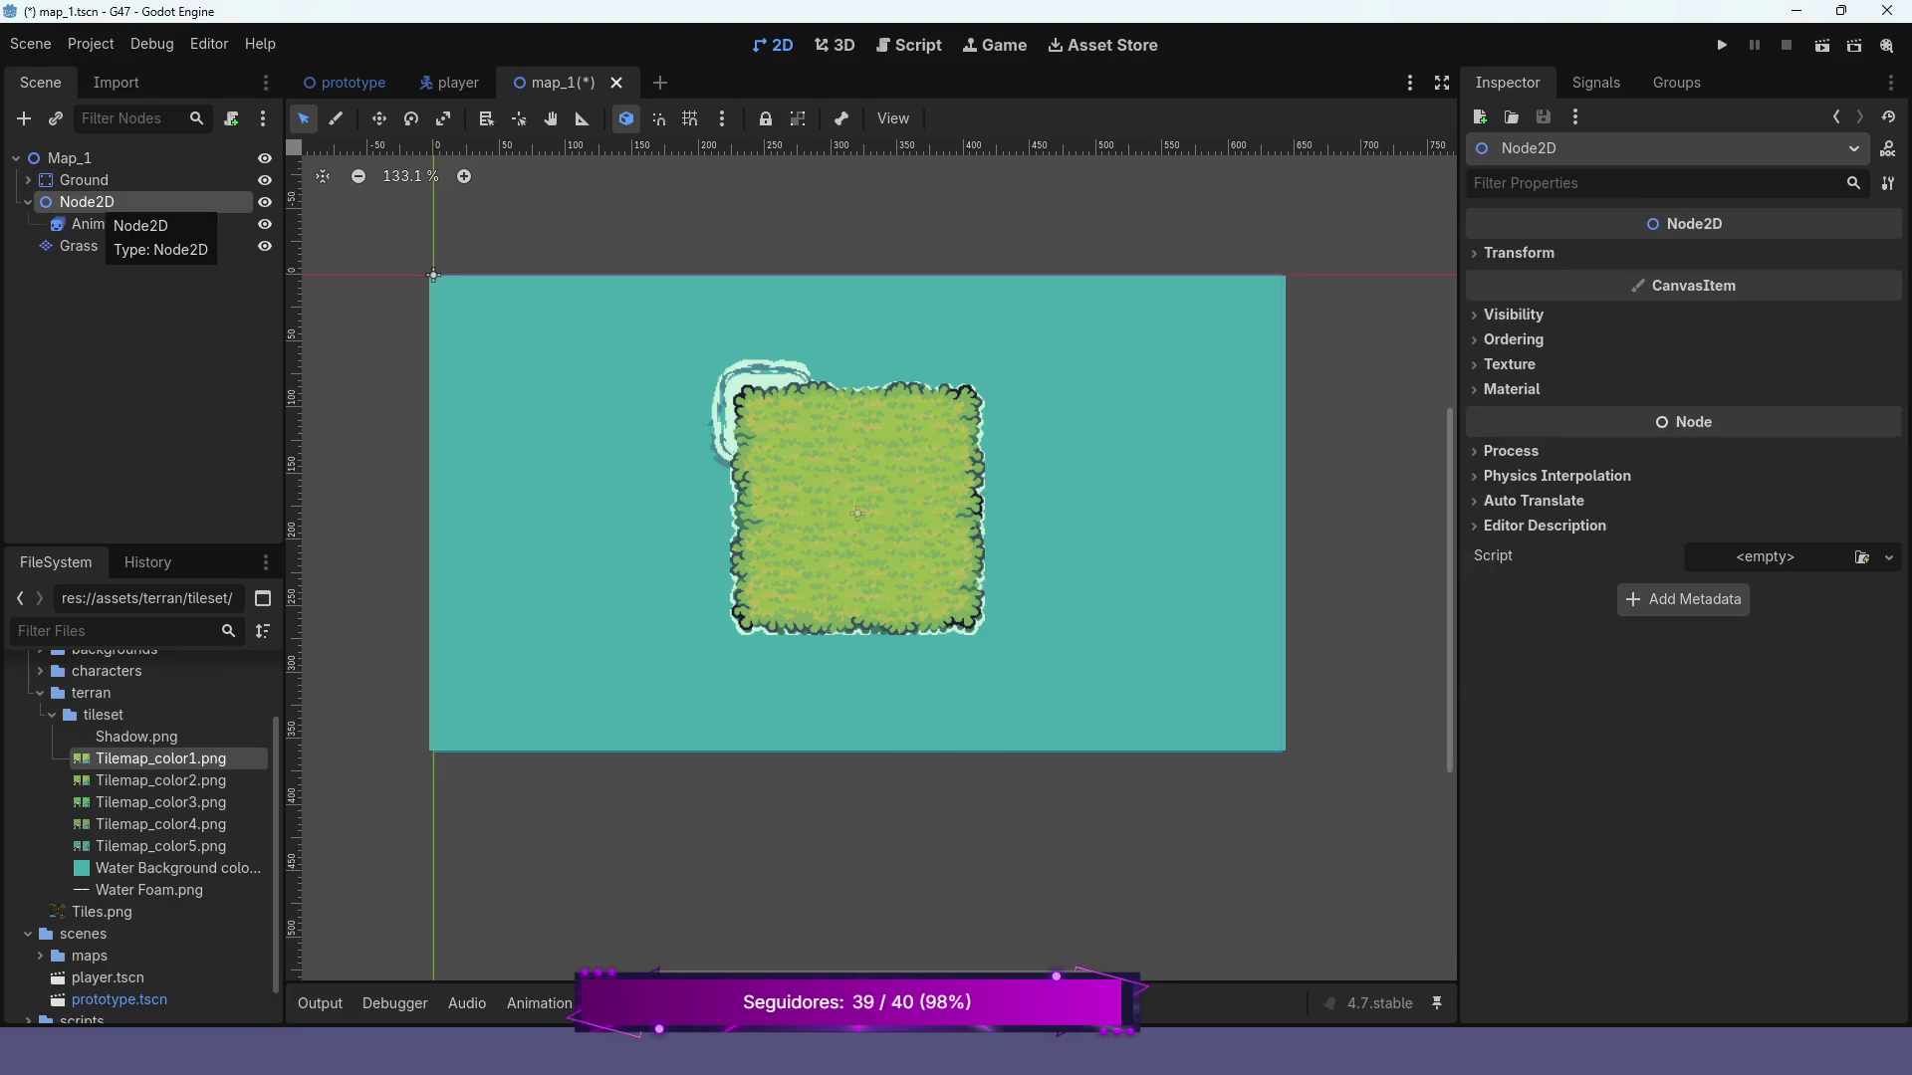
{"action": "key", "text": "F2"}
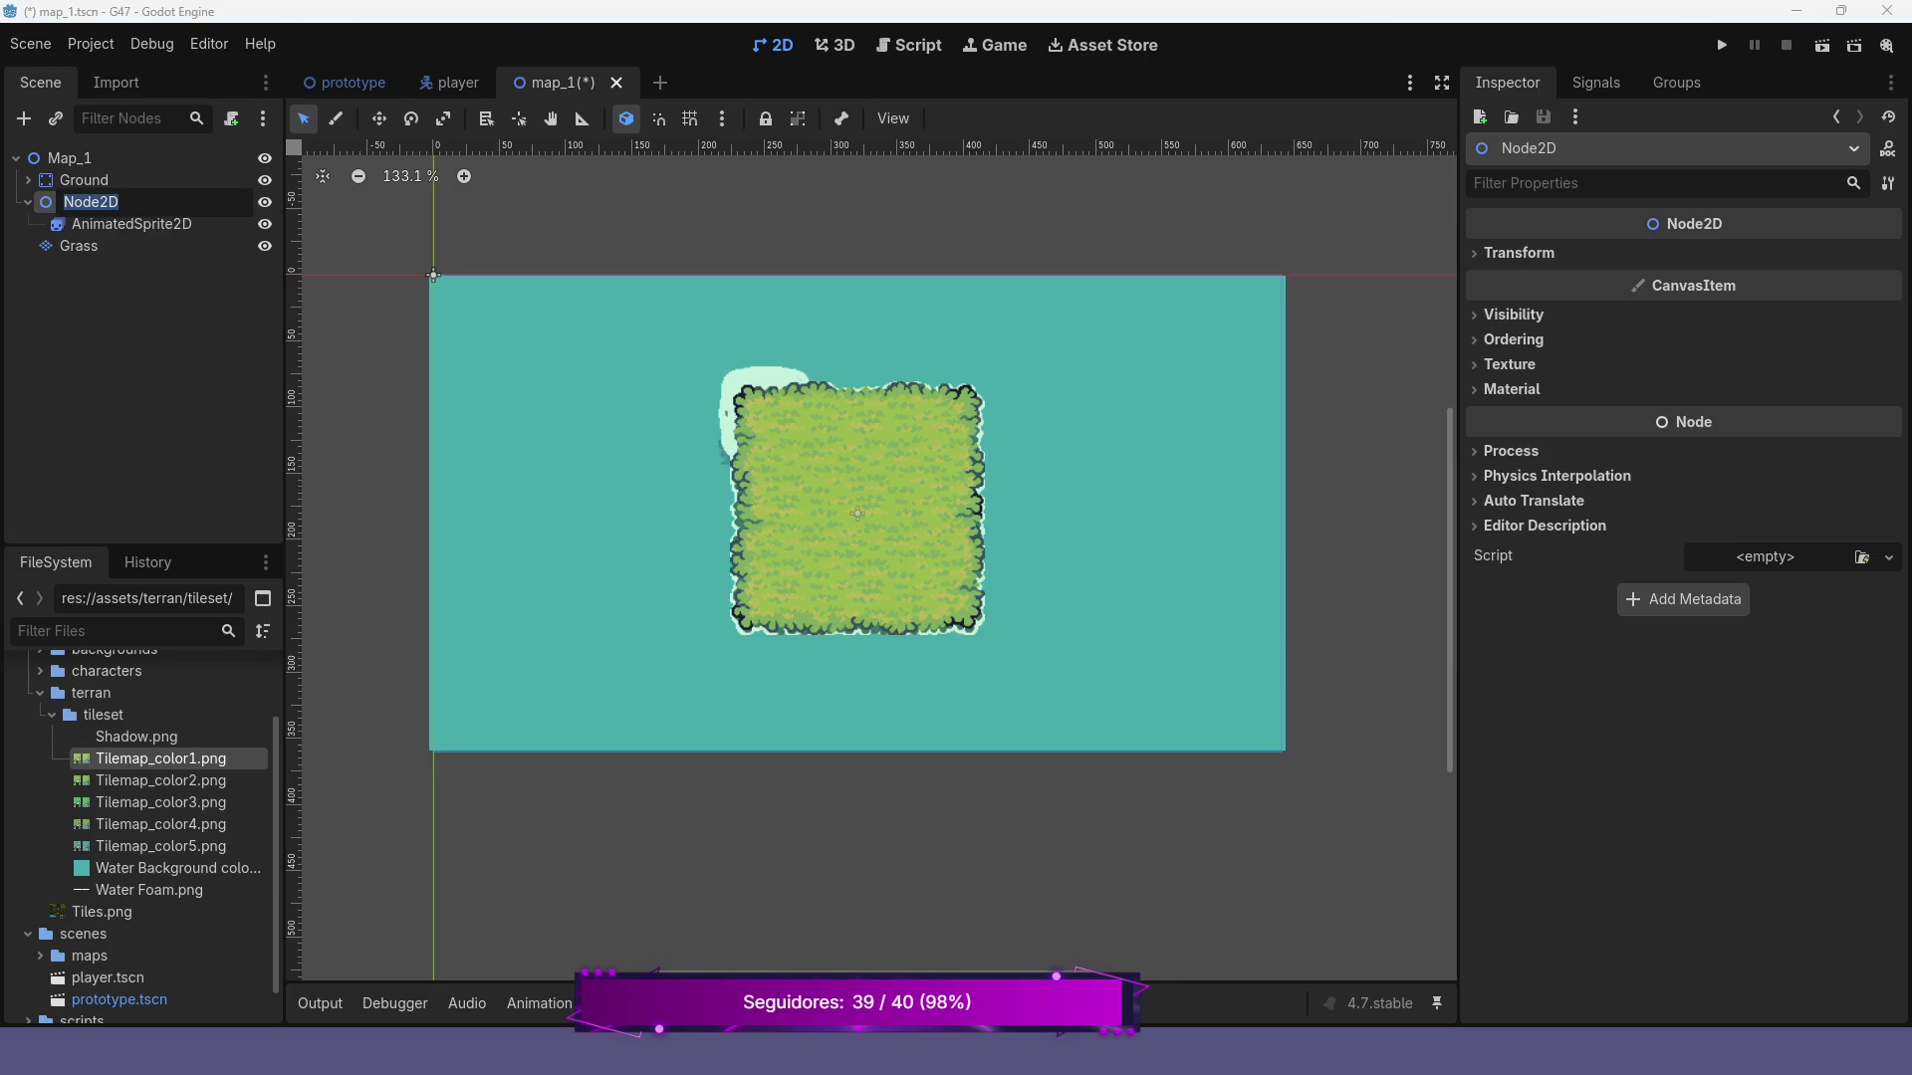
{"action": "type", "text": "WaterFoam"}
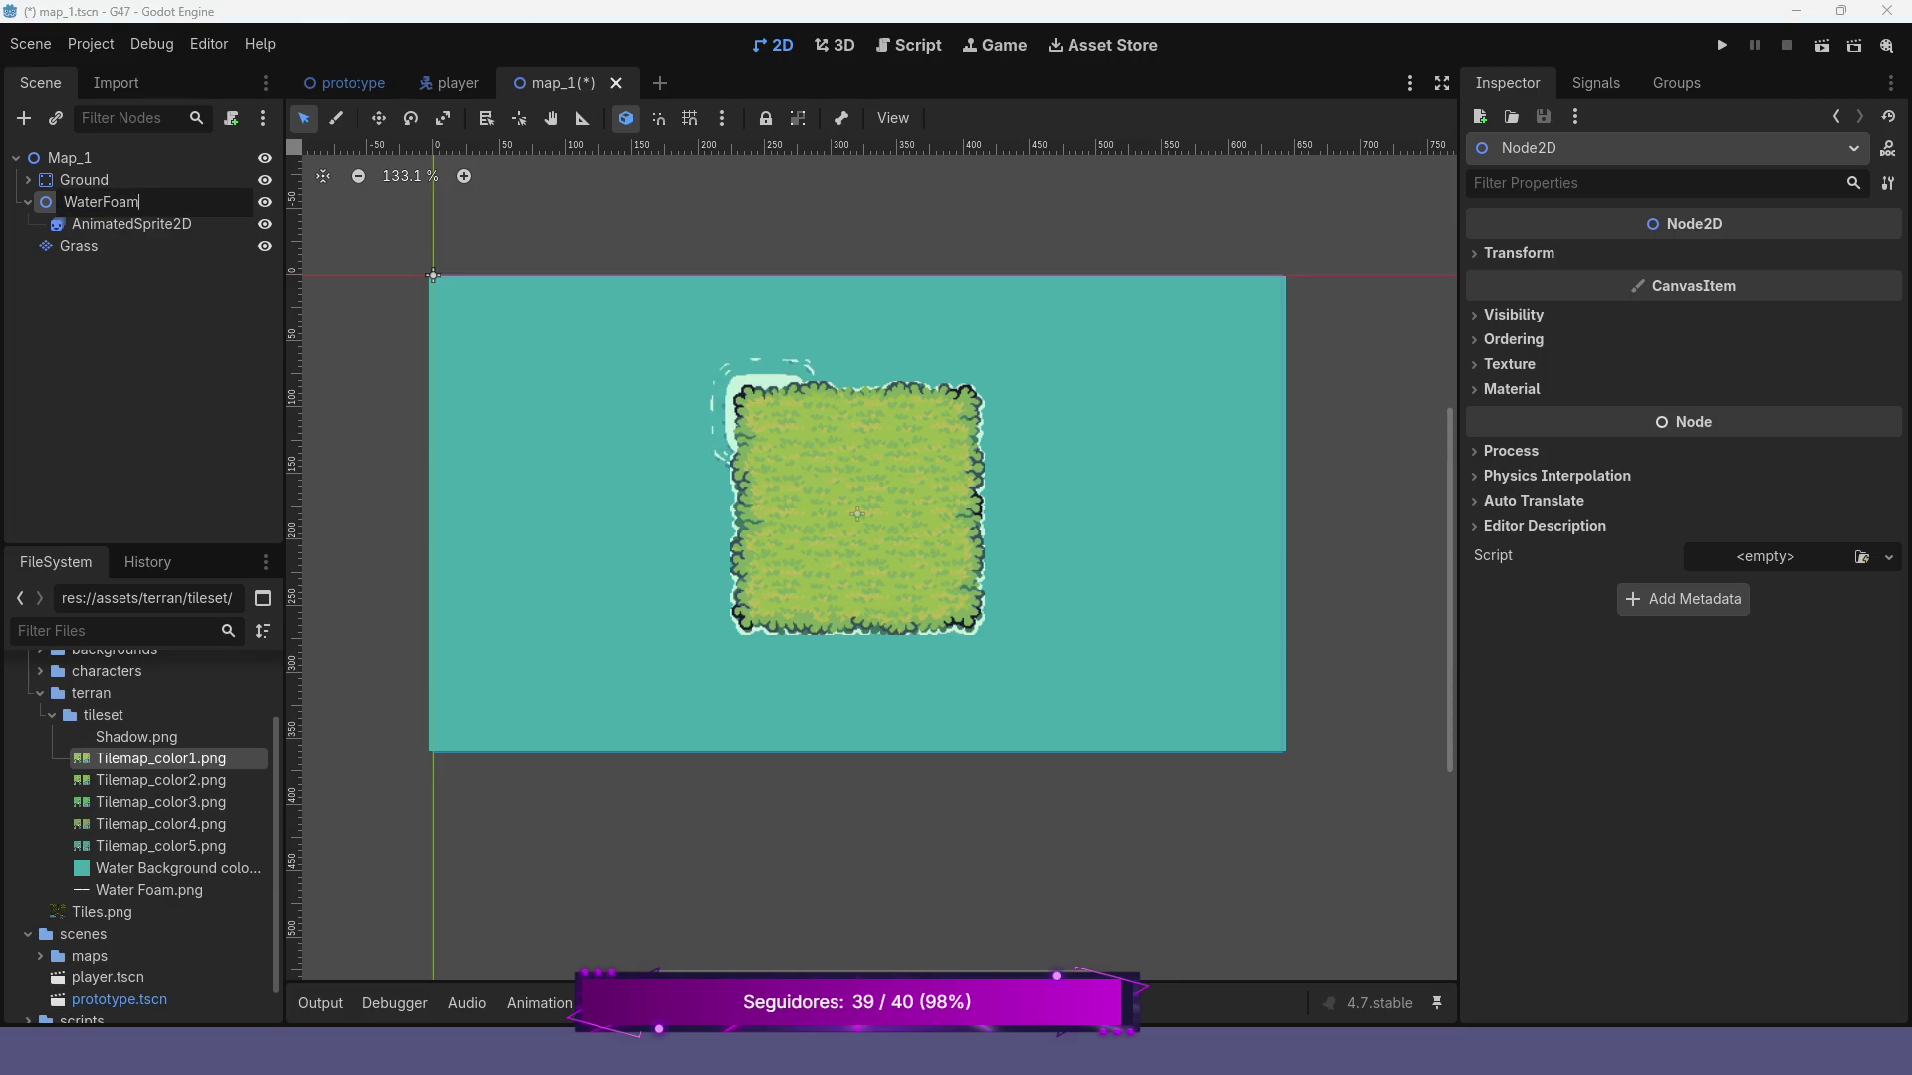
{"action": "key", "text": "Return"}
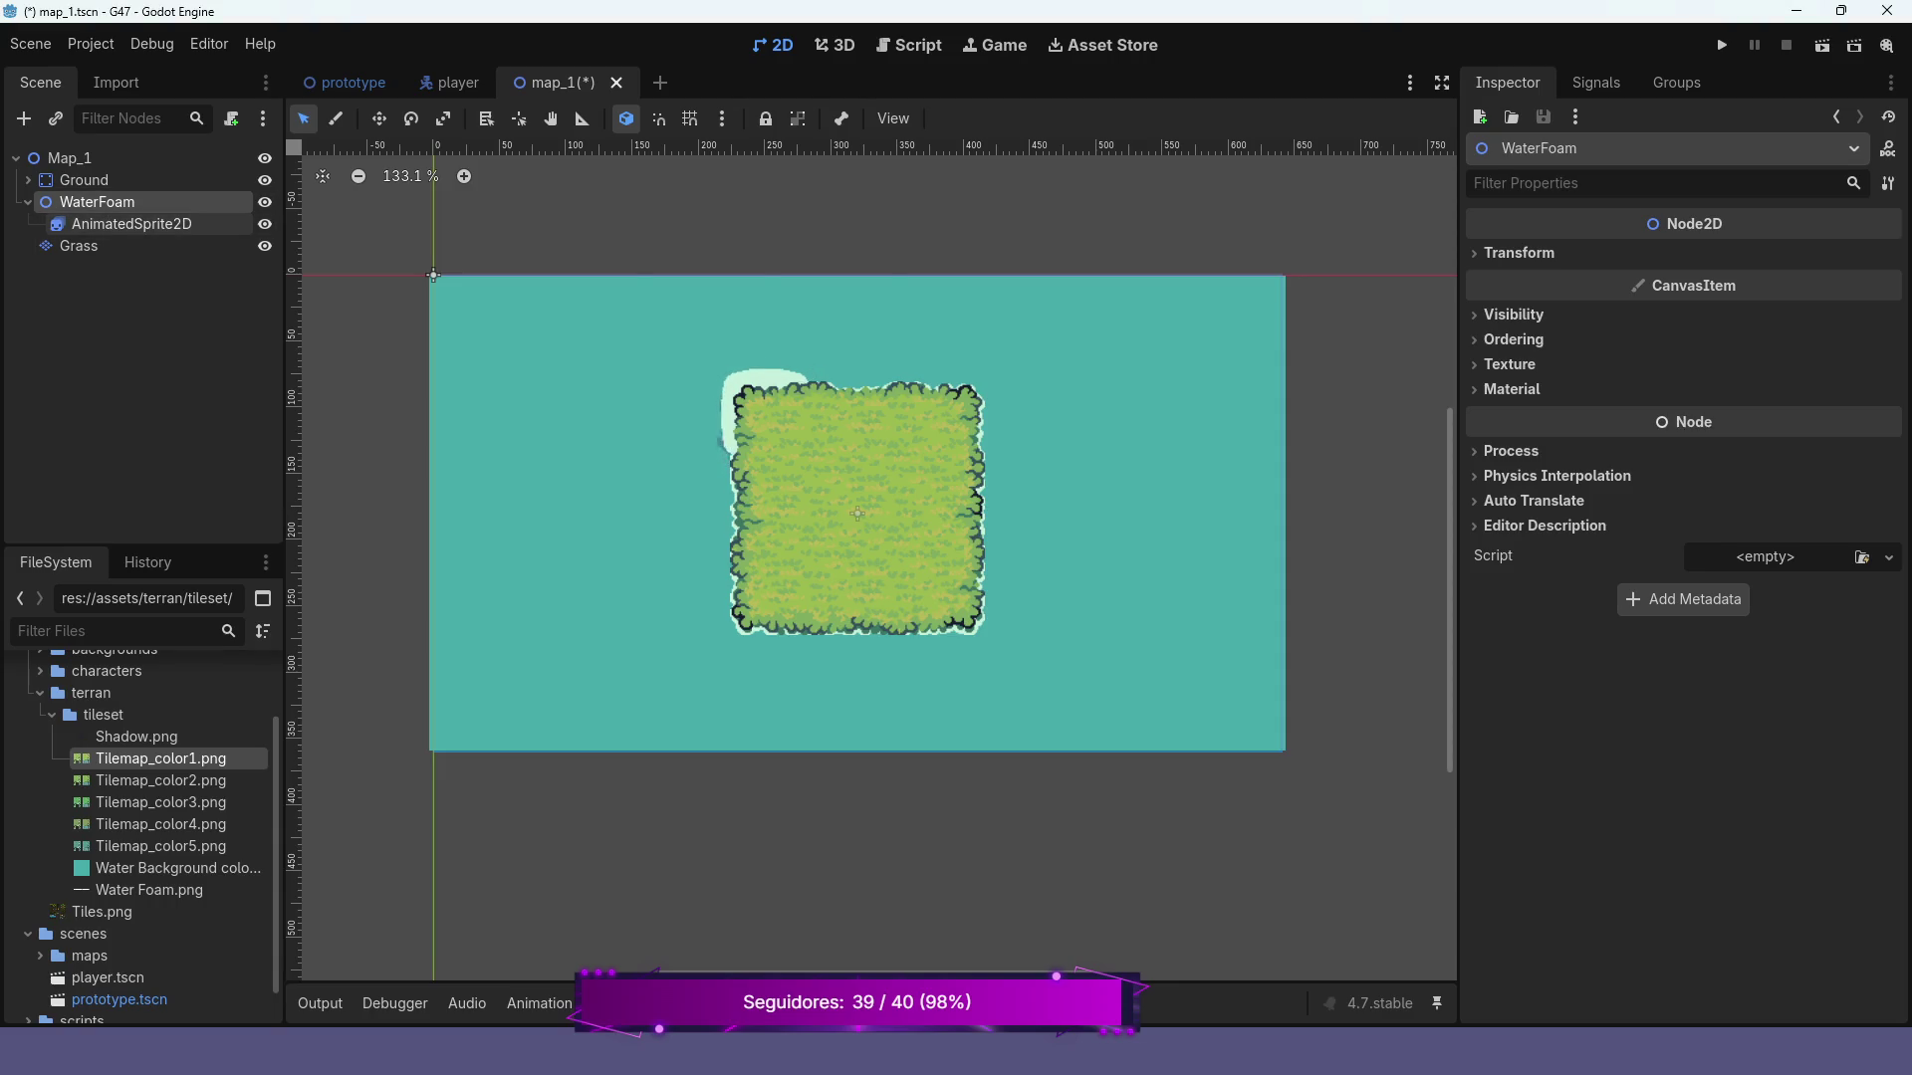
Duplicate the foam sprite, move the copy lower along the left edge, and play the animation
{"action": "left_click", "coordinate": [139, 224]}
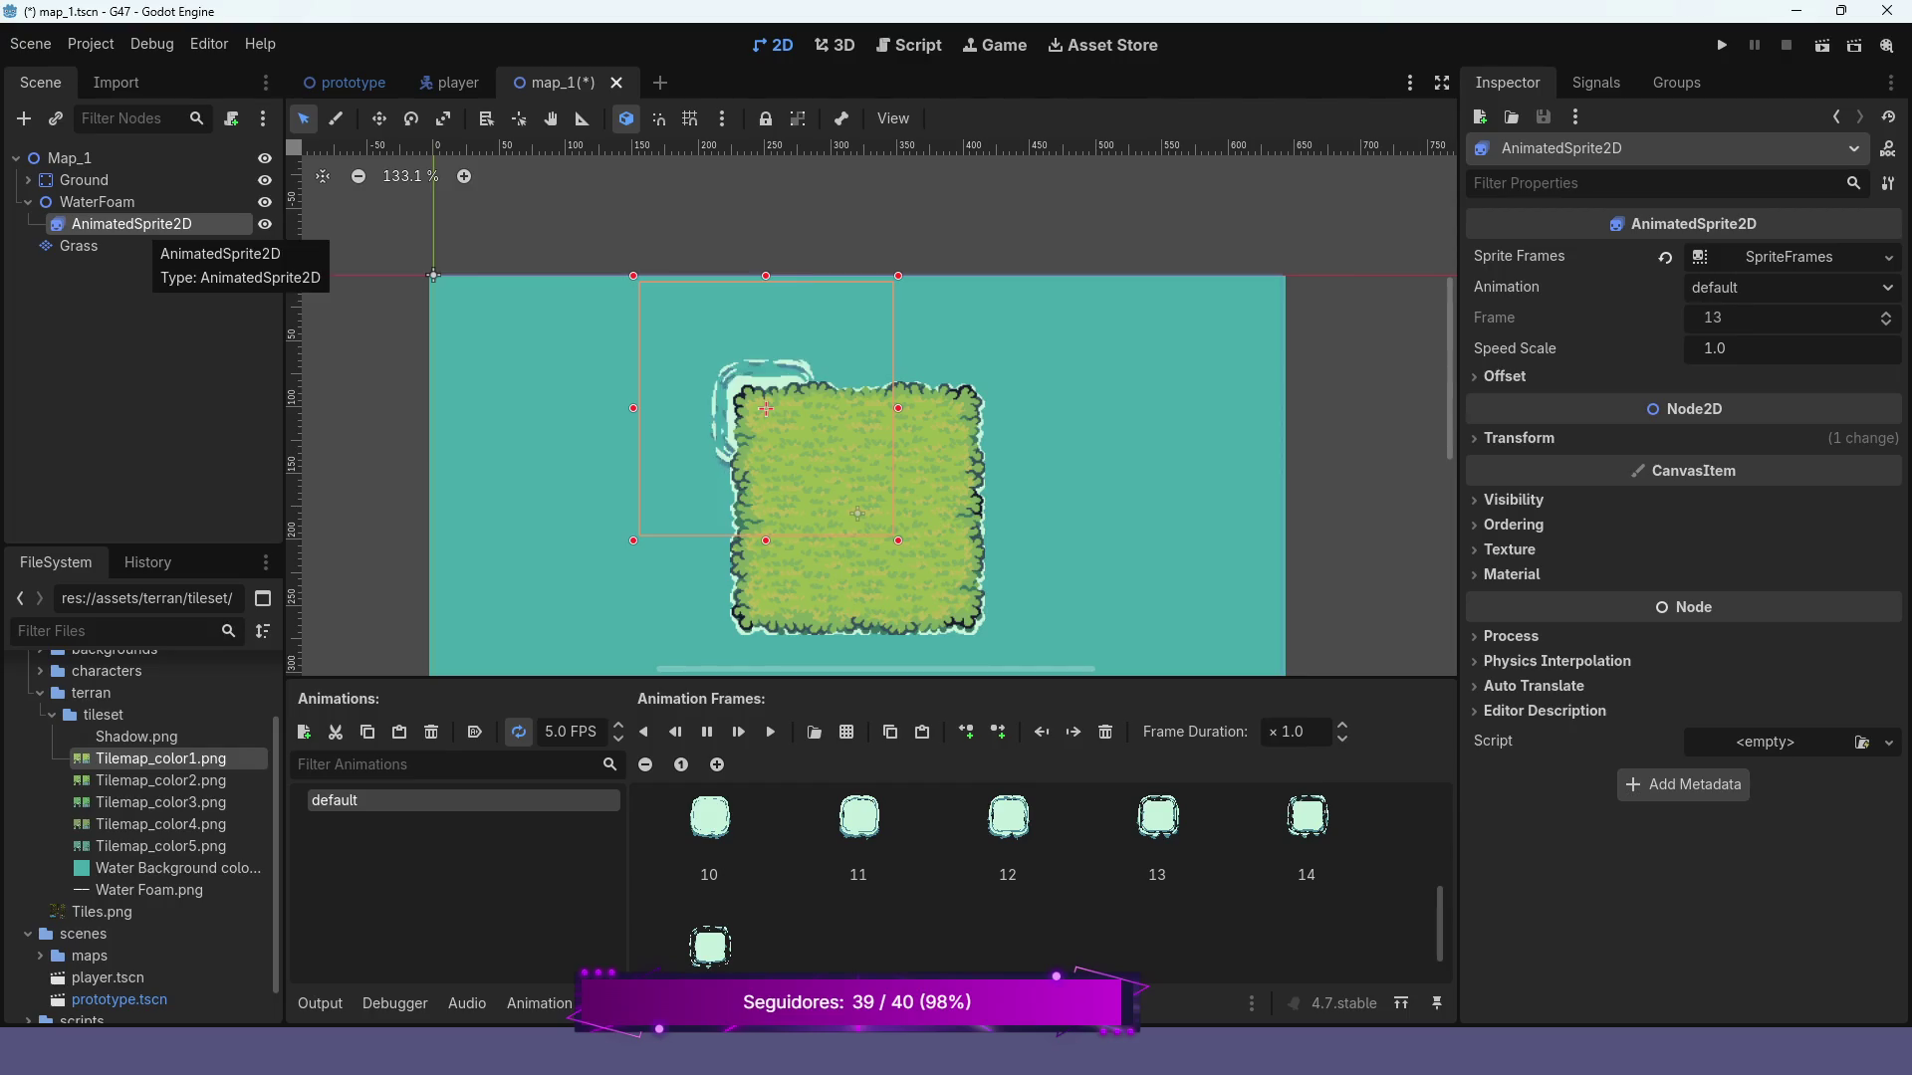
{"action": "key", "text": "ctrl+d"}
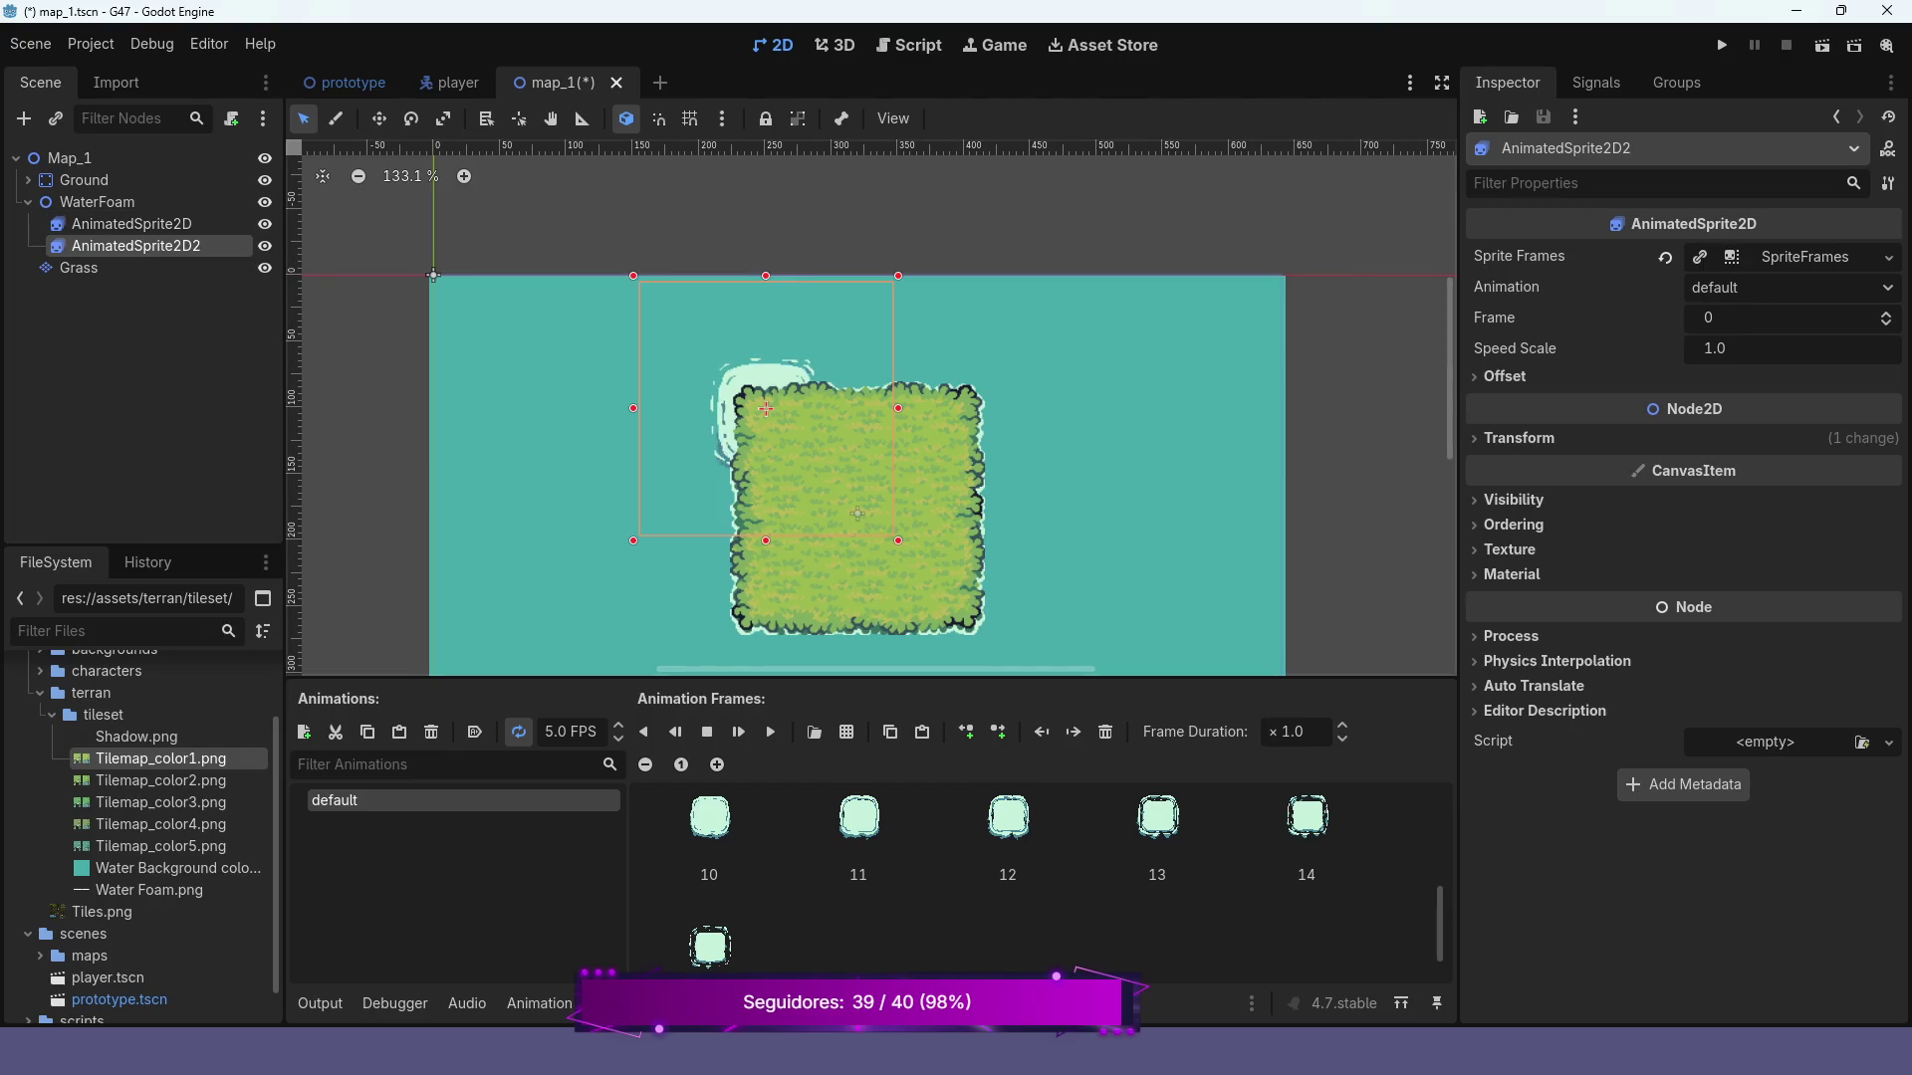
{"action": "left_click", "coordinate": [378, 118]}
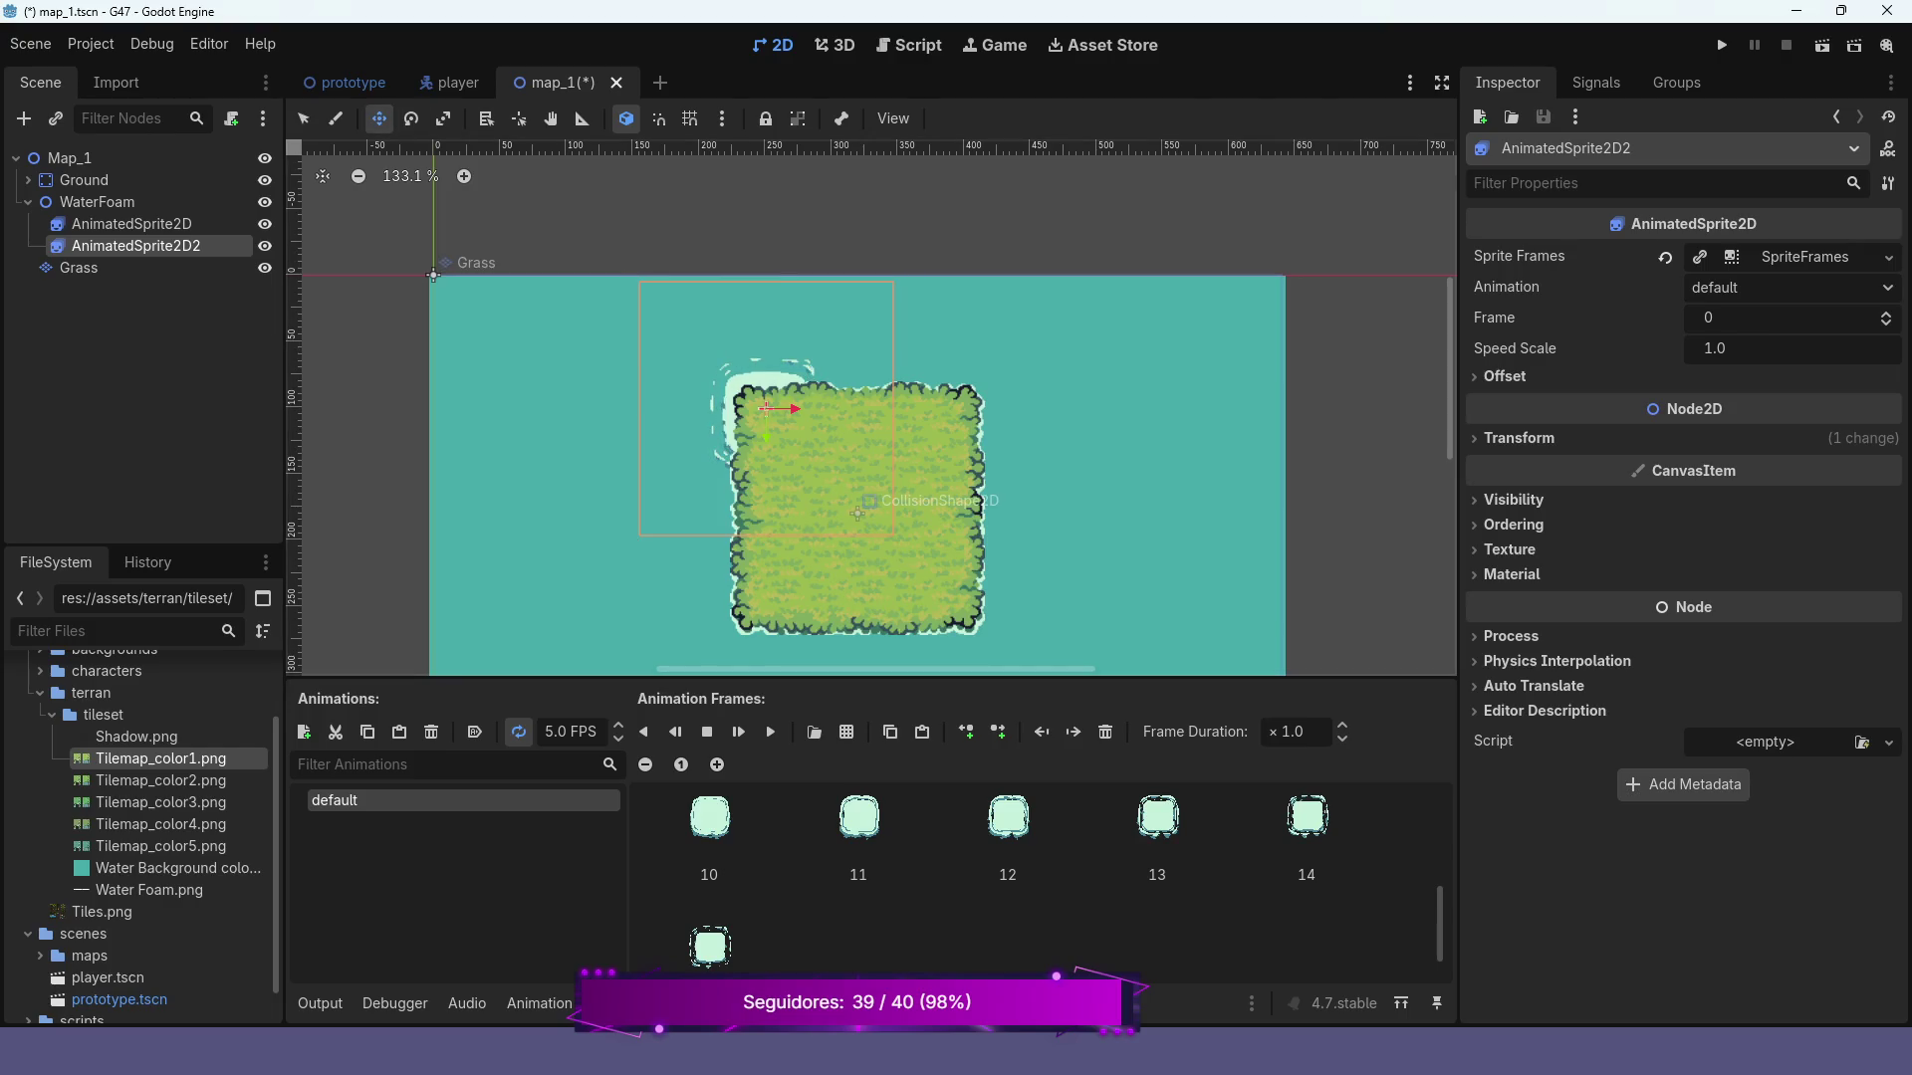
{"action": "mouse_move", "coordinate": [766, 409]}
{"action": "left_mouse_down"}
{"action": "mouse_move", "coordinate": [767, 506]}
{"action": "mouse_move", "coordinate": [754, 484]}
{"action": "left_mouse_up"}
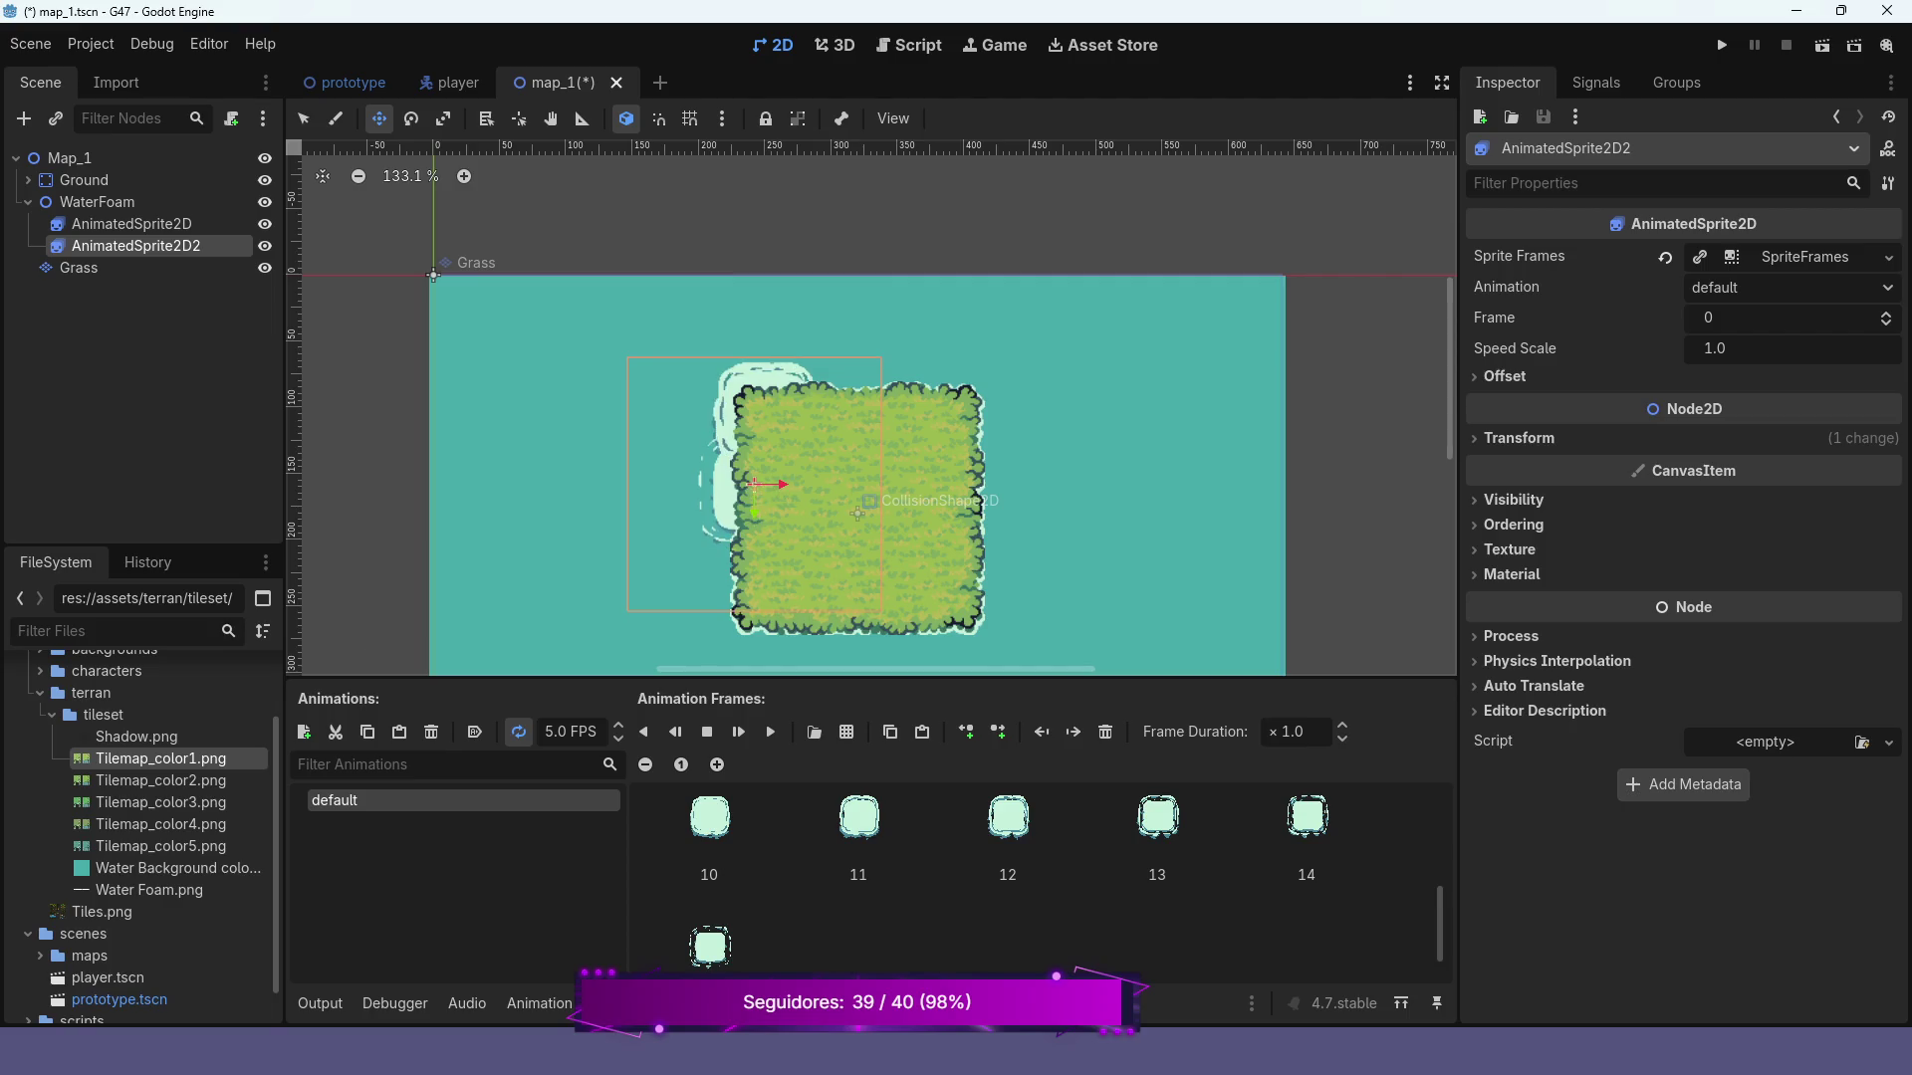
{"action": "left_click", "coordinate": [770, 731]}
{"action": "left_click_drag", "start_coordinate": [755, 484], "coordinate": [762, 513]}
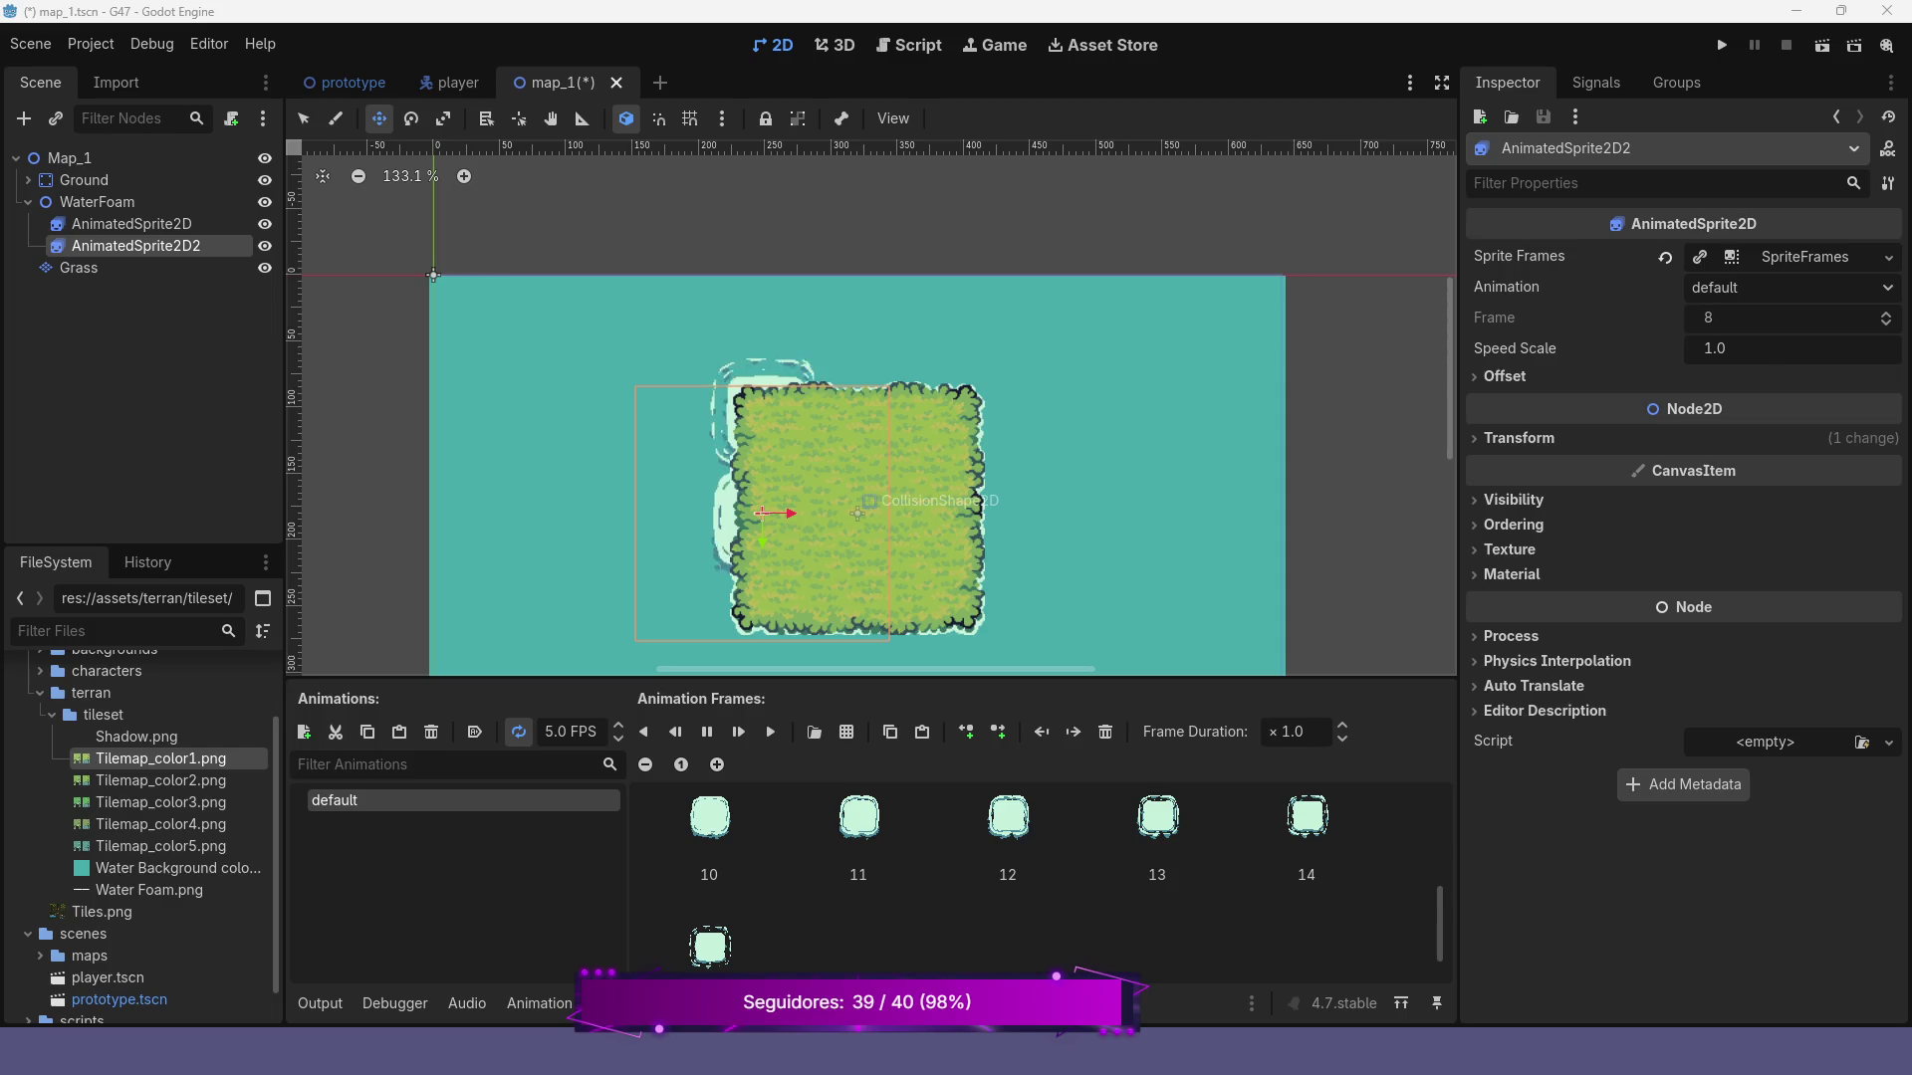
{"action": "left_click", "coordinate": [129, 223]}
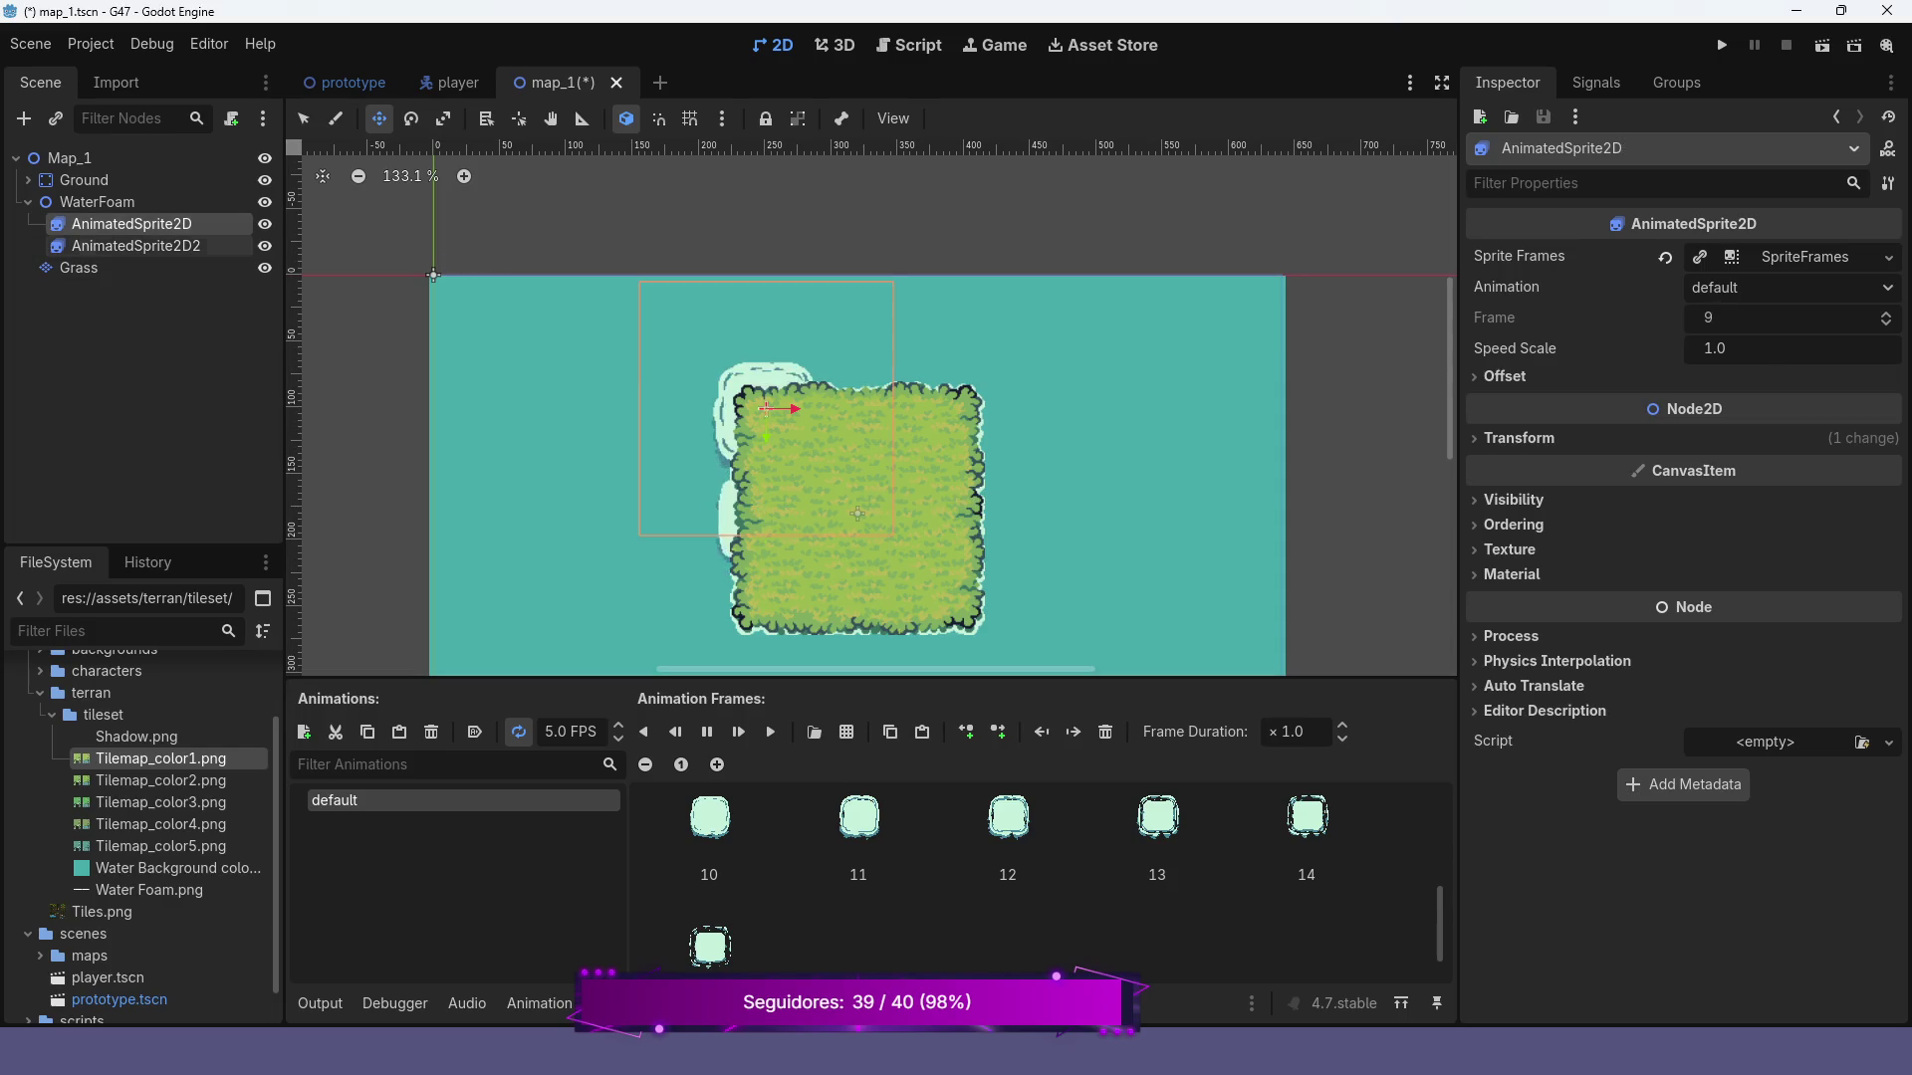
Duplicate AnimatedSprite2D2 to the lower-left corner, then select all three foam sprites
{"action": "left_click", "coordinate": [151, 246]}
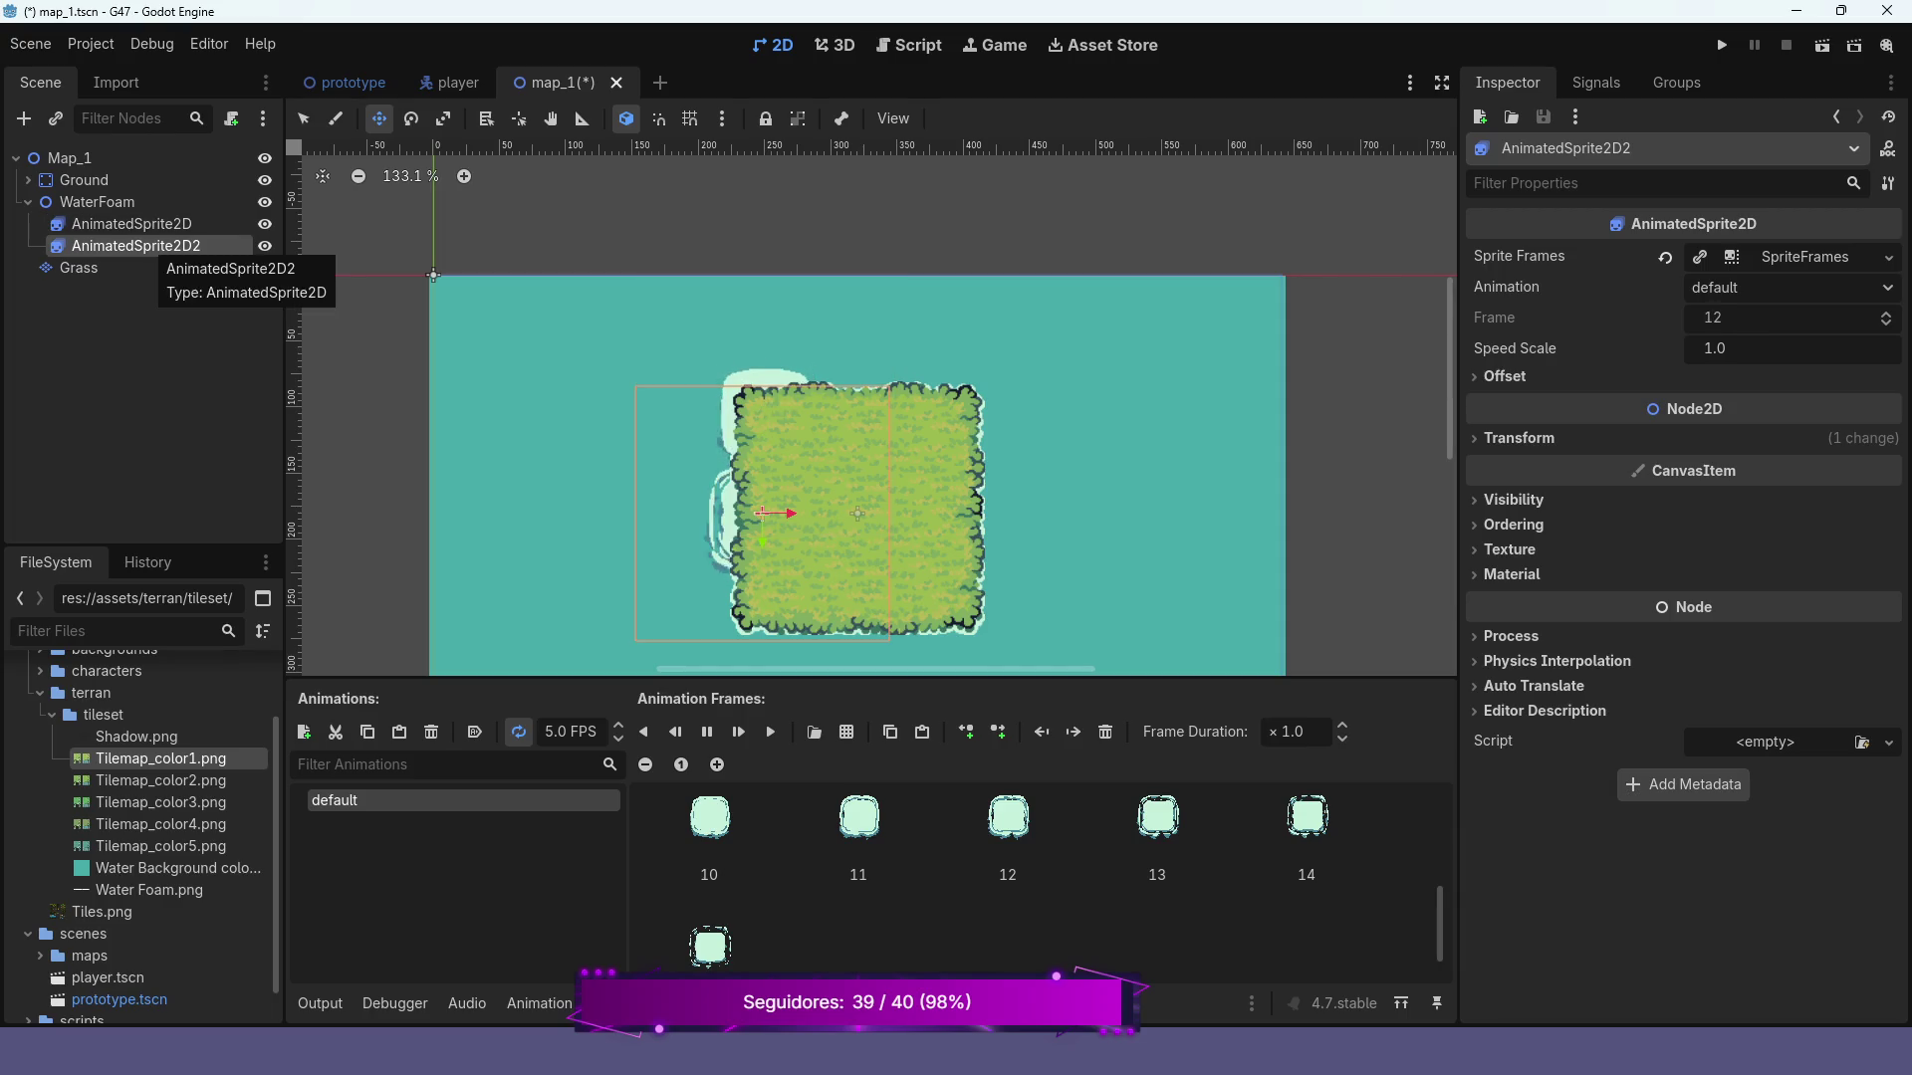
{"action": "key", "text": "ctrl+d"}
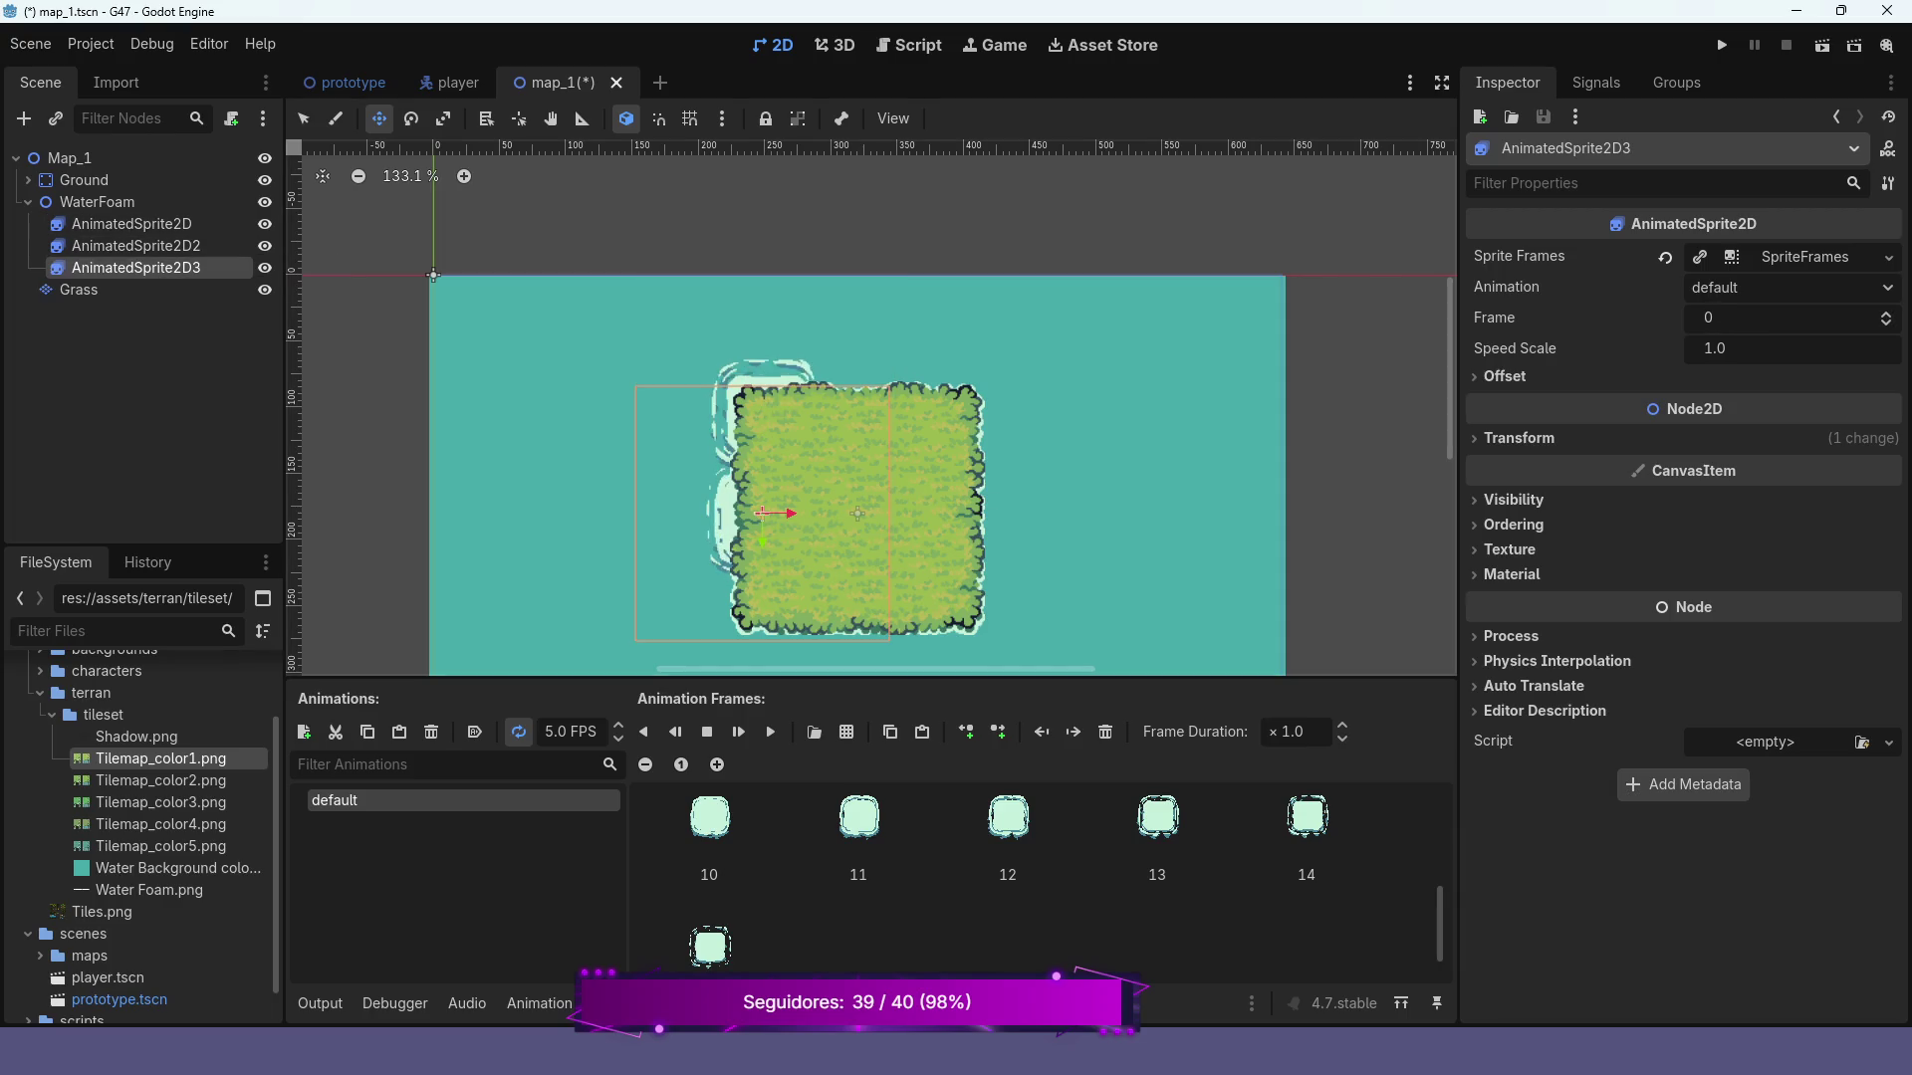
{"action": "left_click_drag", "start_coordinate": [762, 513], "coordinate": [761, 595]}
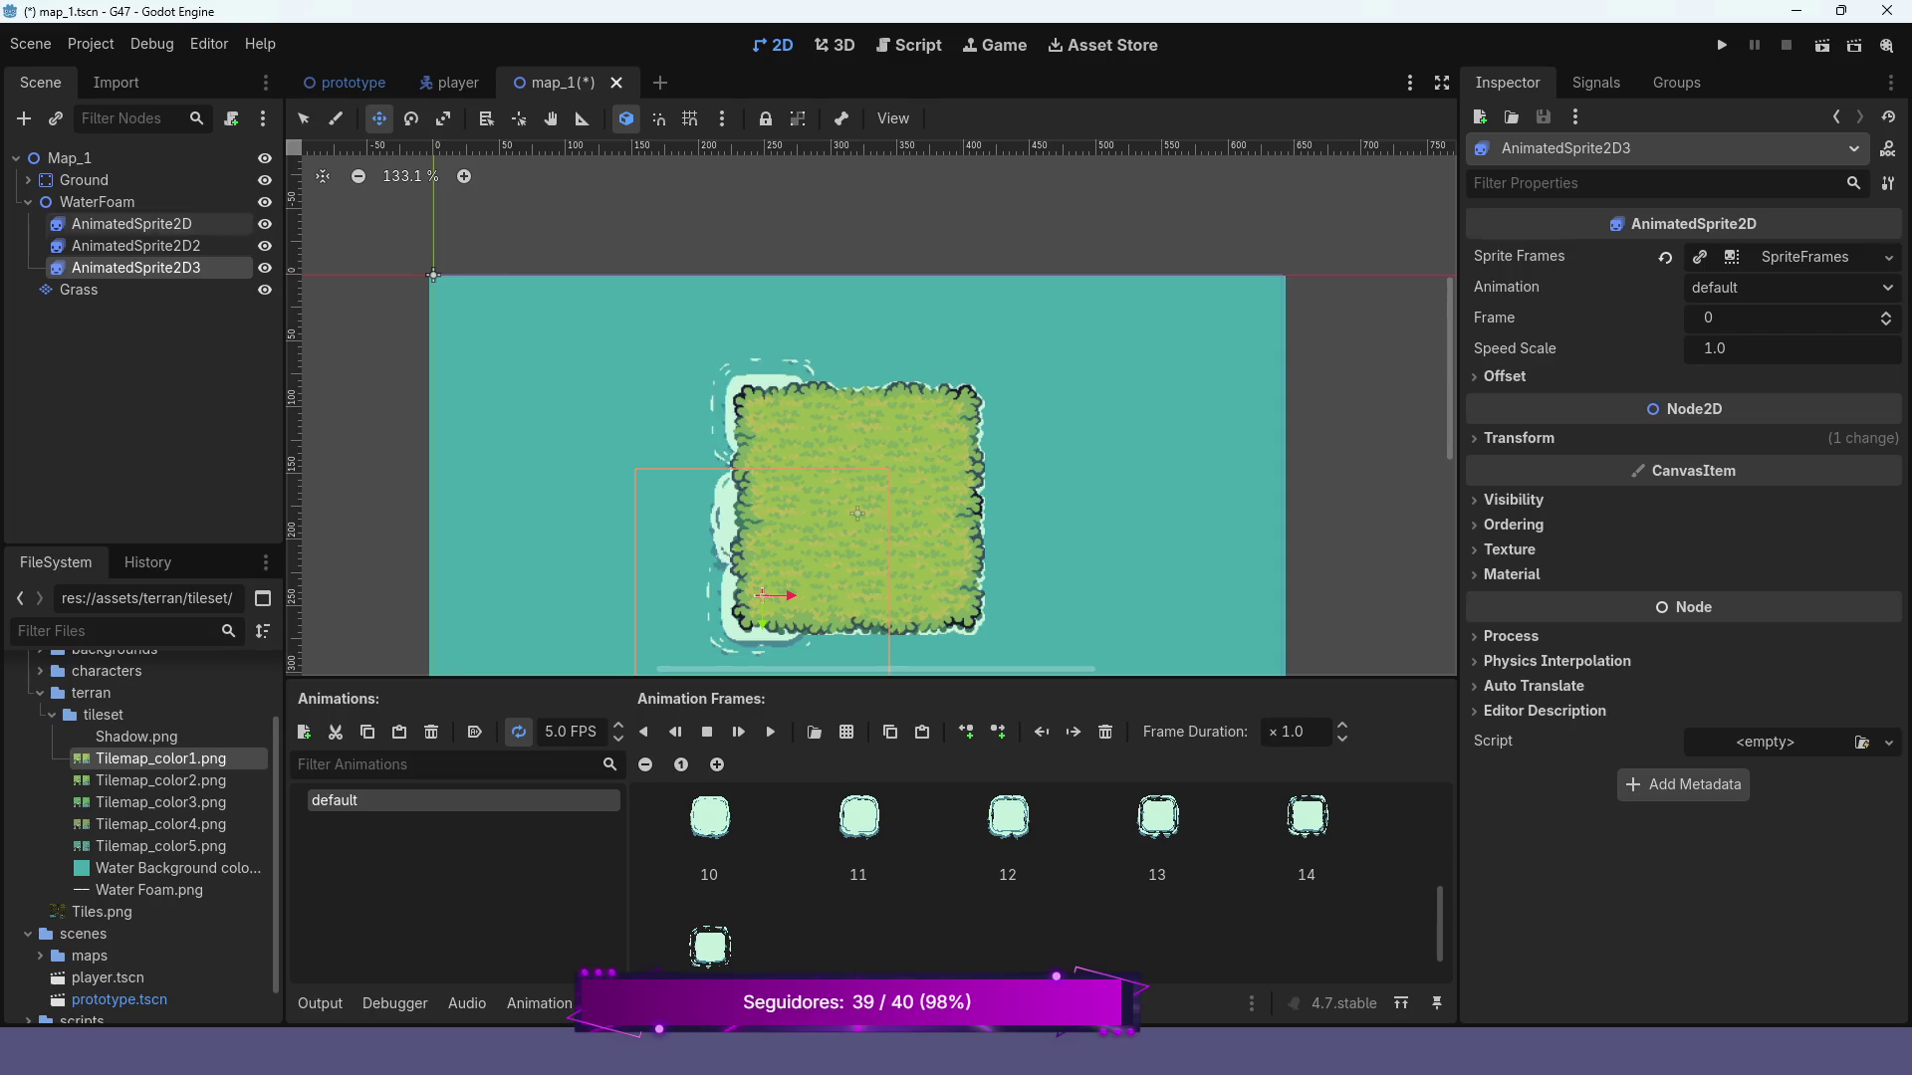
{"action": "left_click", "coordinate": [131, 223]}
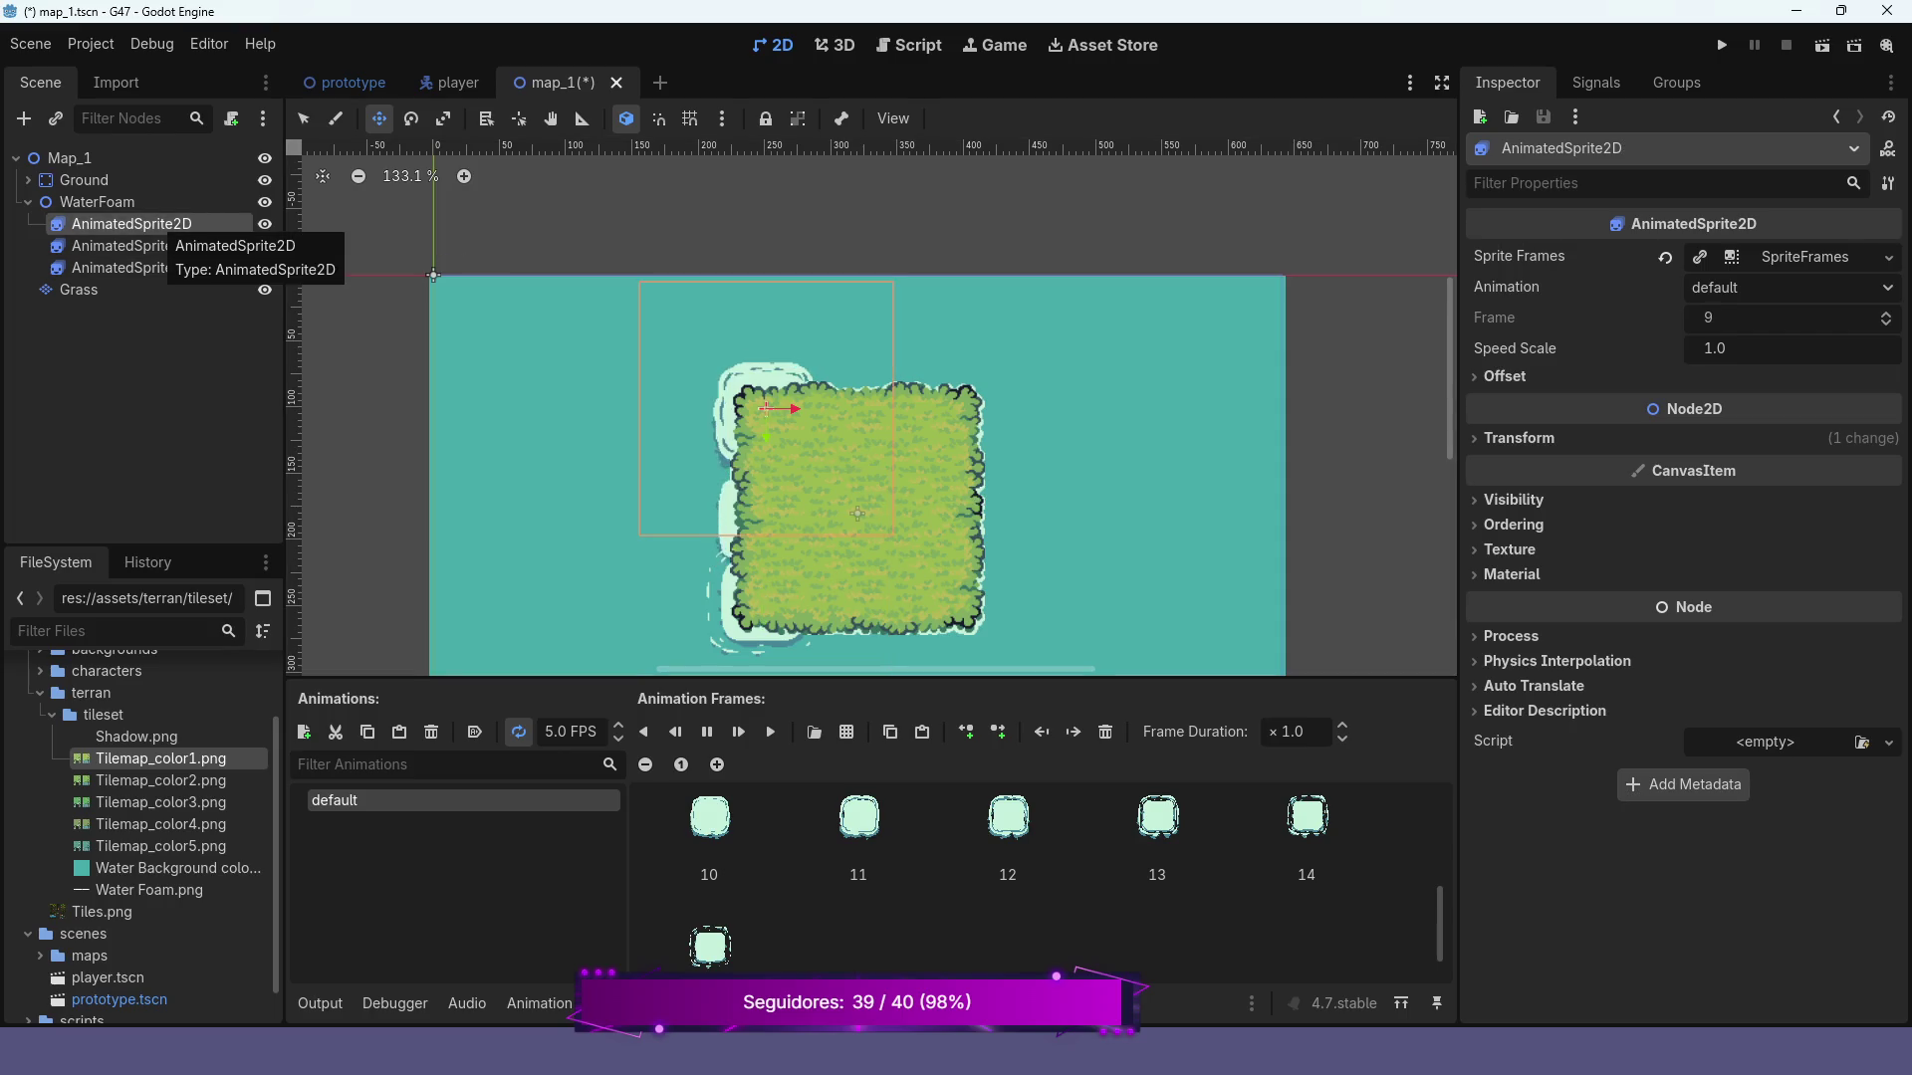
{"action": "left_click", "coordinate": [136, 266], "text": "shift"}
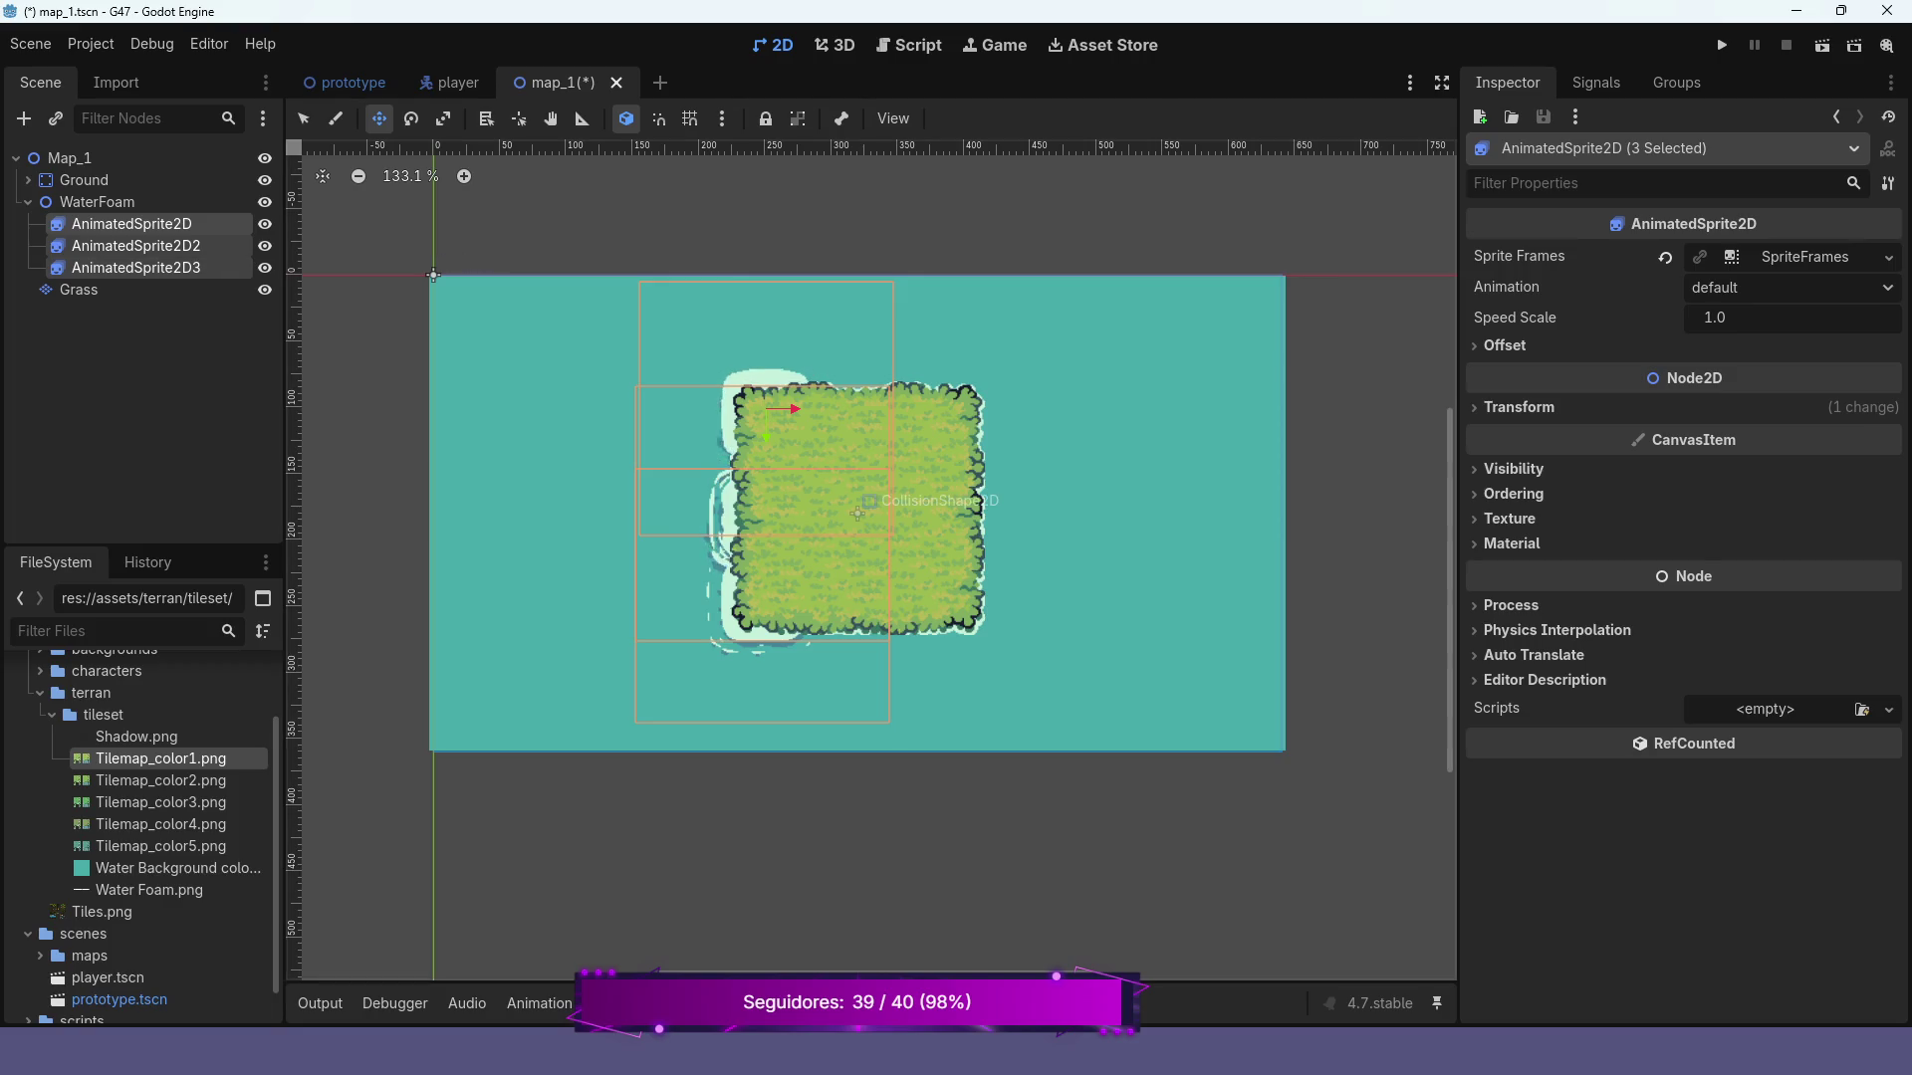
Duplicate the three foam sprites and move the copies along the island's right edge
{"action": "key", "text": "ctrl+d"}
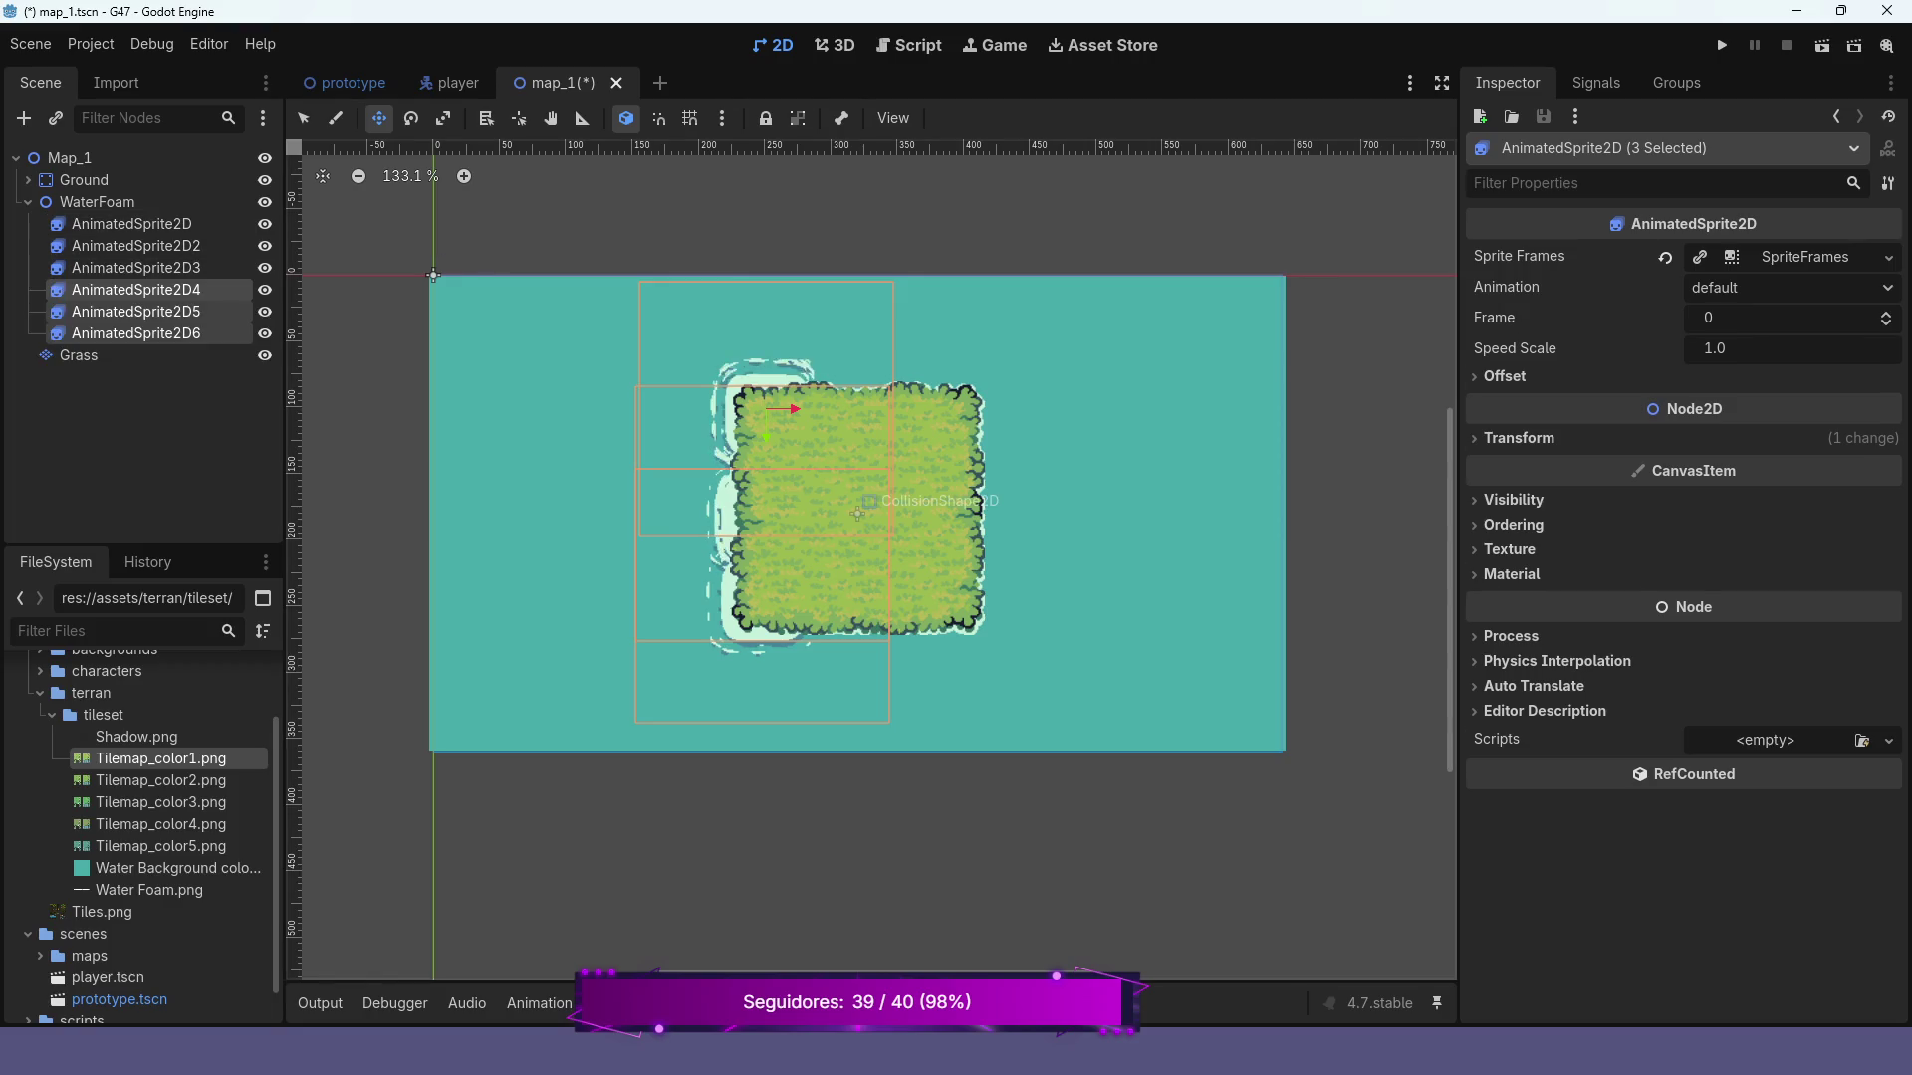
{"action": "left_click_drag", "start_coordinate": [767, 558], "coordinate": [968, 555]}
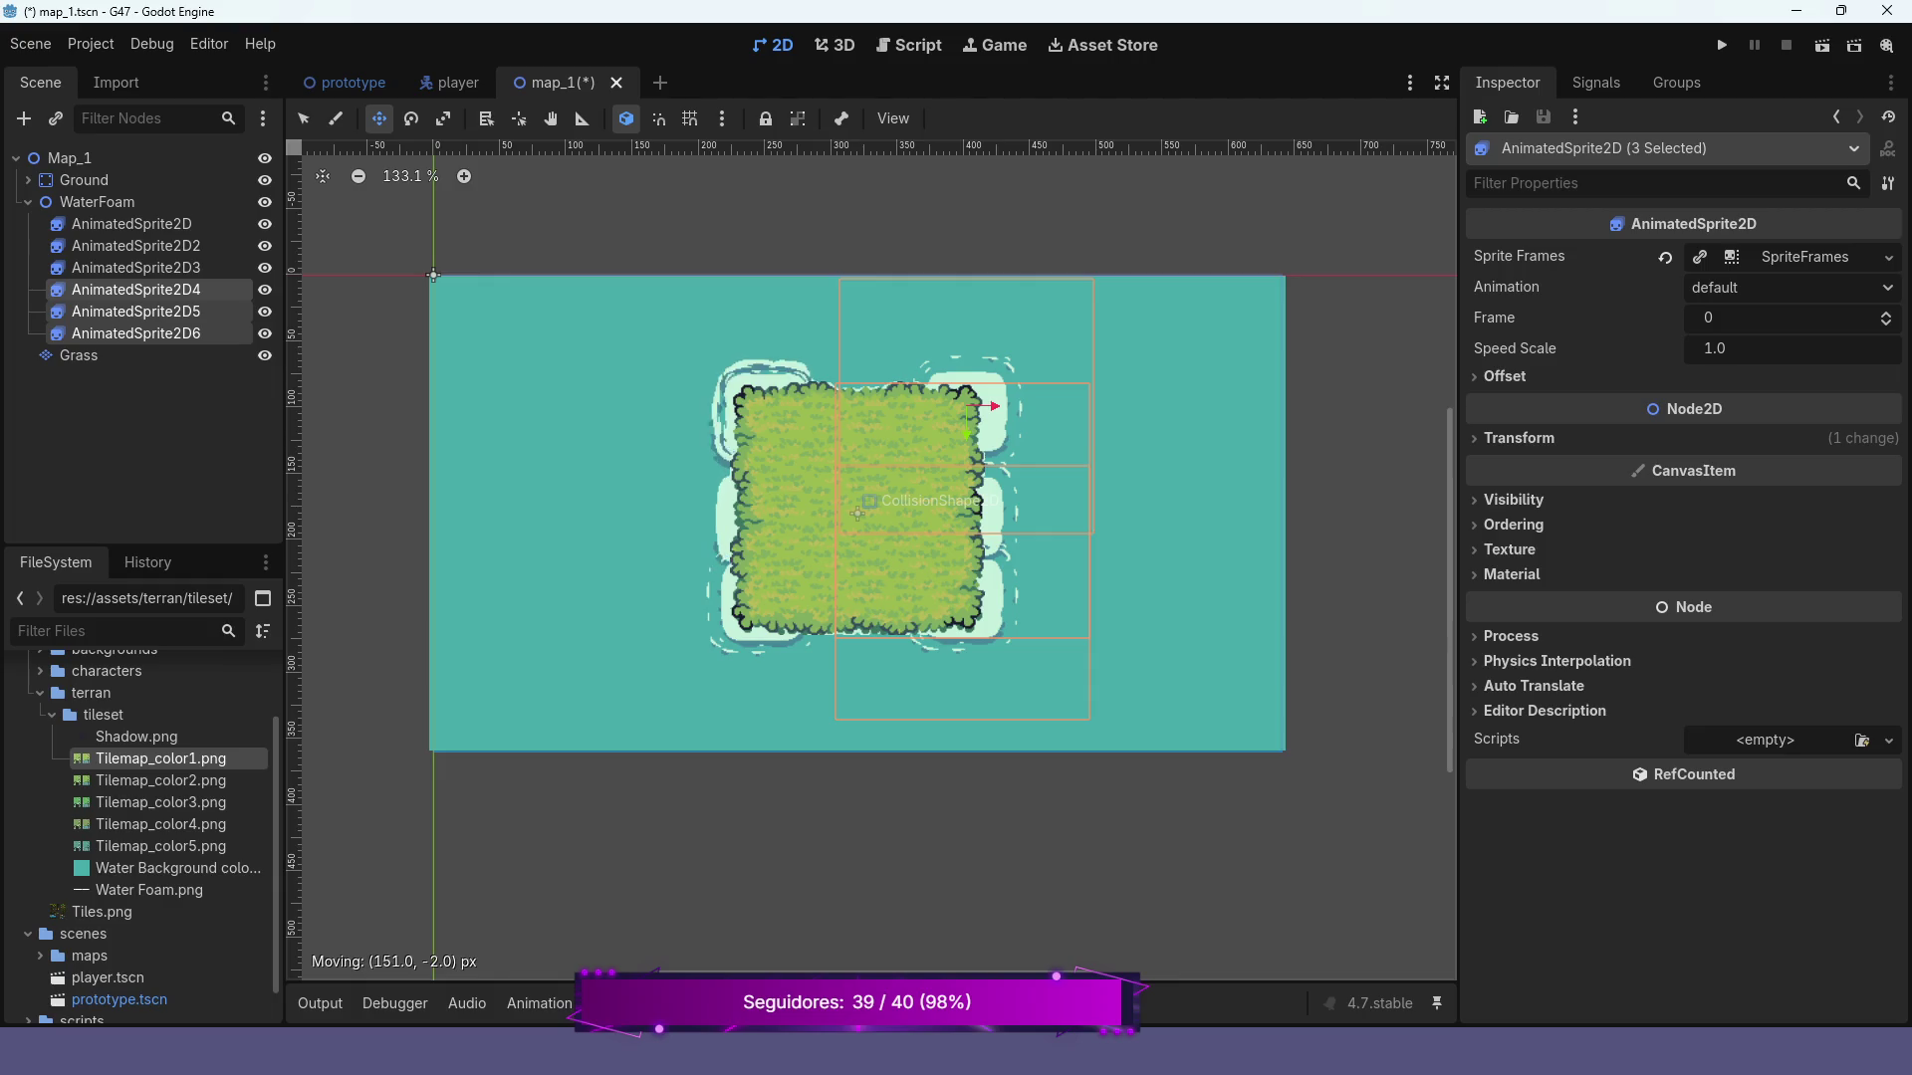
{"action": "left_click_drag", "start_coordinate": [968, 555], "coordinate": [963, 554]}
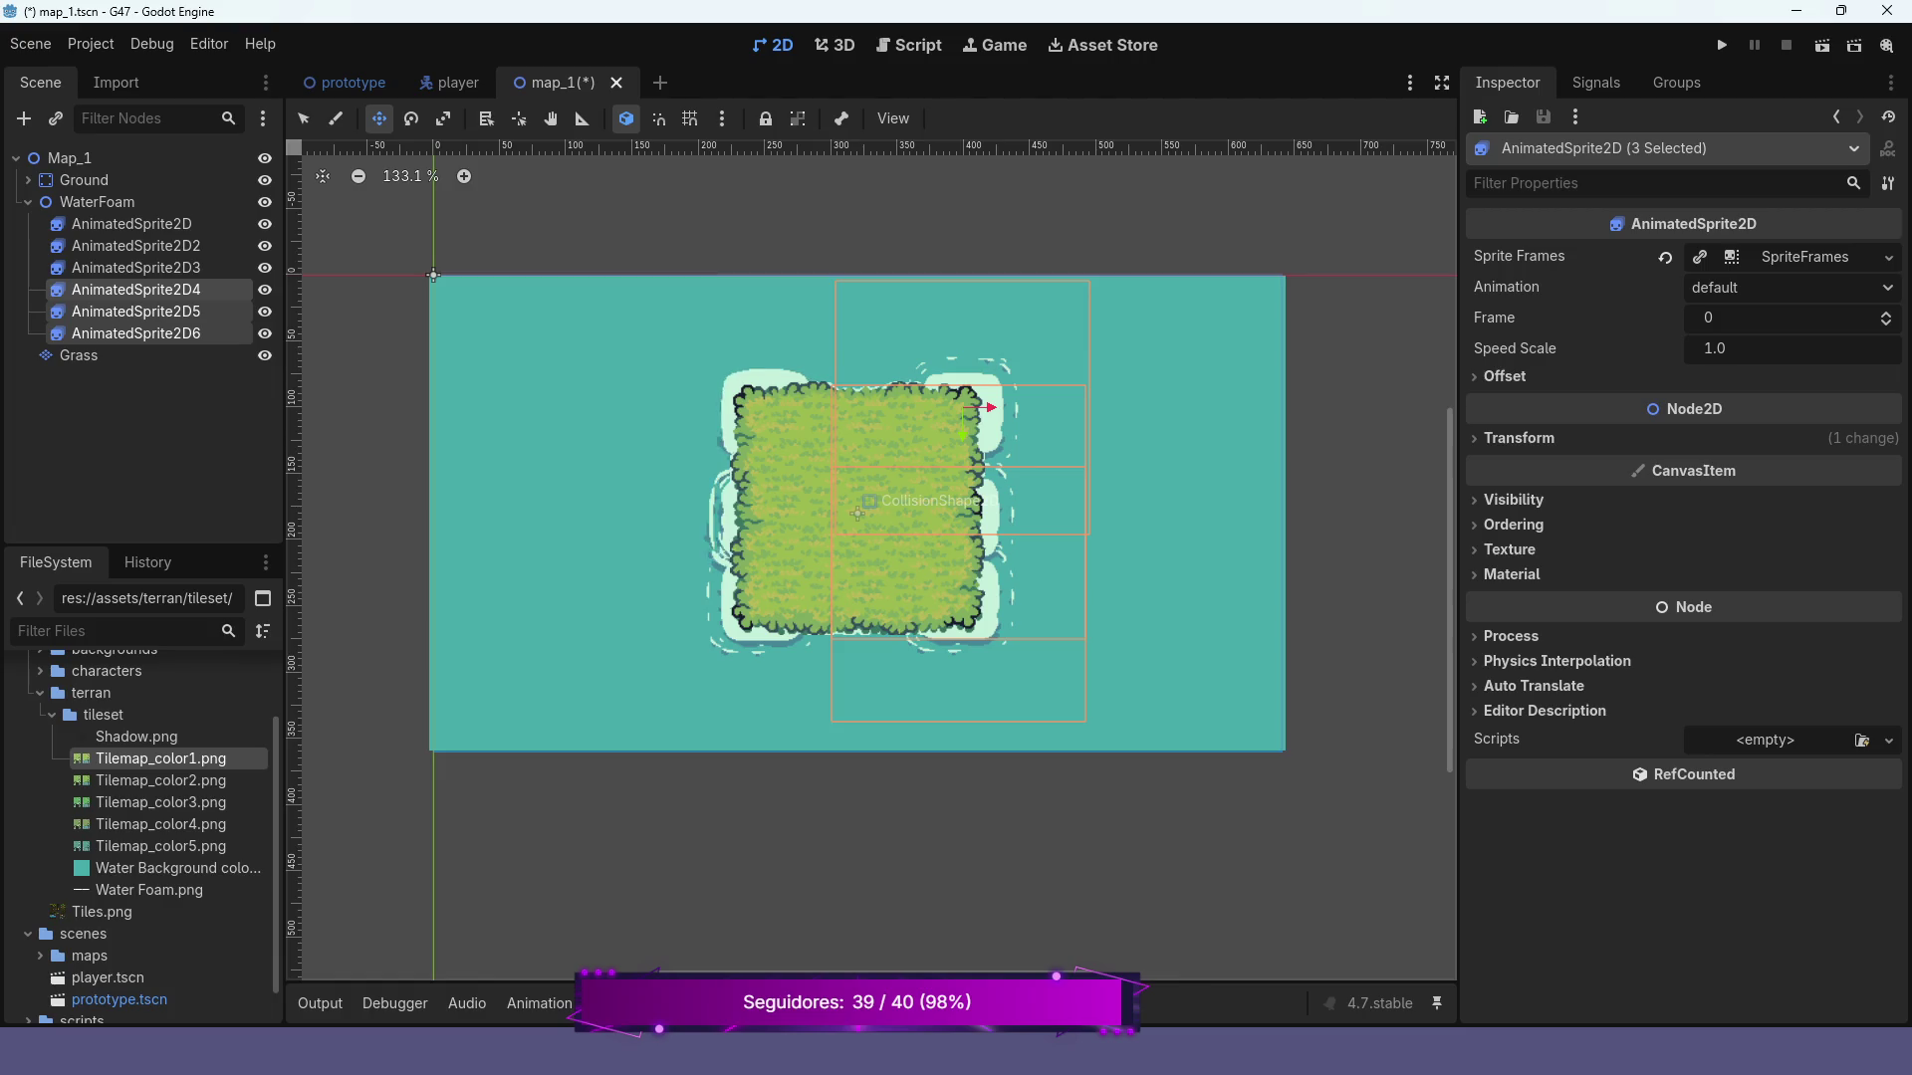
Duplicate AnimatedSprite2D4 onto the top edge, then copy it 161 px down to the bottom edge
{"action": "left_click", "coordinate": [135, 289]}
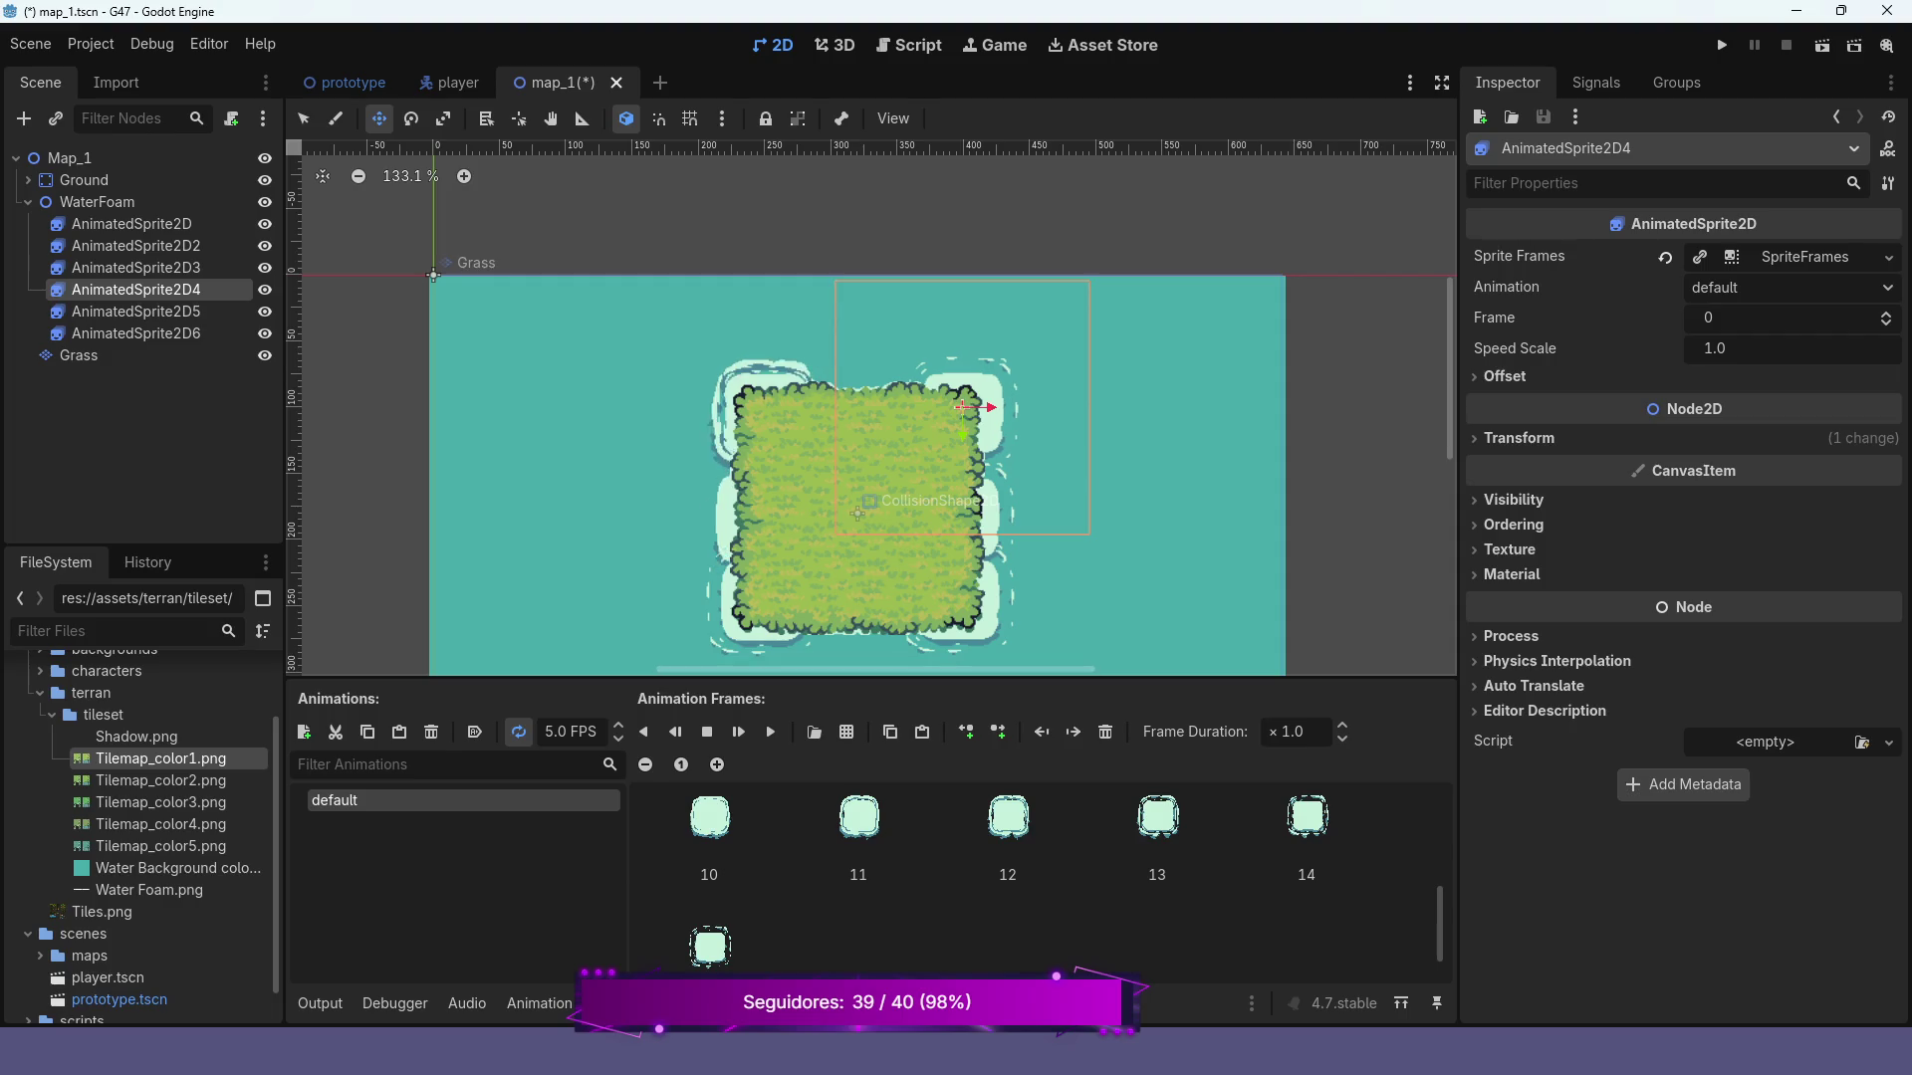
{"action": "key", "text": "ctrl+d"}
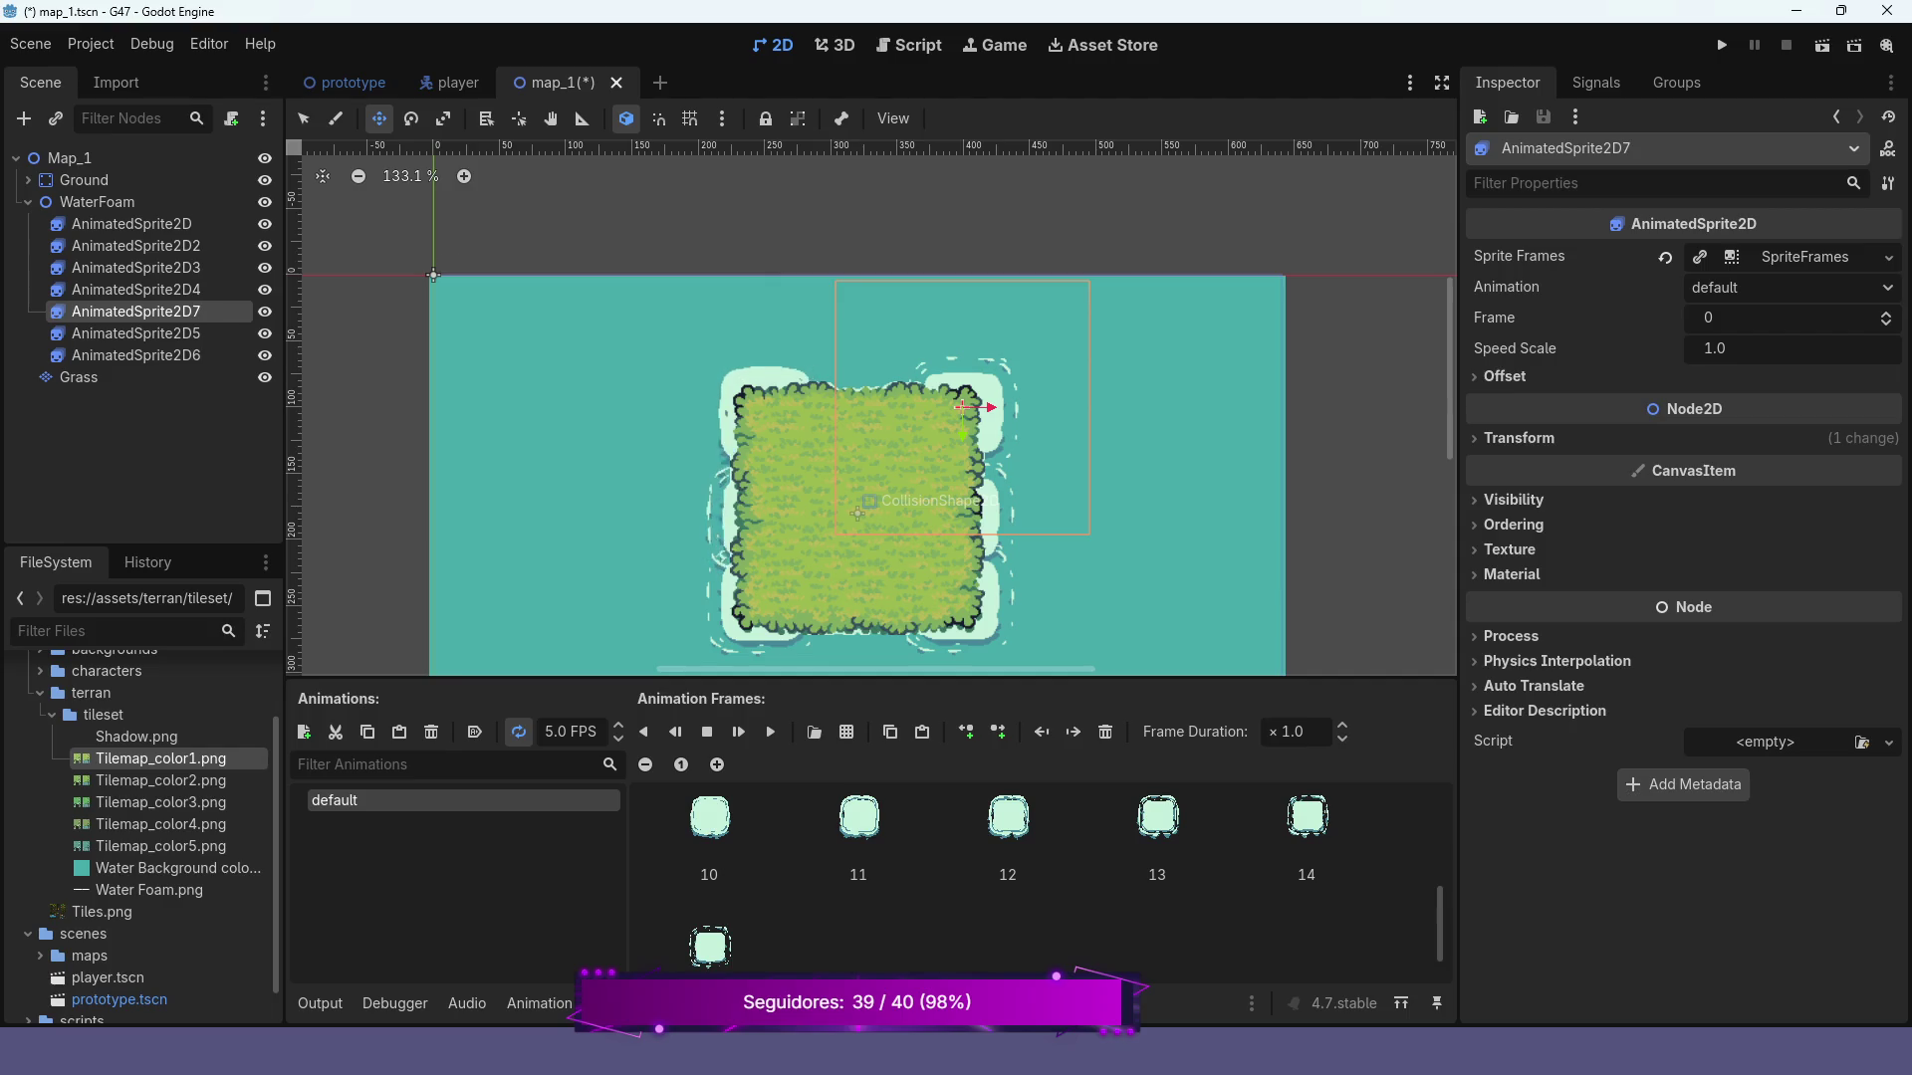
{"action": "left_click_drag", "start_coordinate": [963, 407], "coordinate": [856, 401]}
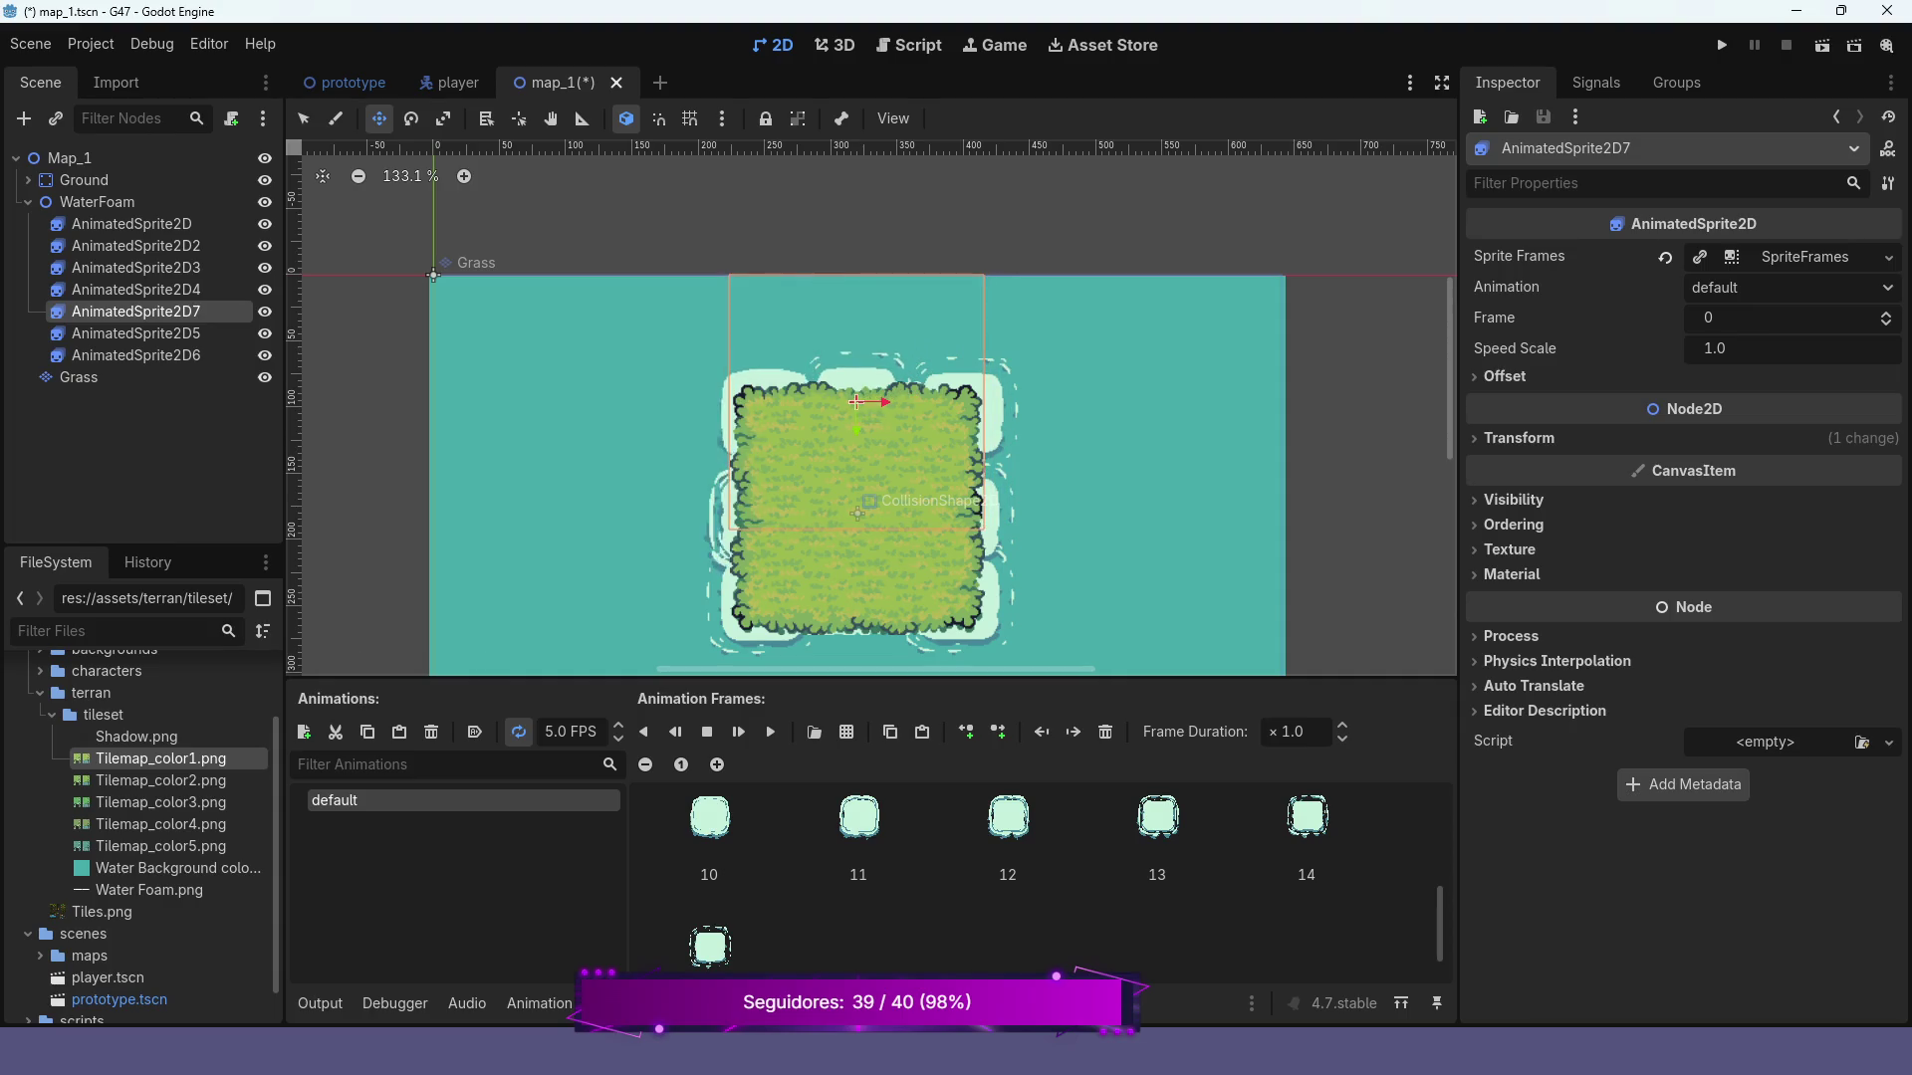
{"action": "key", "text": "ctrl+d"}
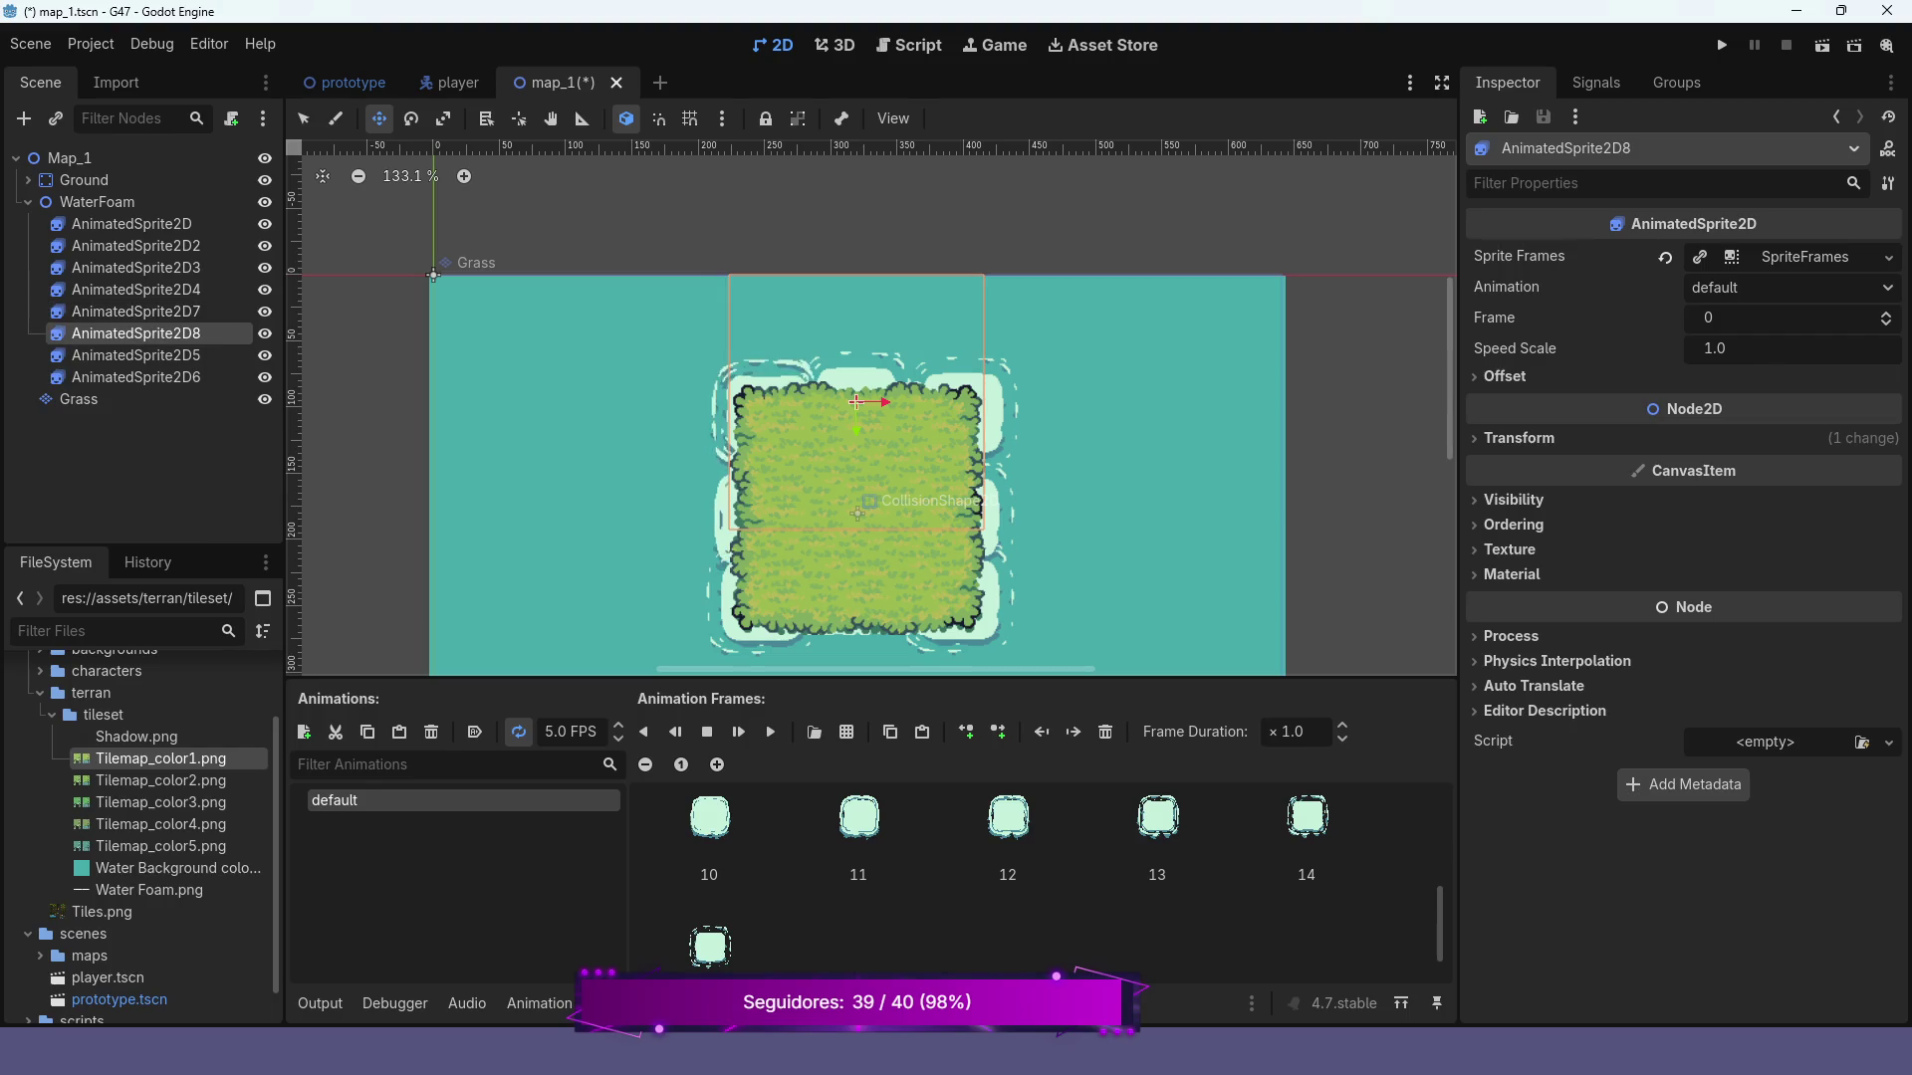
{"action": "mouse_move", "coordinate": [856, 401]}
{"action": "left_mouse_down"}
{"action": "mouse_move", "coordinate": [856, 637]}
{"action": "mouse_move", "coordinate": [856, 613]}
{"action": "left_mouse_up"}
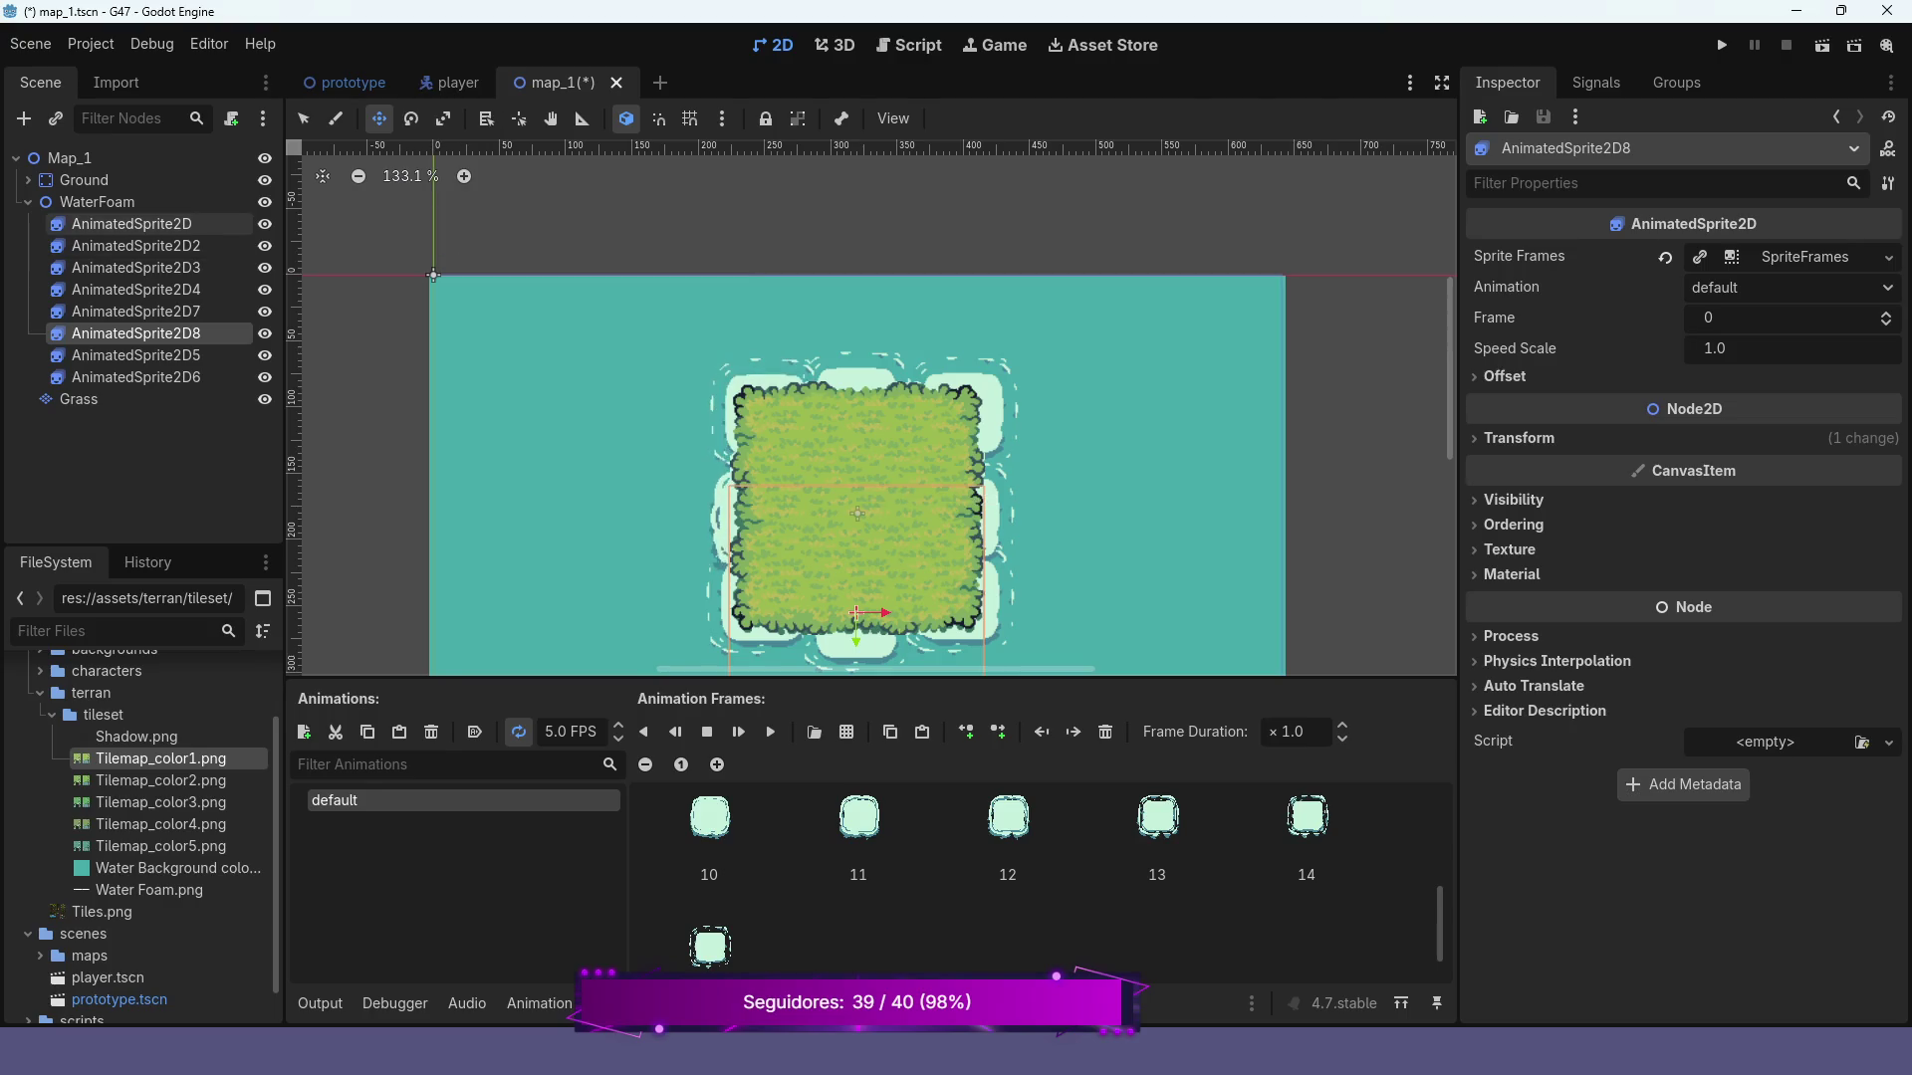
{"action": "left_click", "coordinate": [28, 201]}
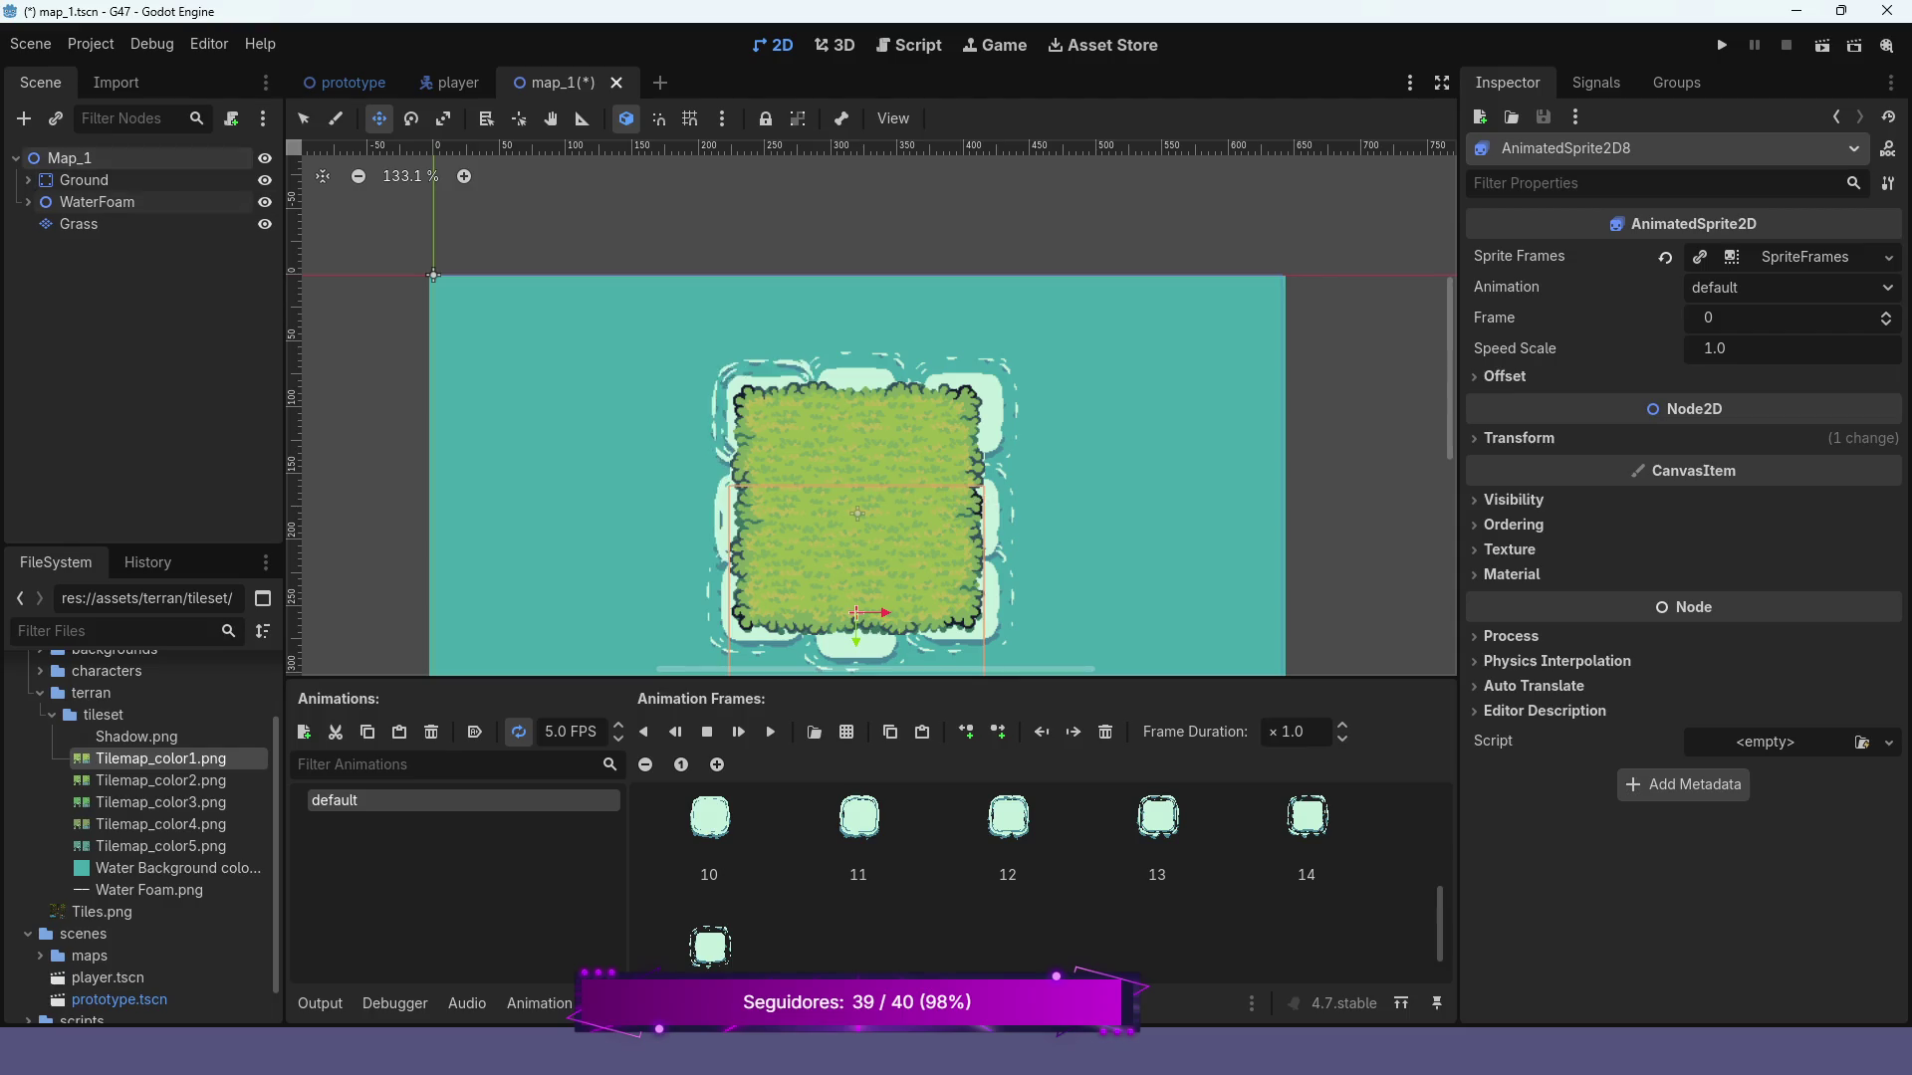
{"action": "left_click", "coordinate": [231, 119]}
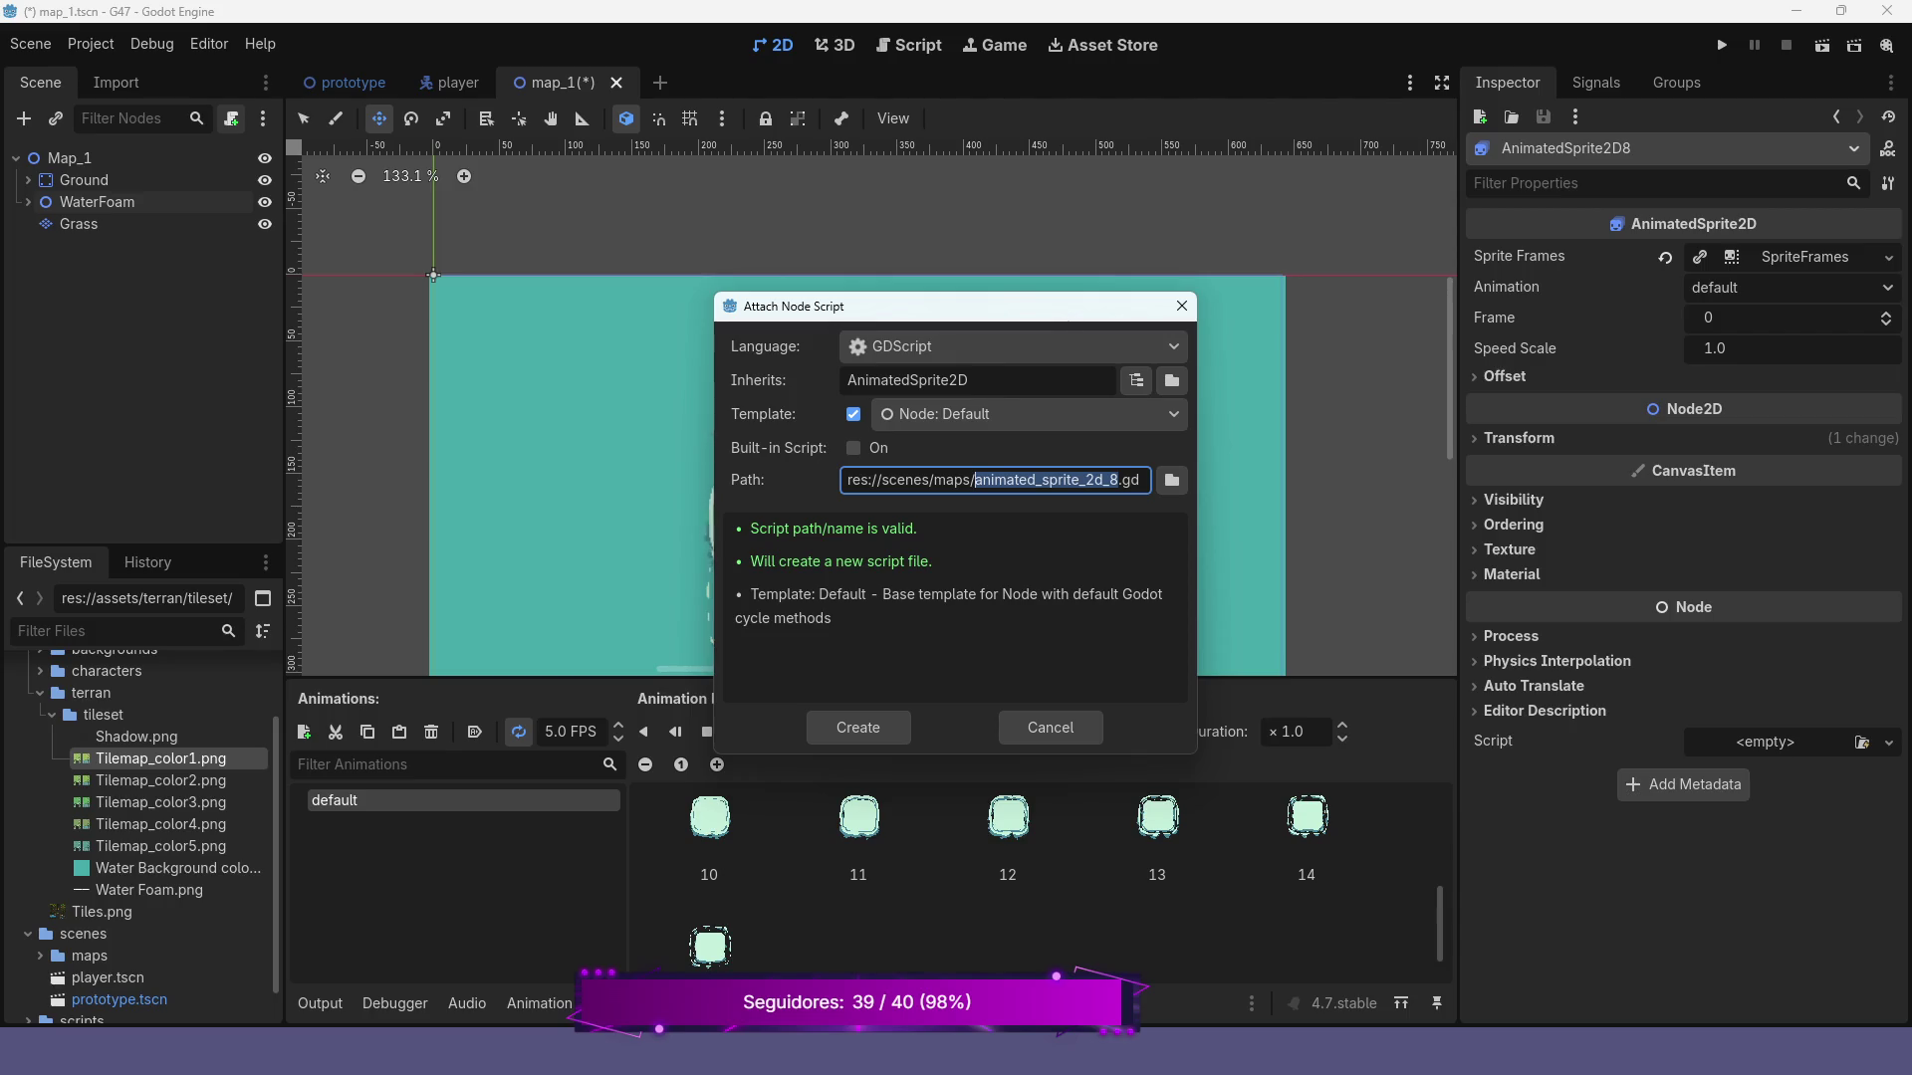
{"action": "type", "text": "water_"}
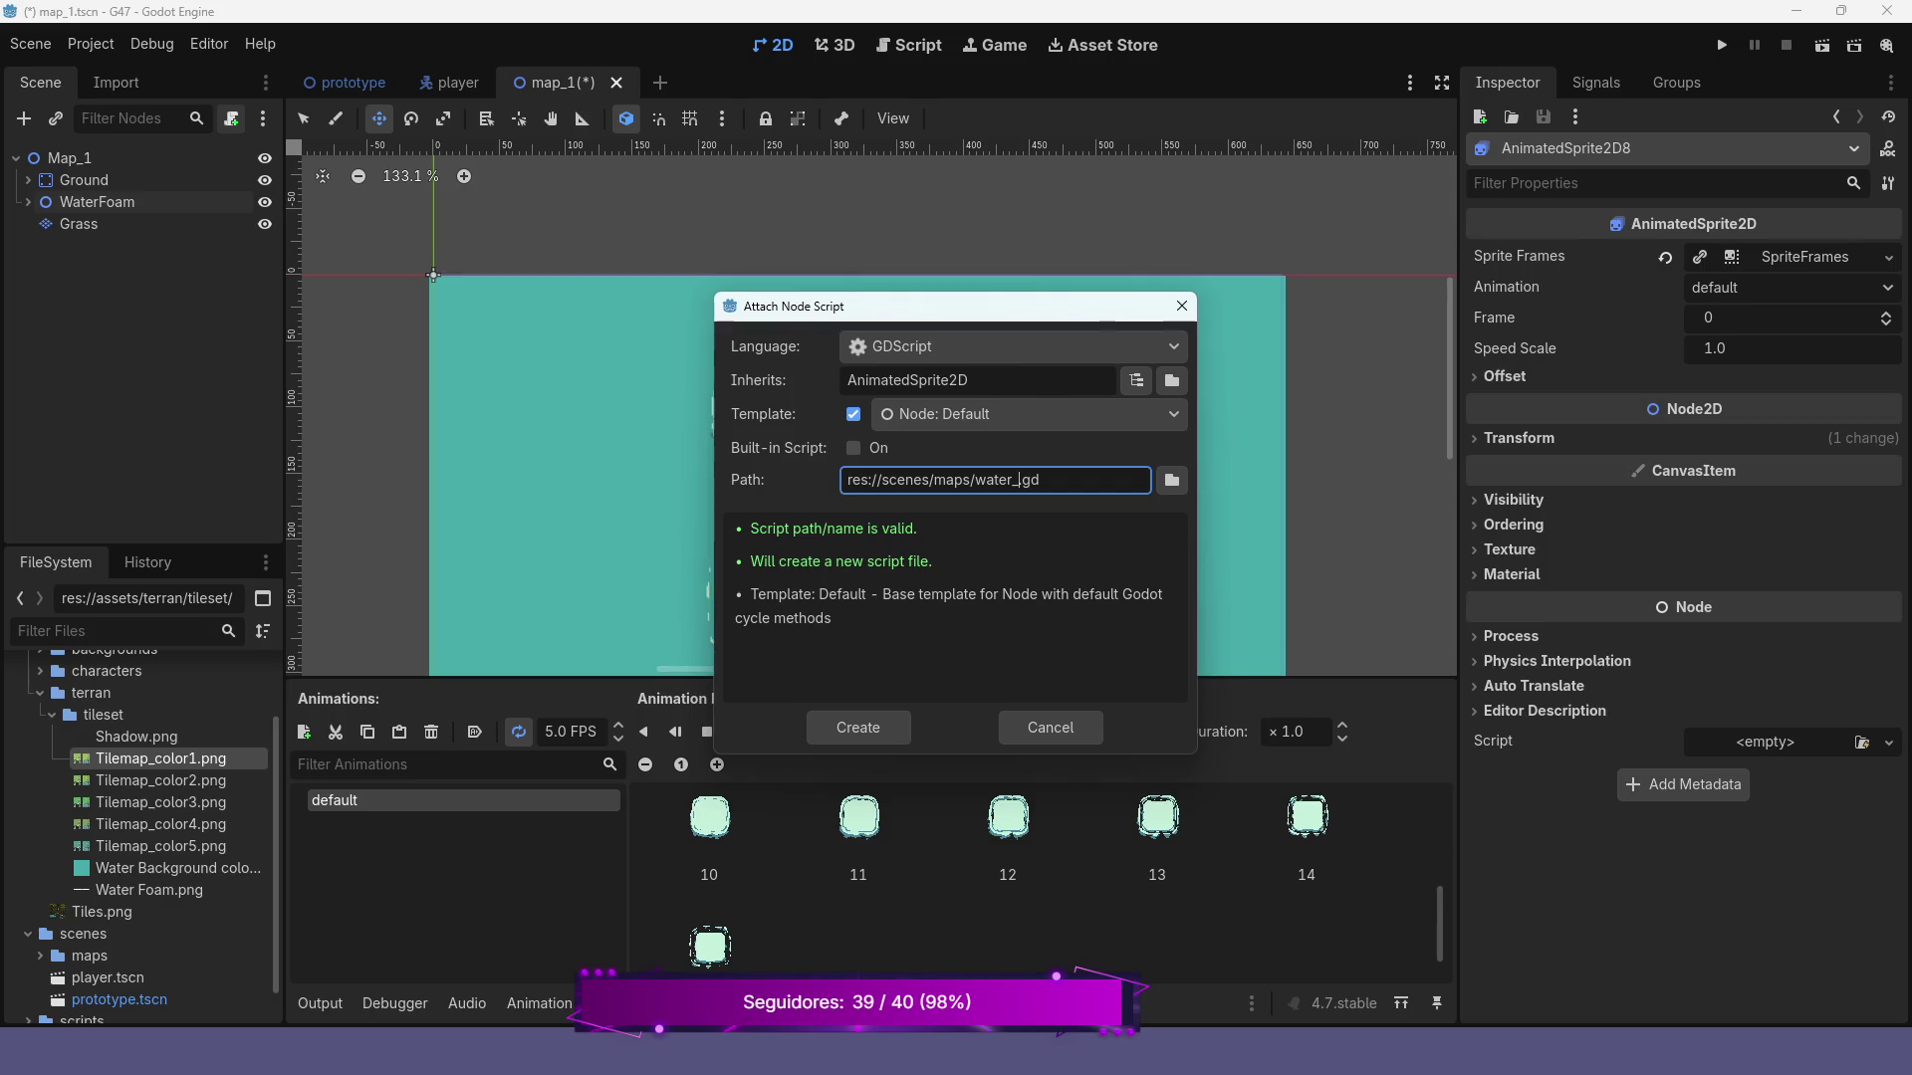
{"action": "type", "text": "foam"}
{"action": "left_click", "coordinate": [1050, 727]}
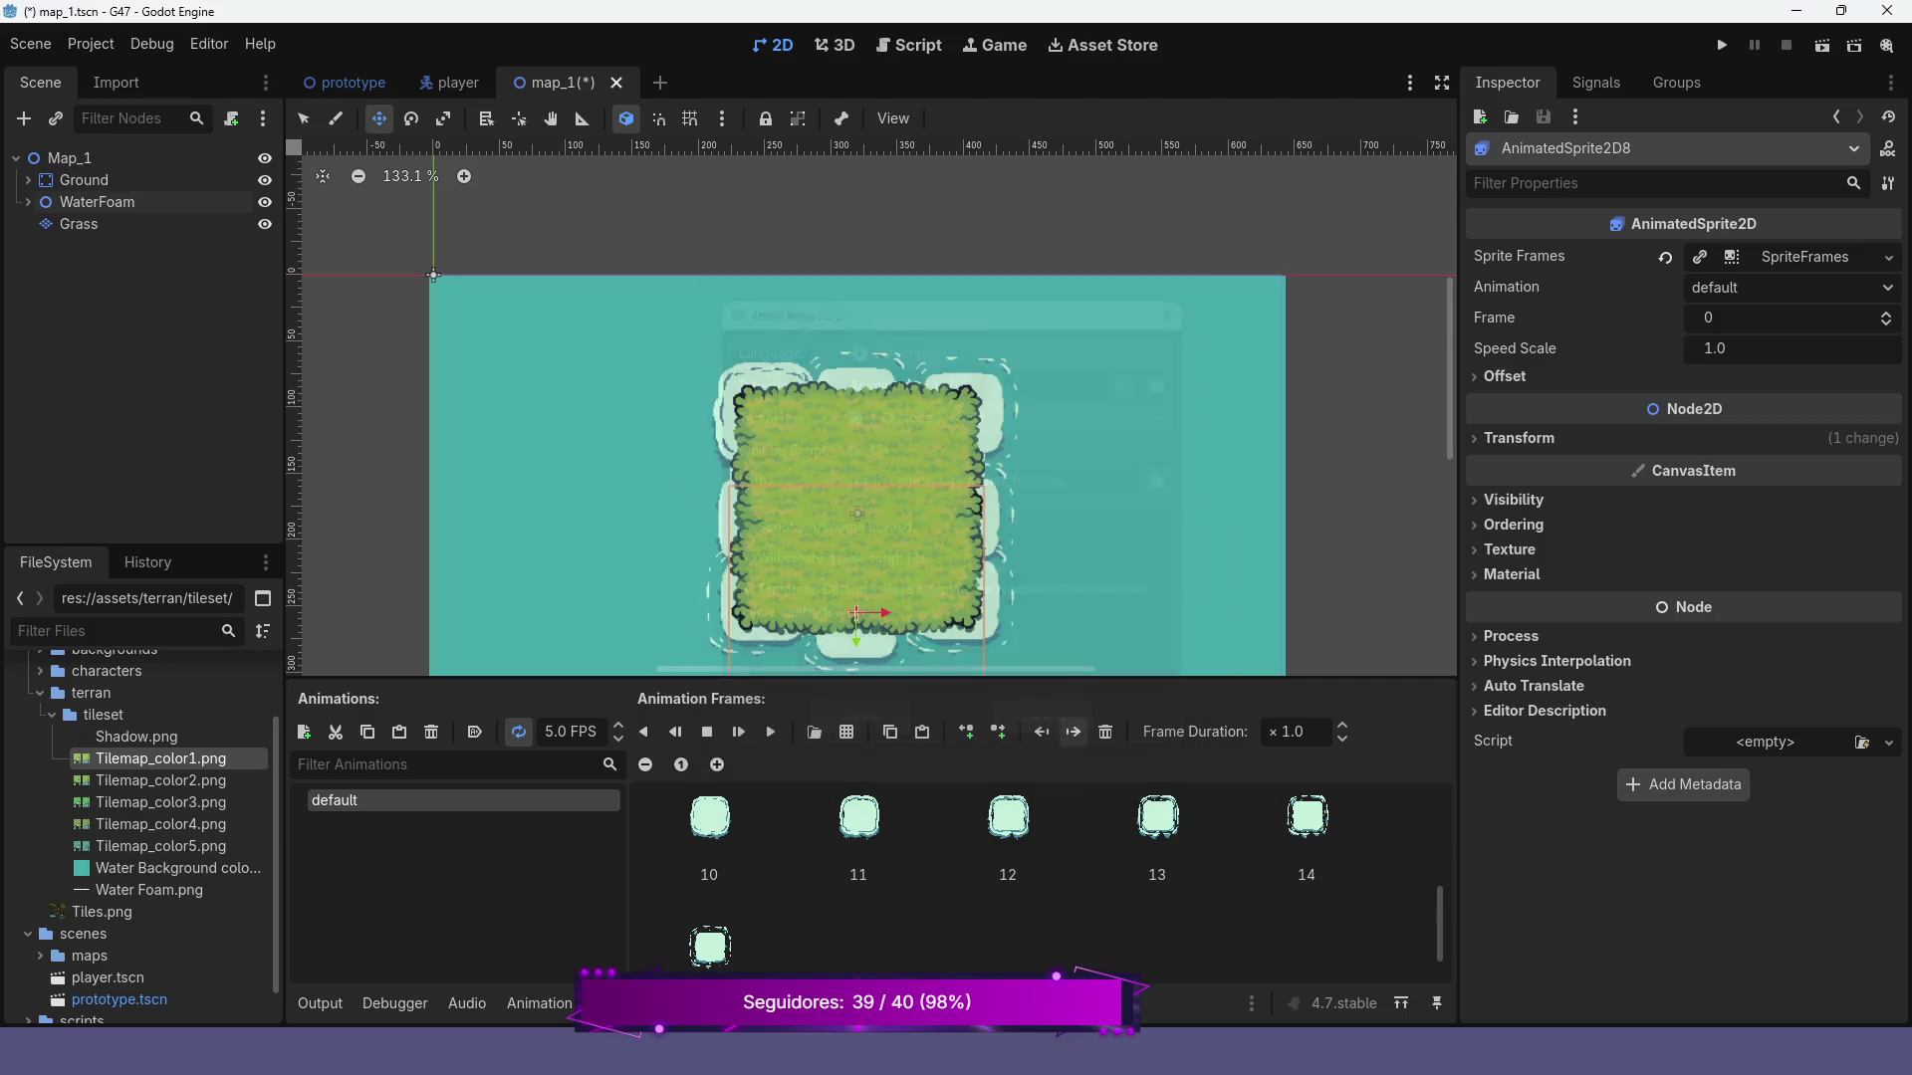
Attach a new water_foam.gd script to WaterFoam and browse up toward res:// for its folder
{"action": "left_click", "coordinate": [84, 179]}
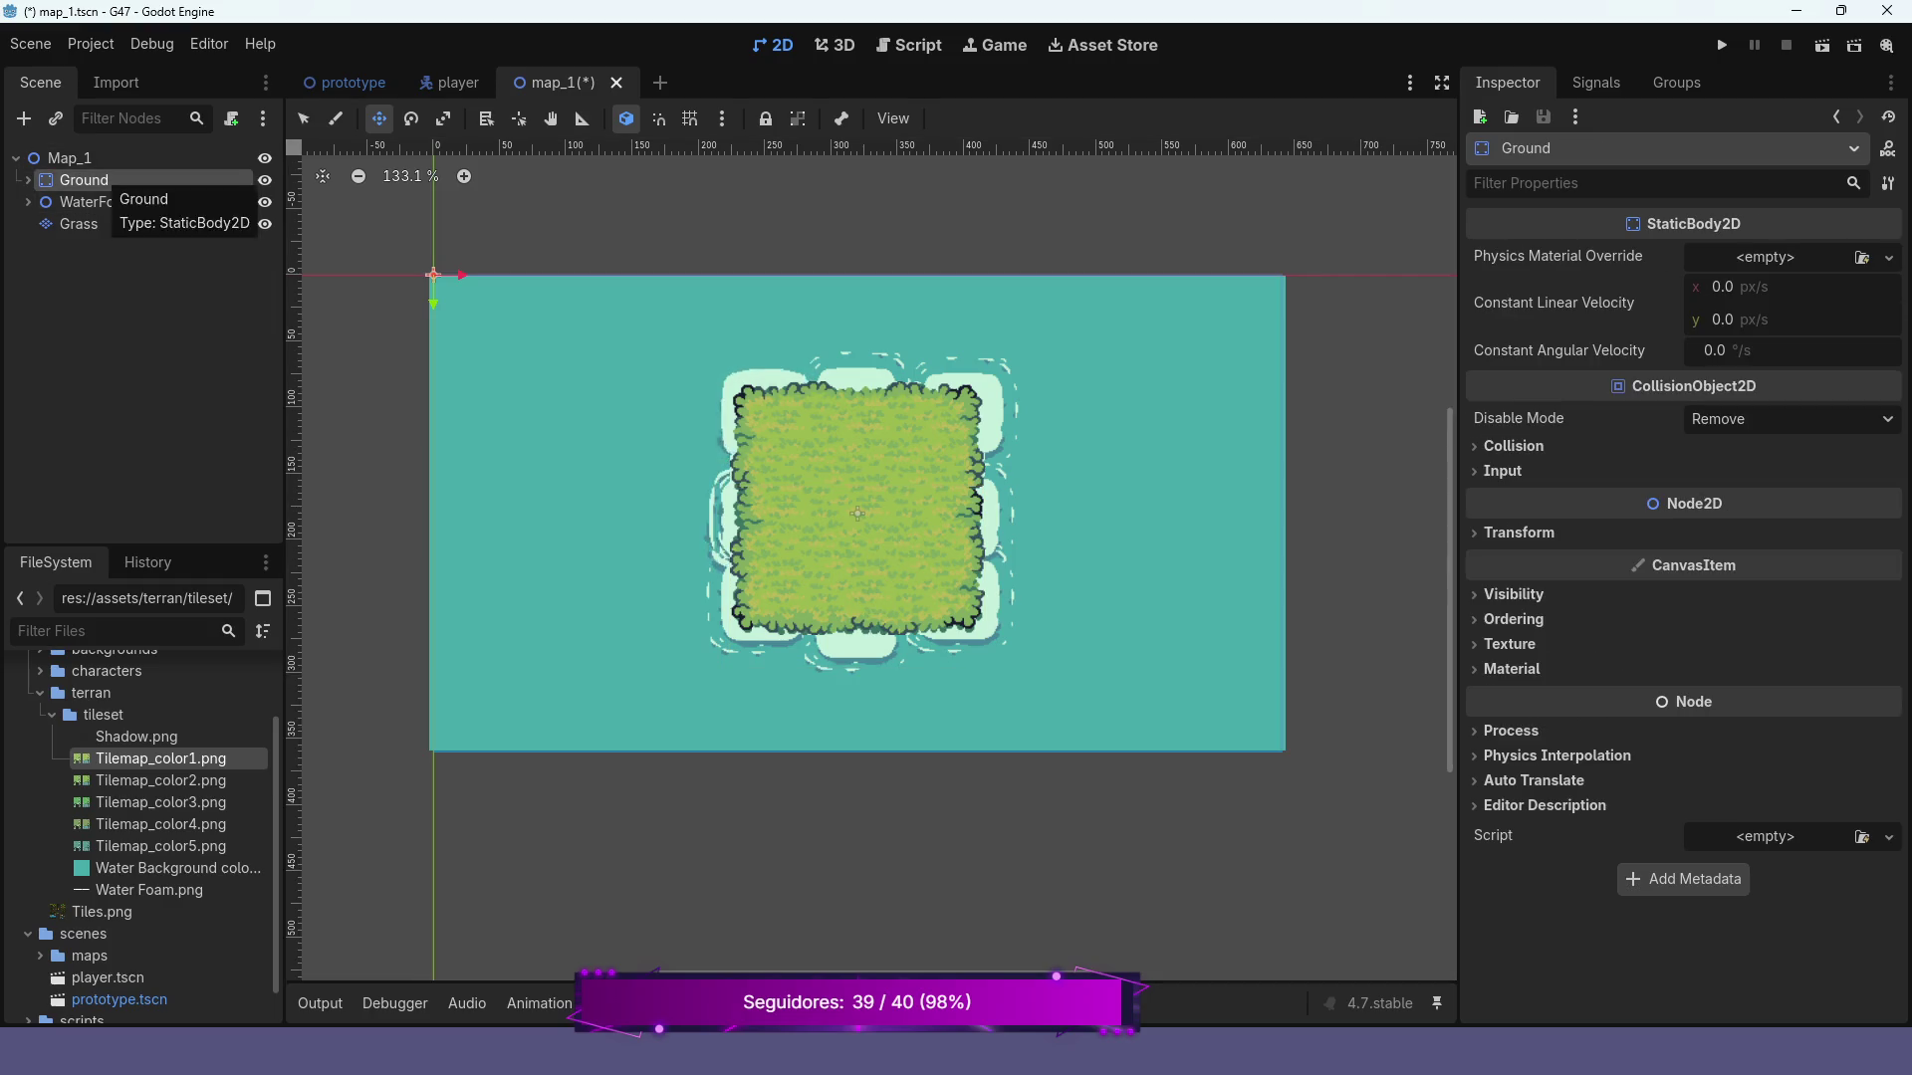
{"action": "left_click", "coordinate": [98, 202]}
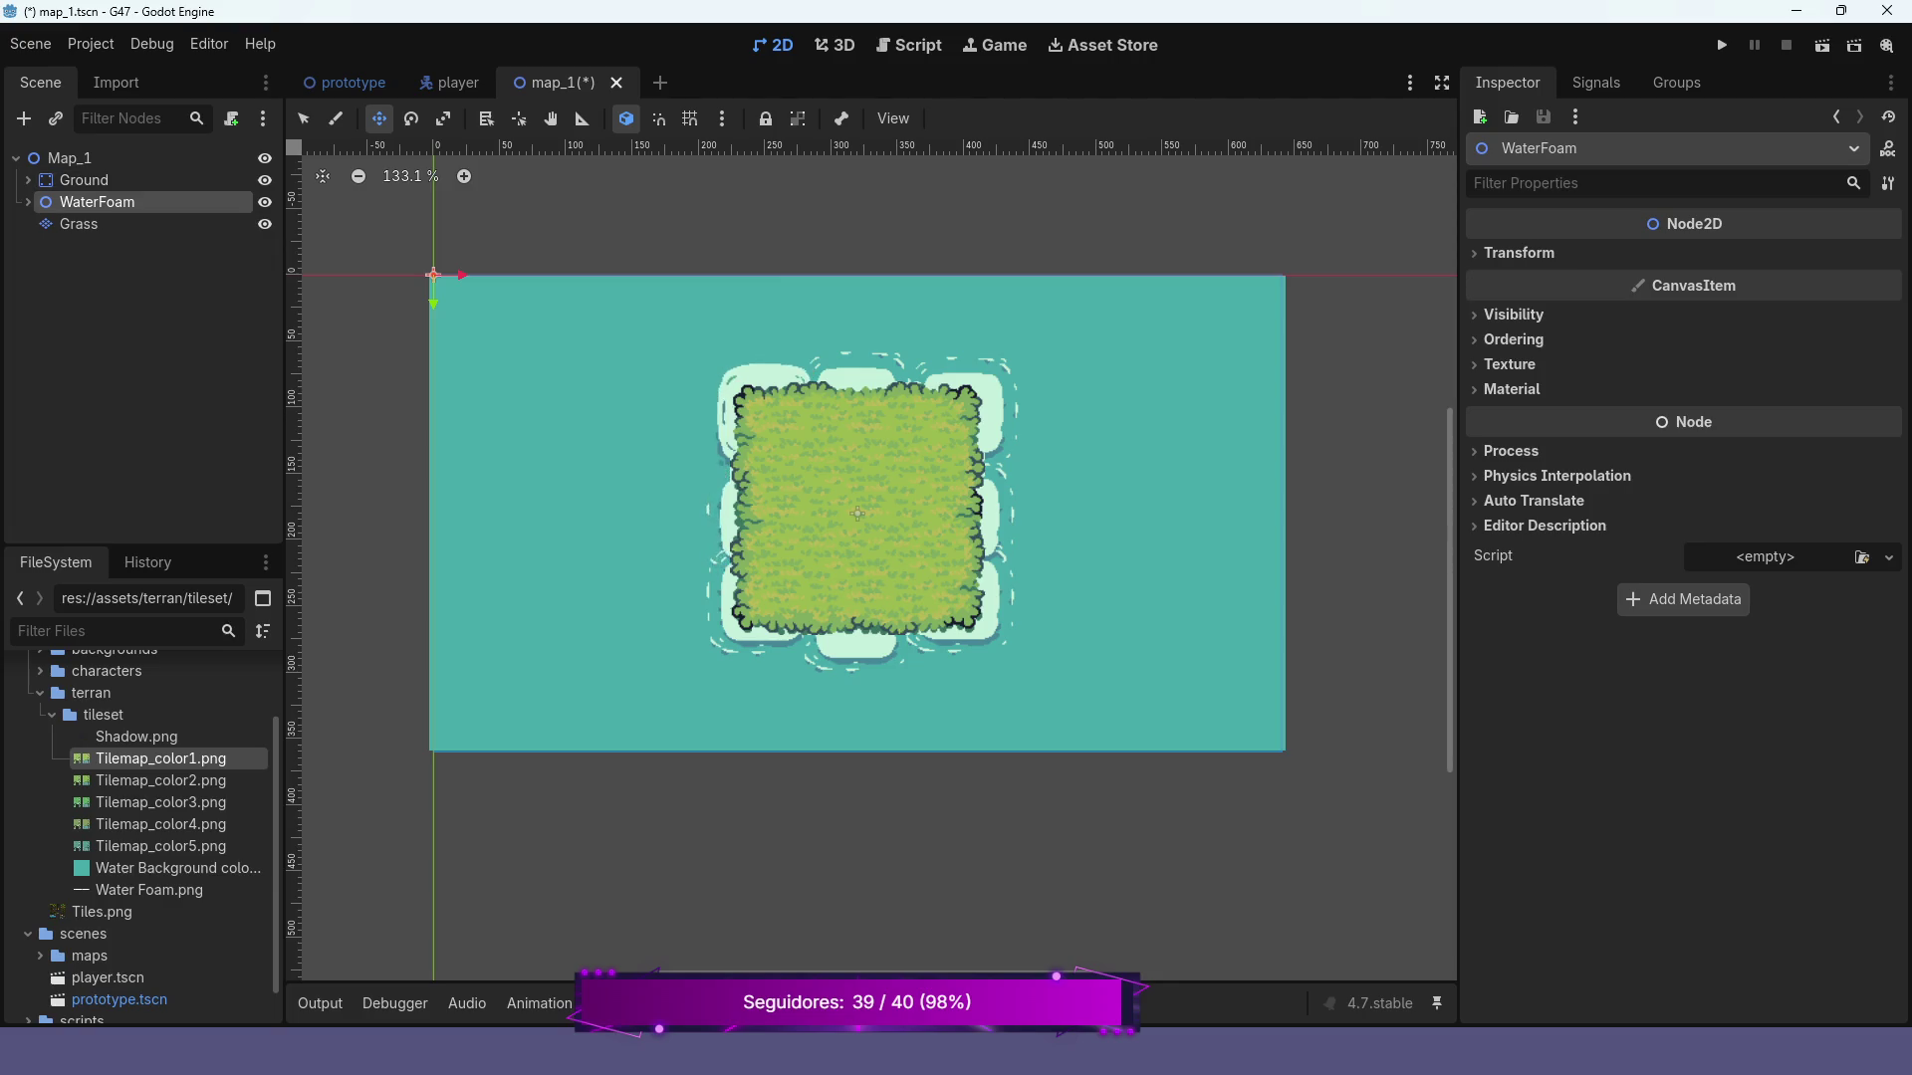
{"action": "left_click", "coordinate": [231, 118]}
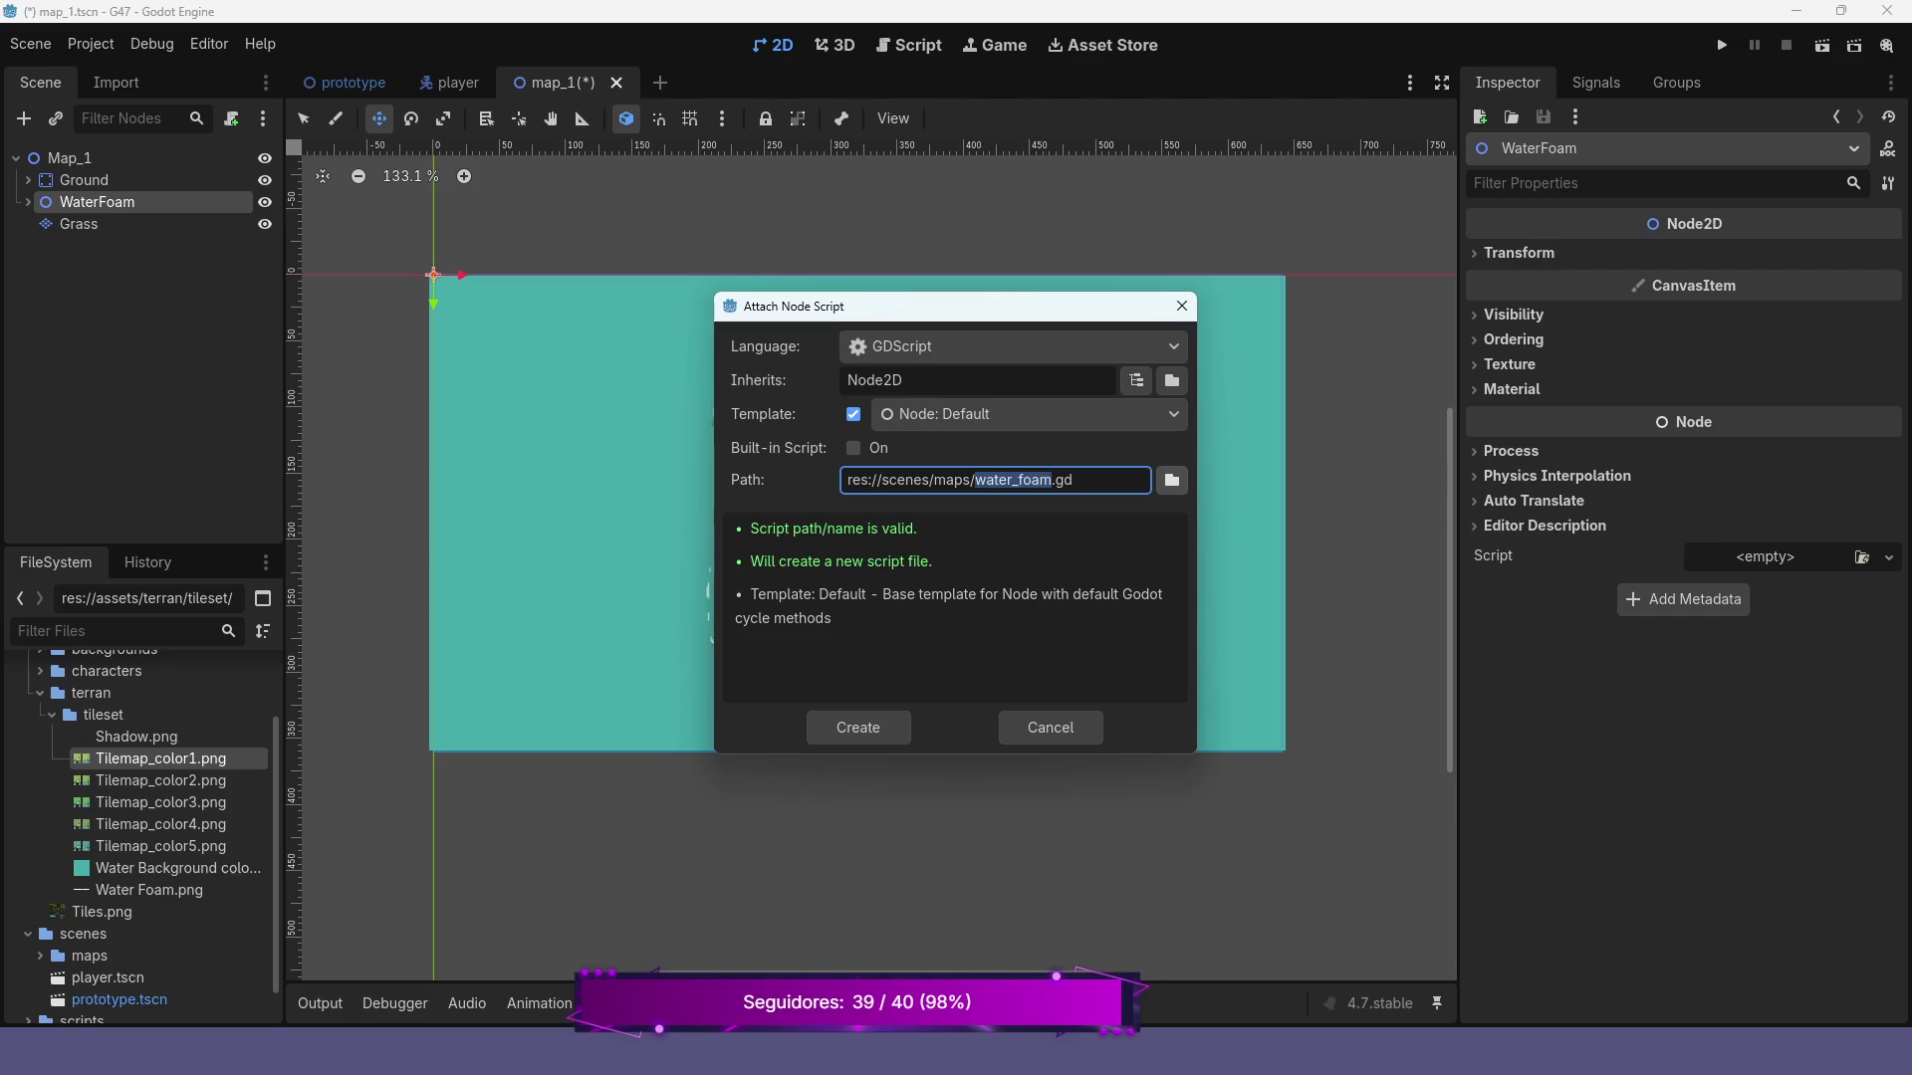
{"action": "left_click", "coordinate": [1172, 480]}
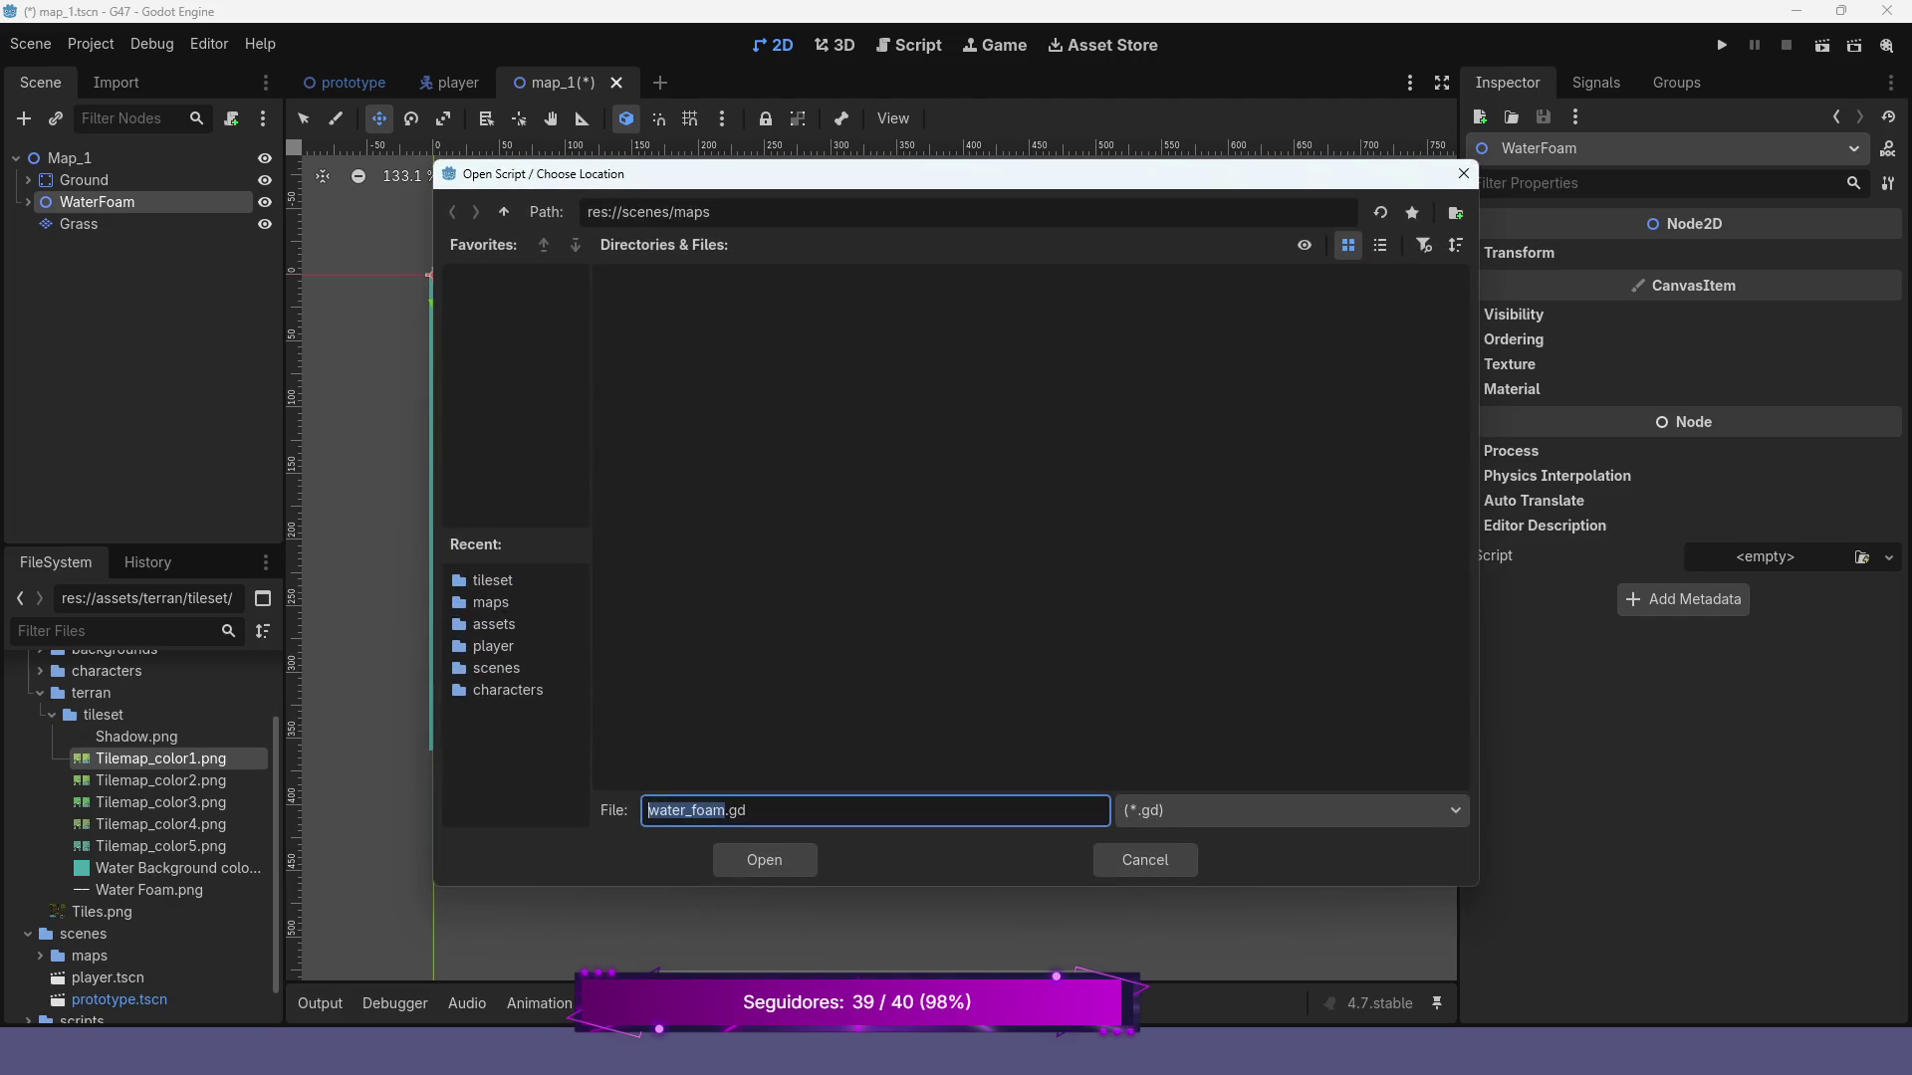
{"action": "left_click", "coordinate": [503, 211]}
Create a res://scripts/animation folder and attach a new water_foam.gd script there to WaterFoam
{"action": "left_click", "coordinate": [504, 211]}
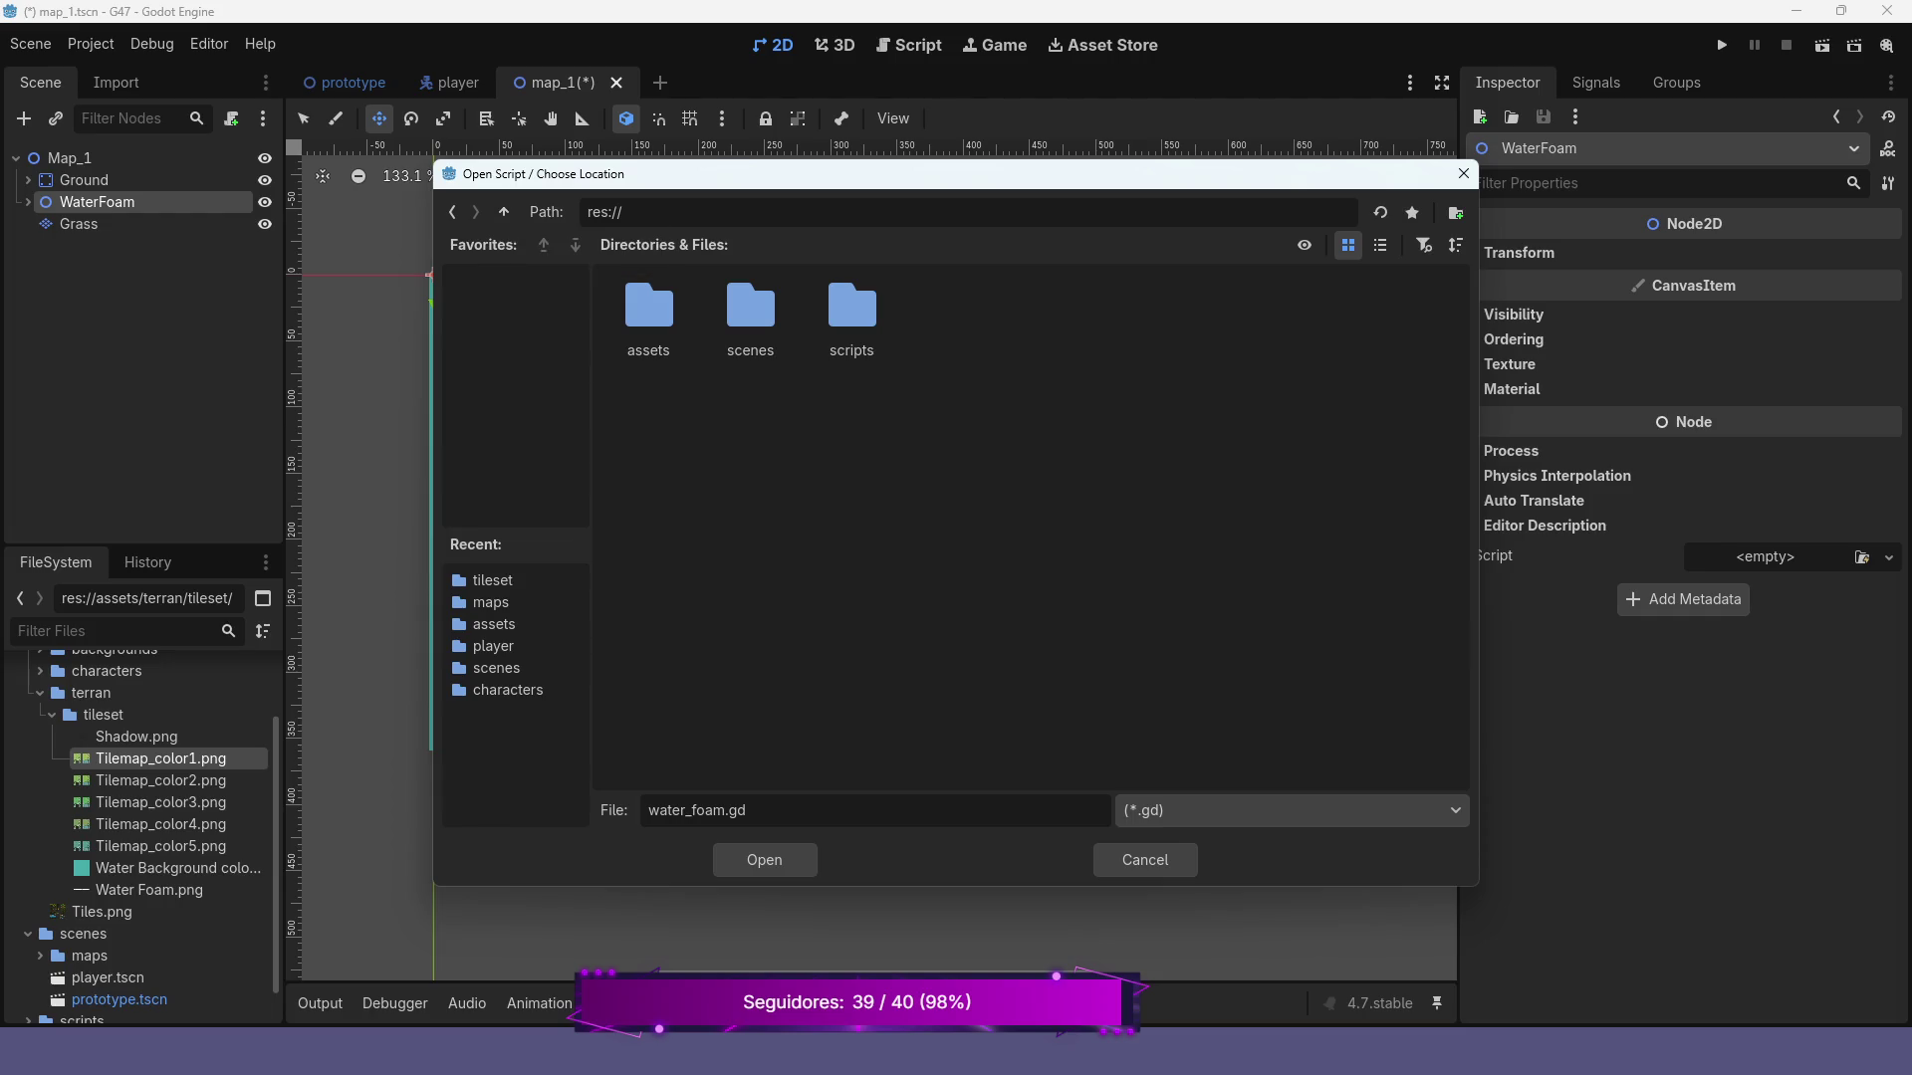
{"action": "double_click", "coordinate": [851, 314]}
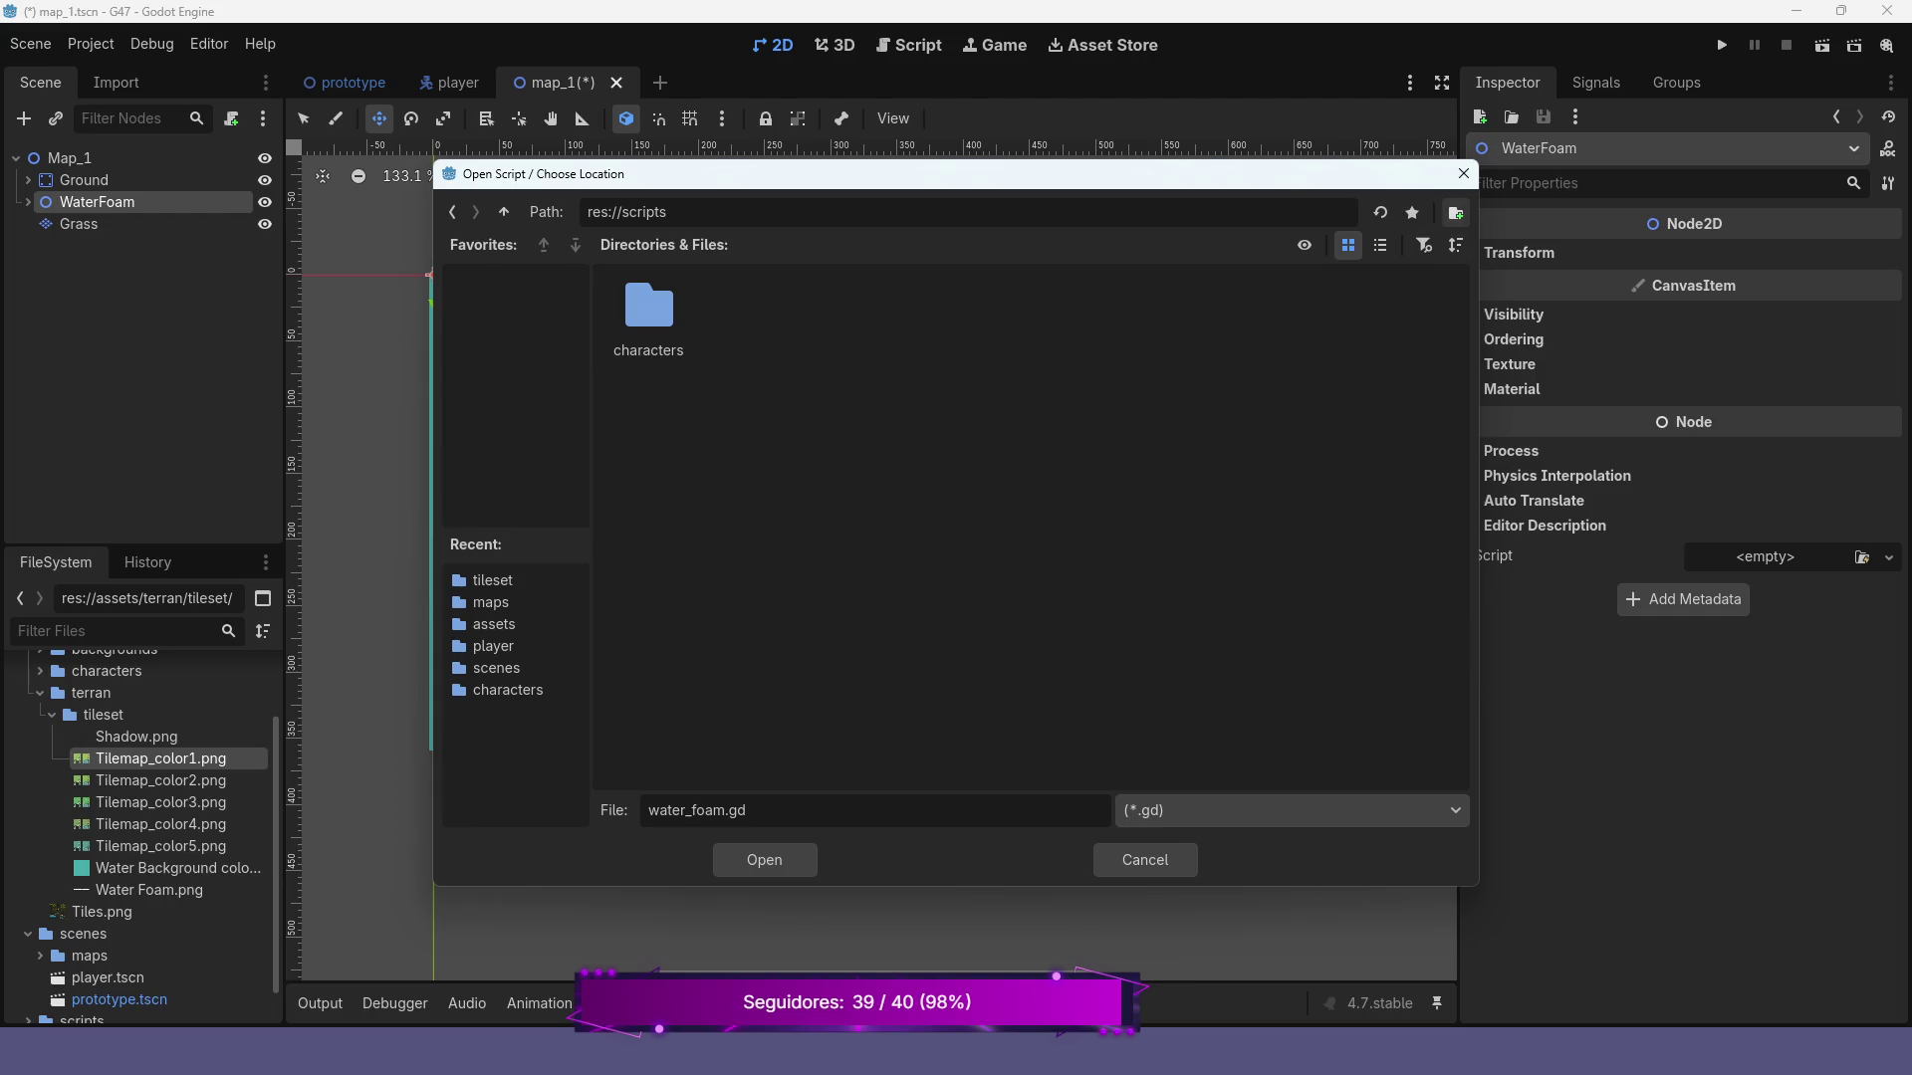
{"action": "left_click", "coordinate": [1455, 213]}
{"action": "type", "text": "animation"}
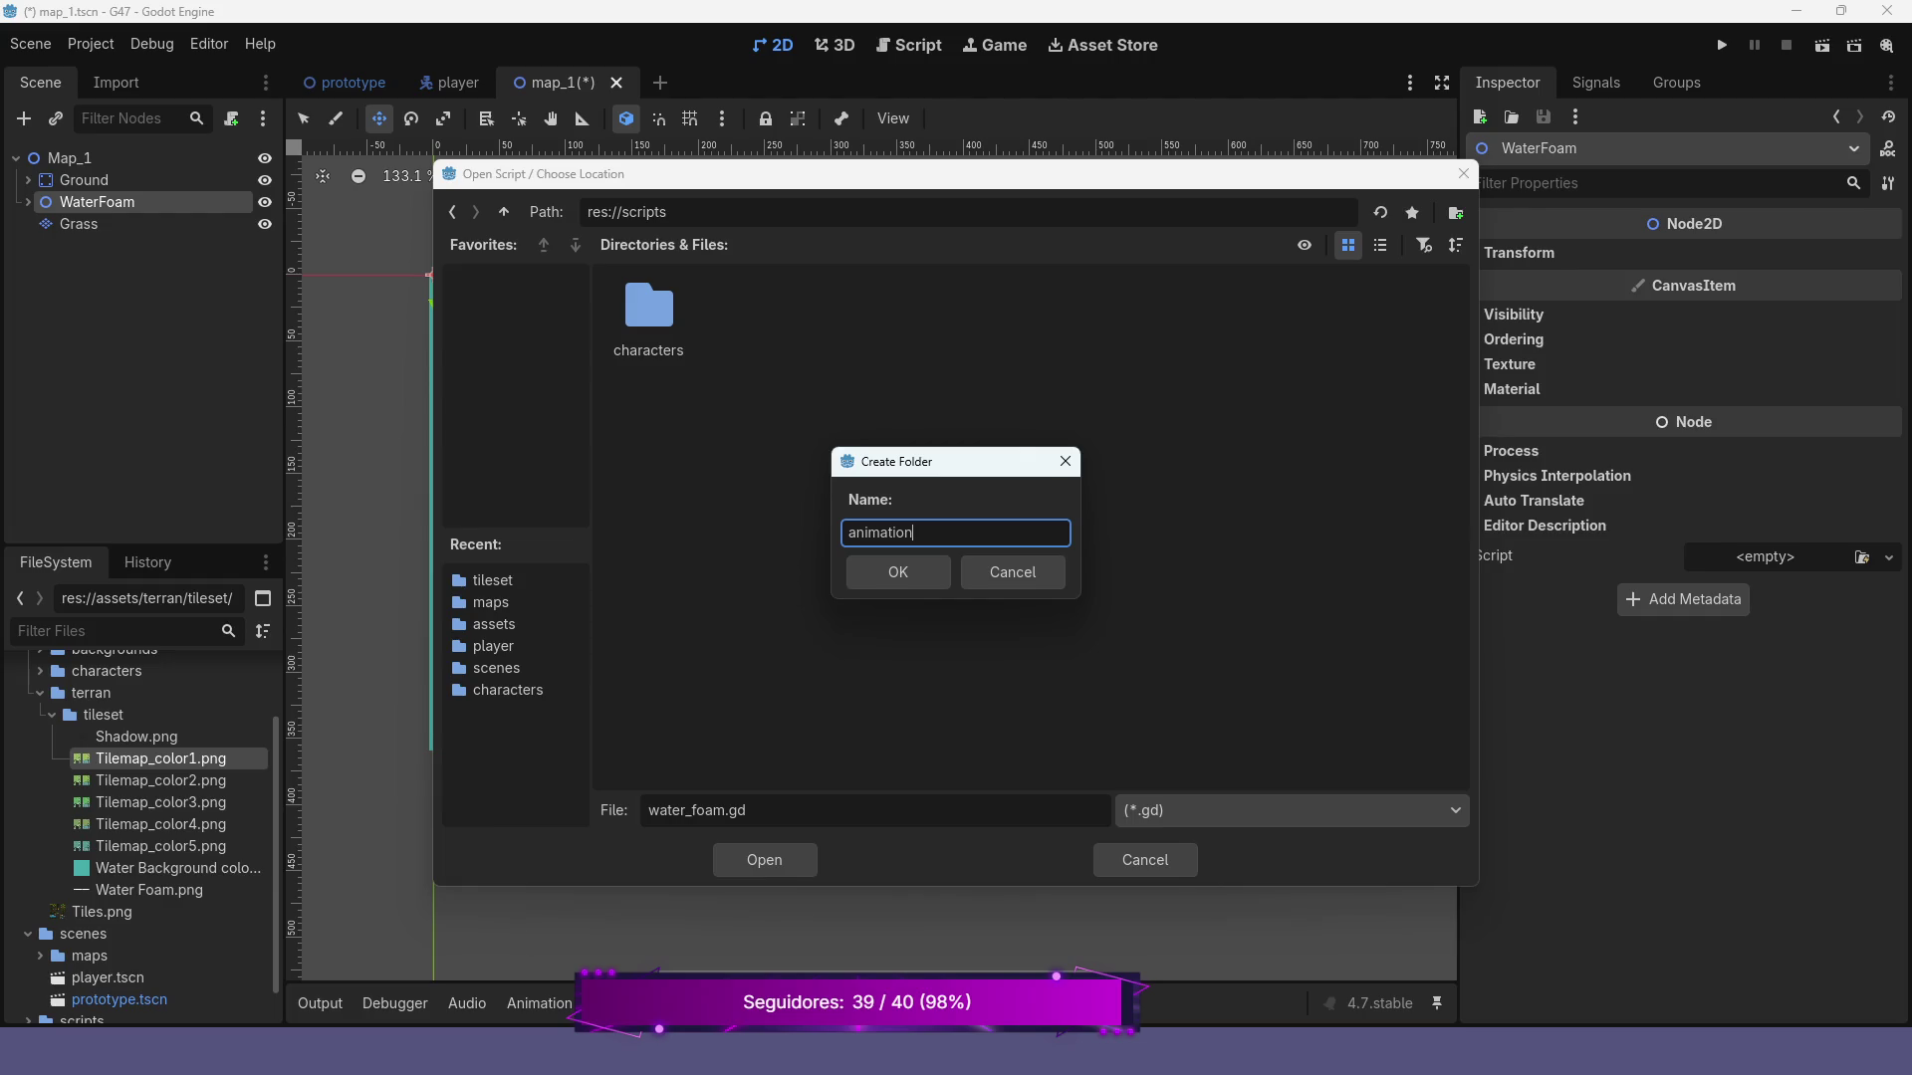
{"action": "key", "text": "Return"}
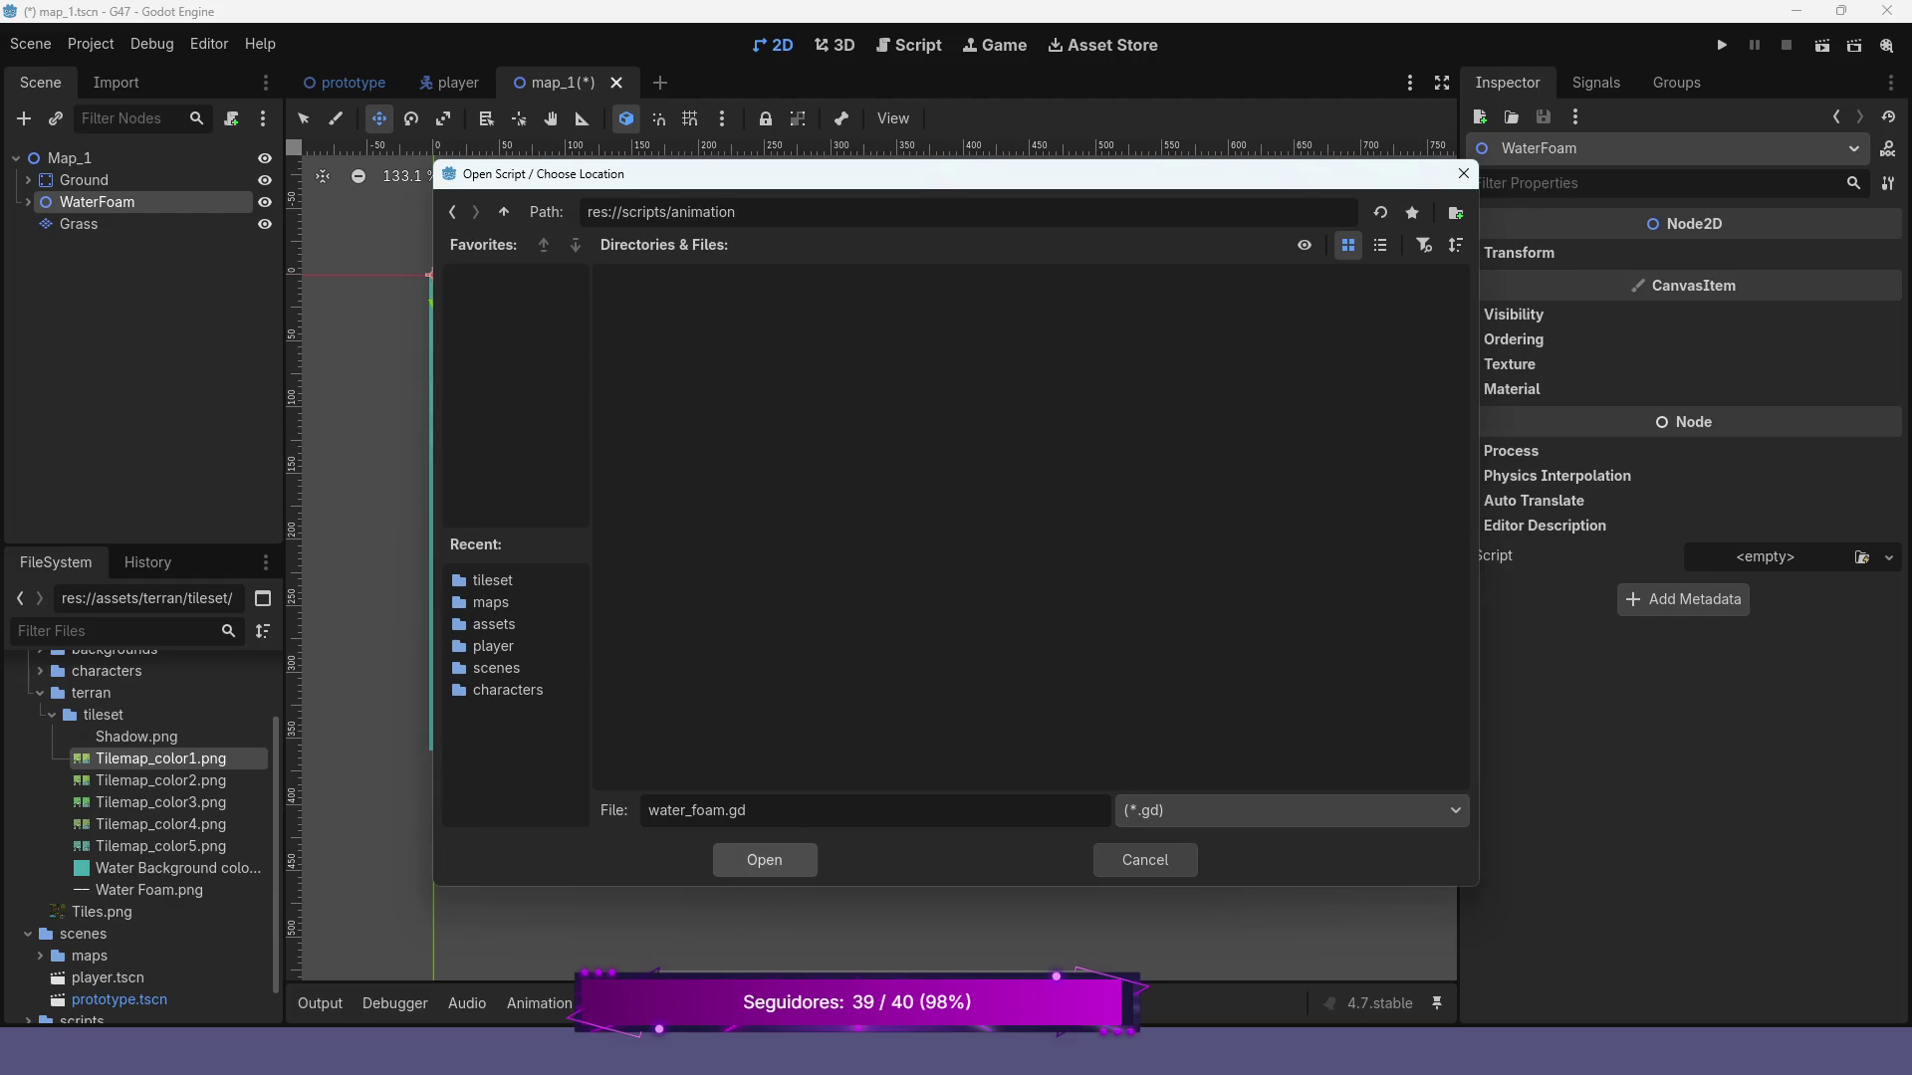
{"action": "key", "text": "Return"}
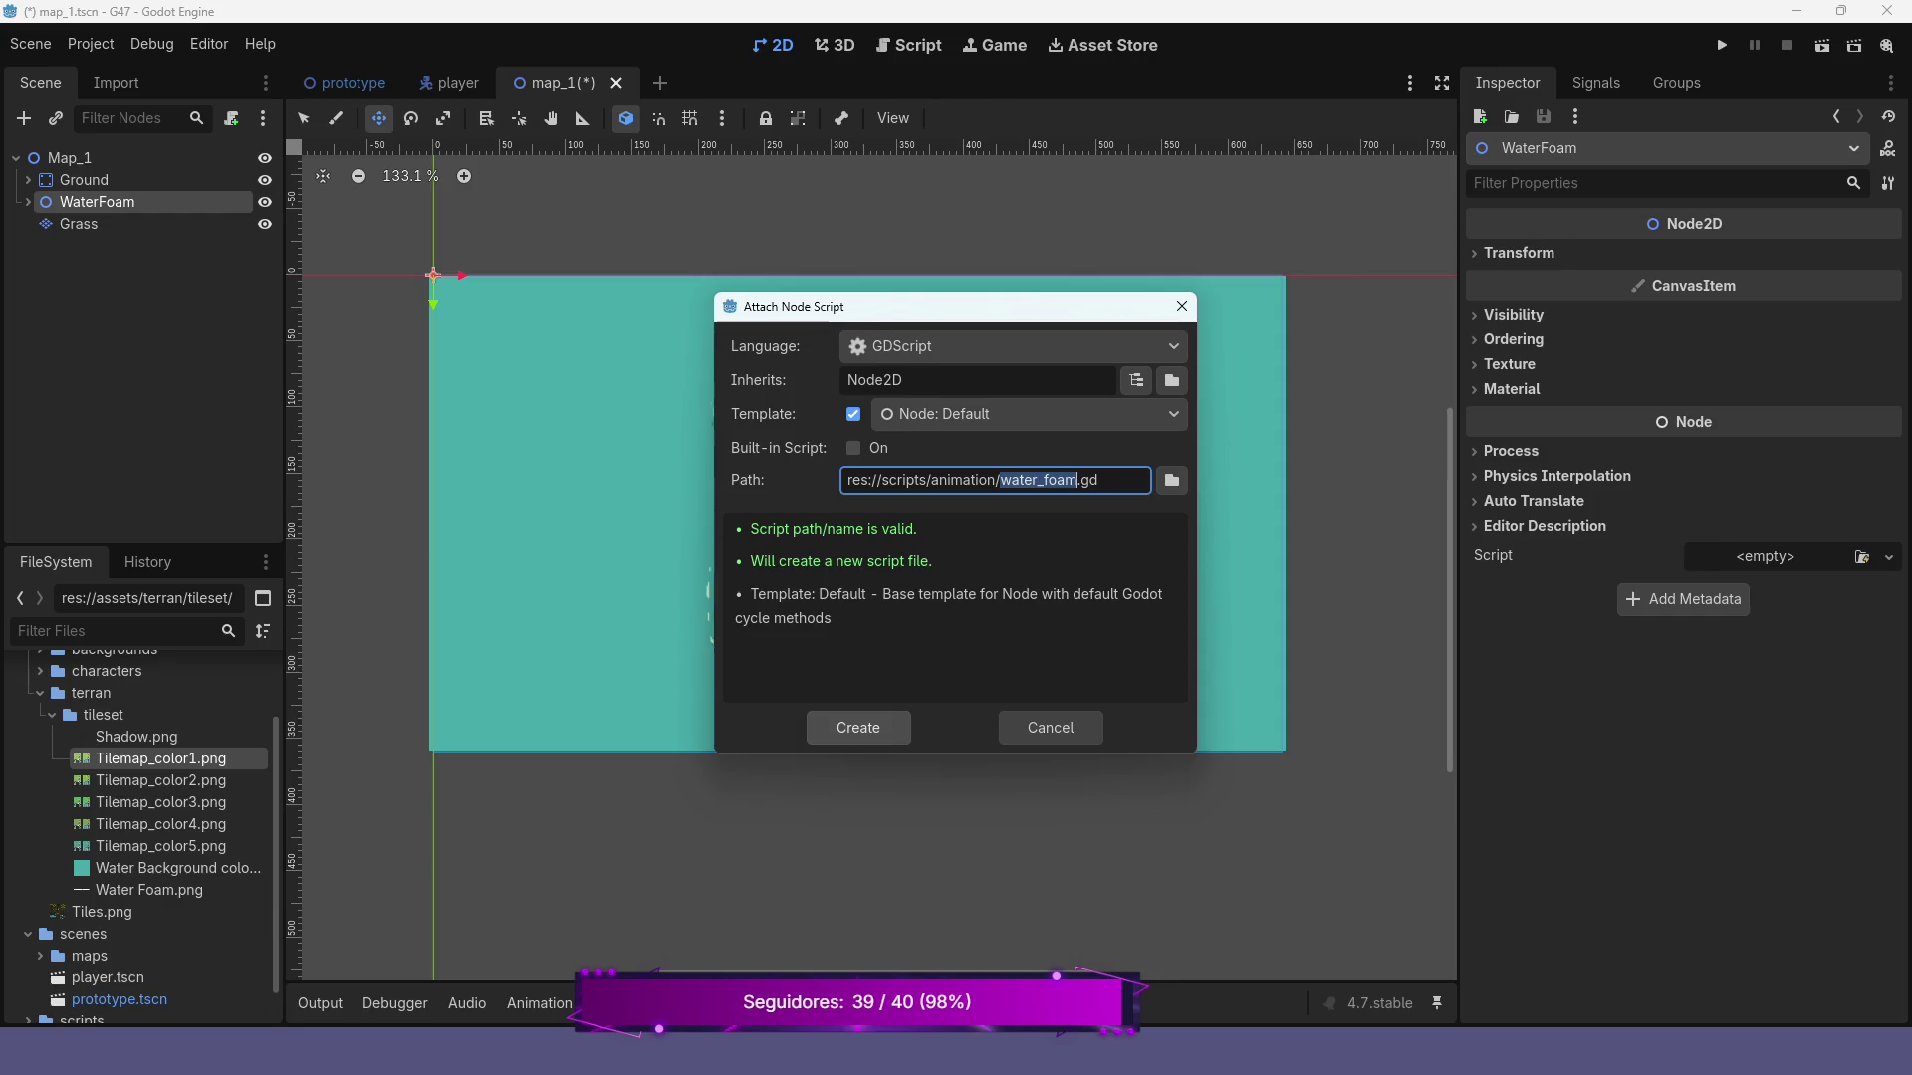
{"action": "key", "text": "Return"}
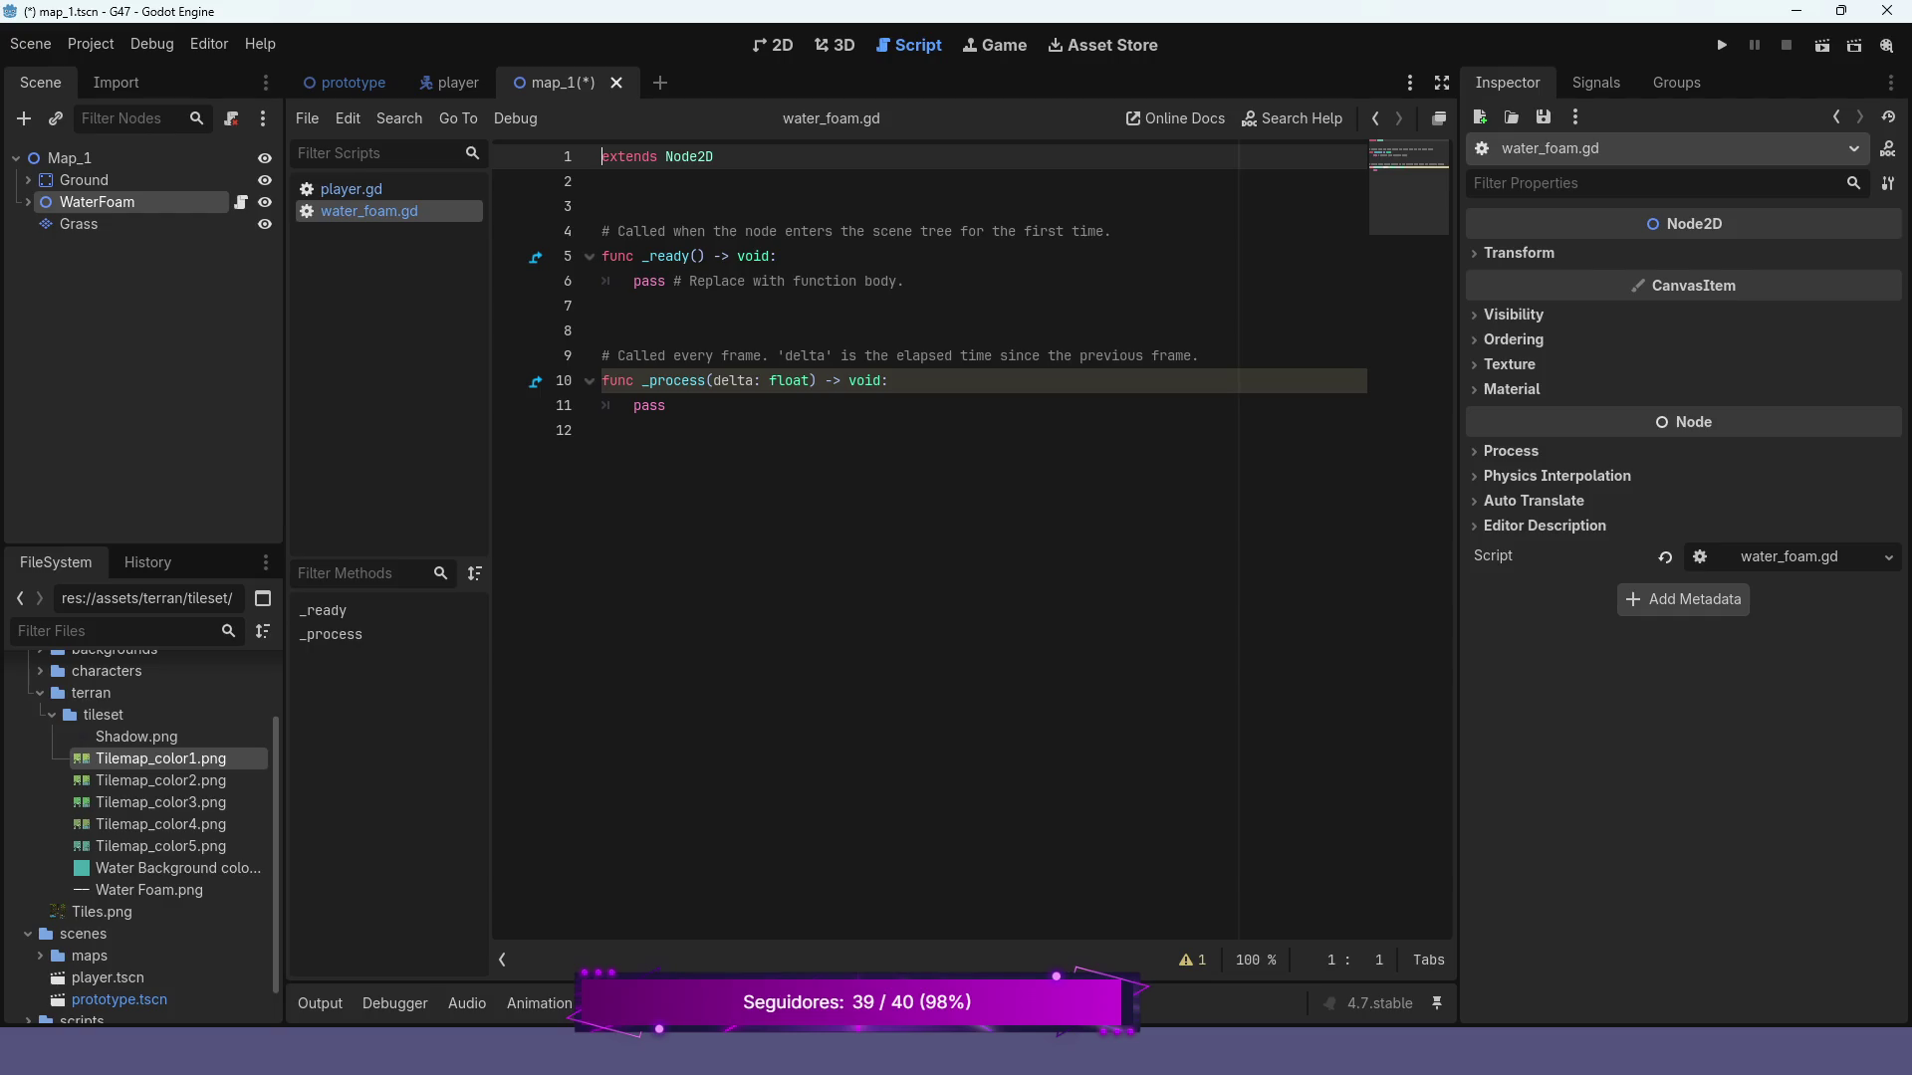
{"action": "left_click", "coordinate": [28, 179]}
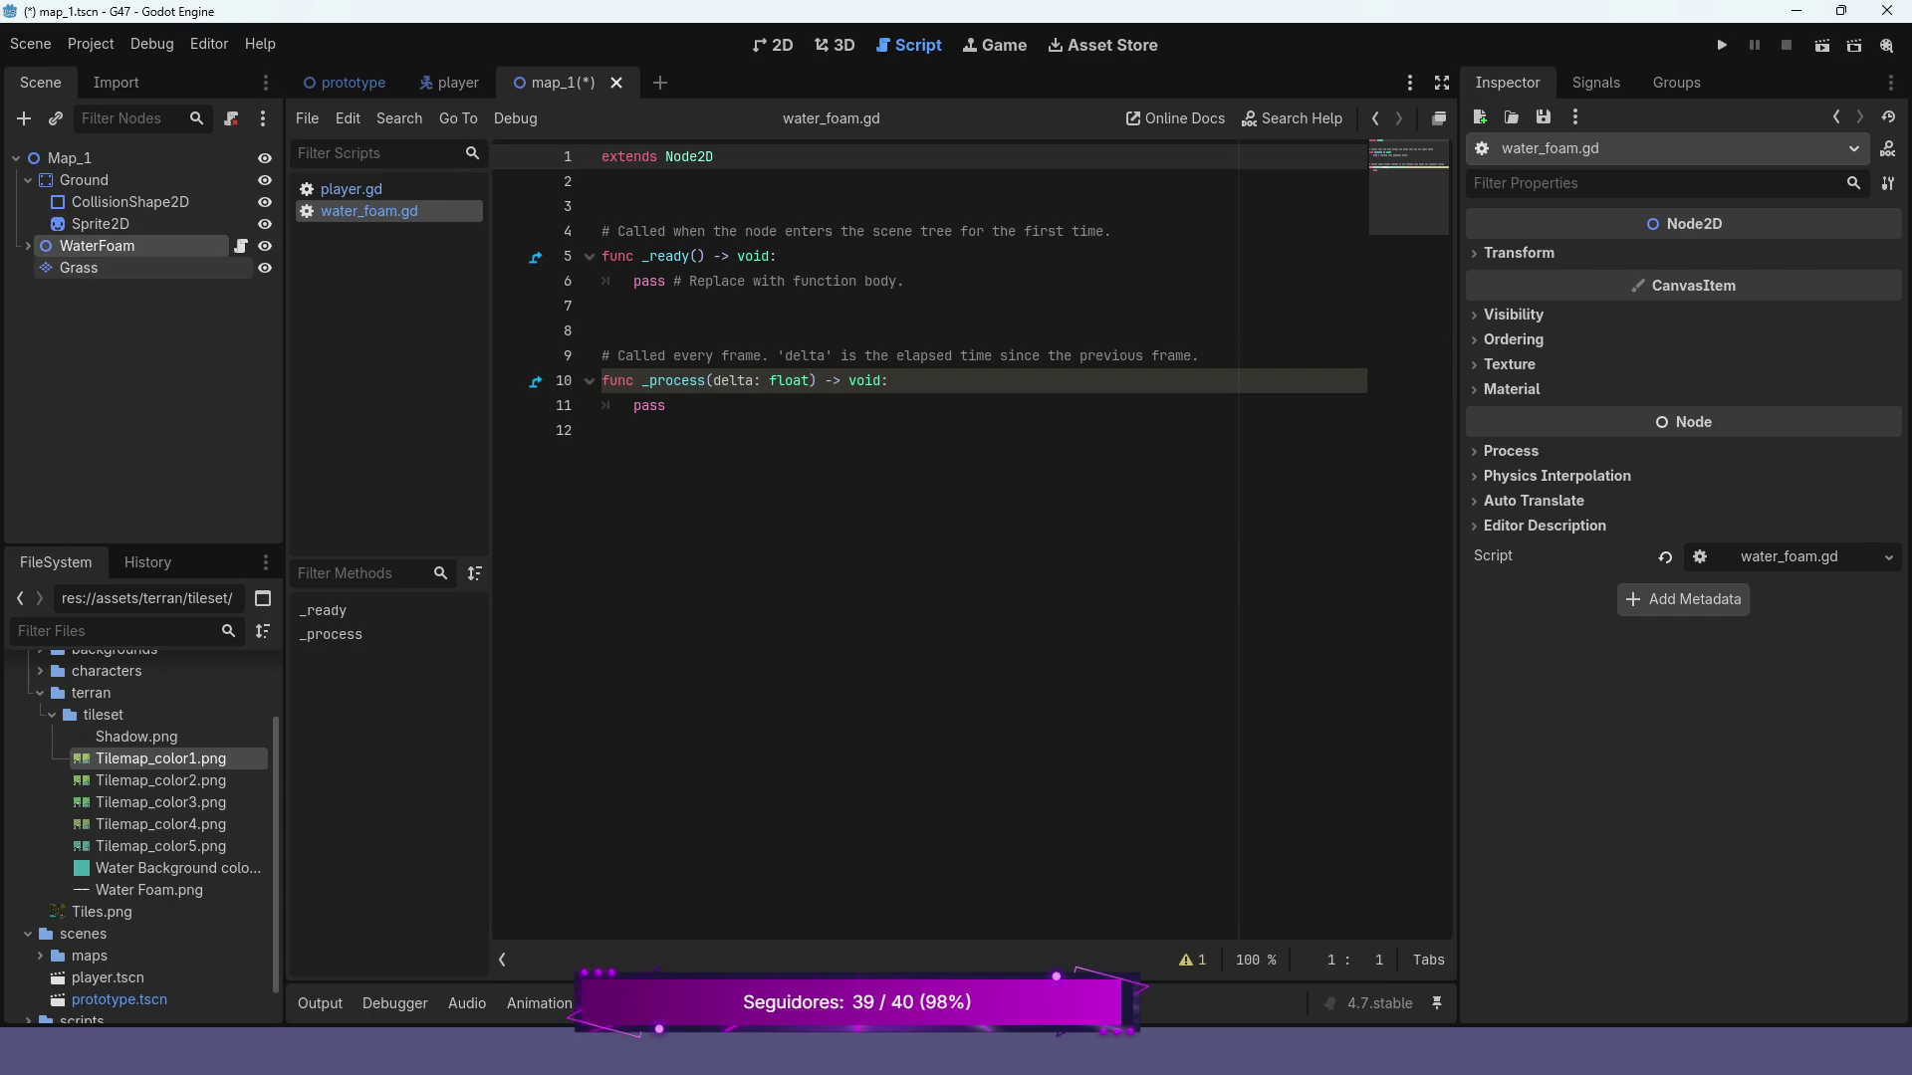
{"action": "left_click", "coordinate": [28, 179]}
{"action": "left_click", "coordinate": [27, 201]}
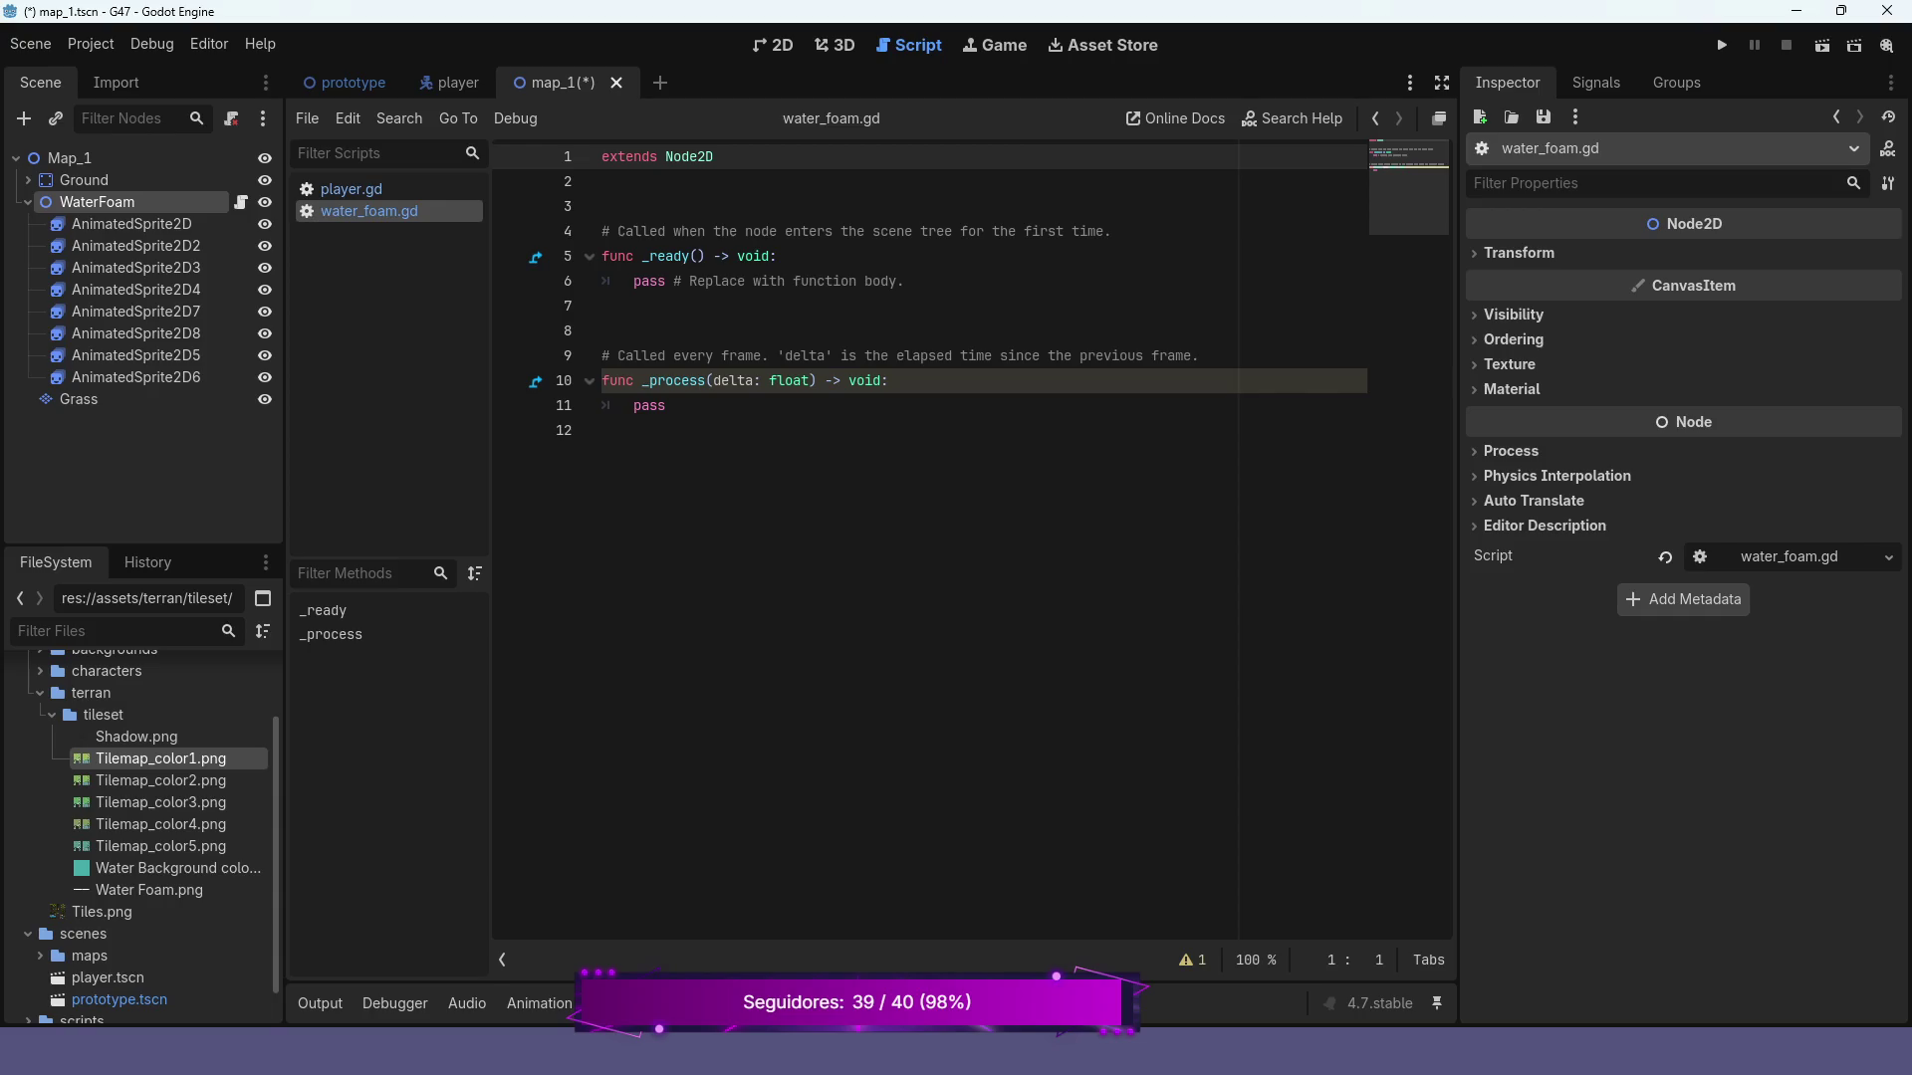
{"action": "left_click", "coordinate": [602, 206]}
{"action": "key", "text": "Return"}
{"action": "key", "text": "Return"}
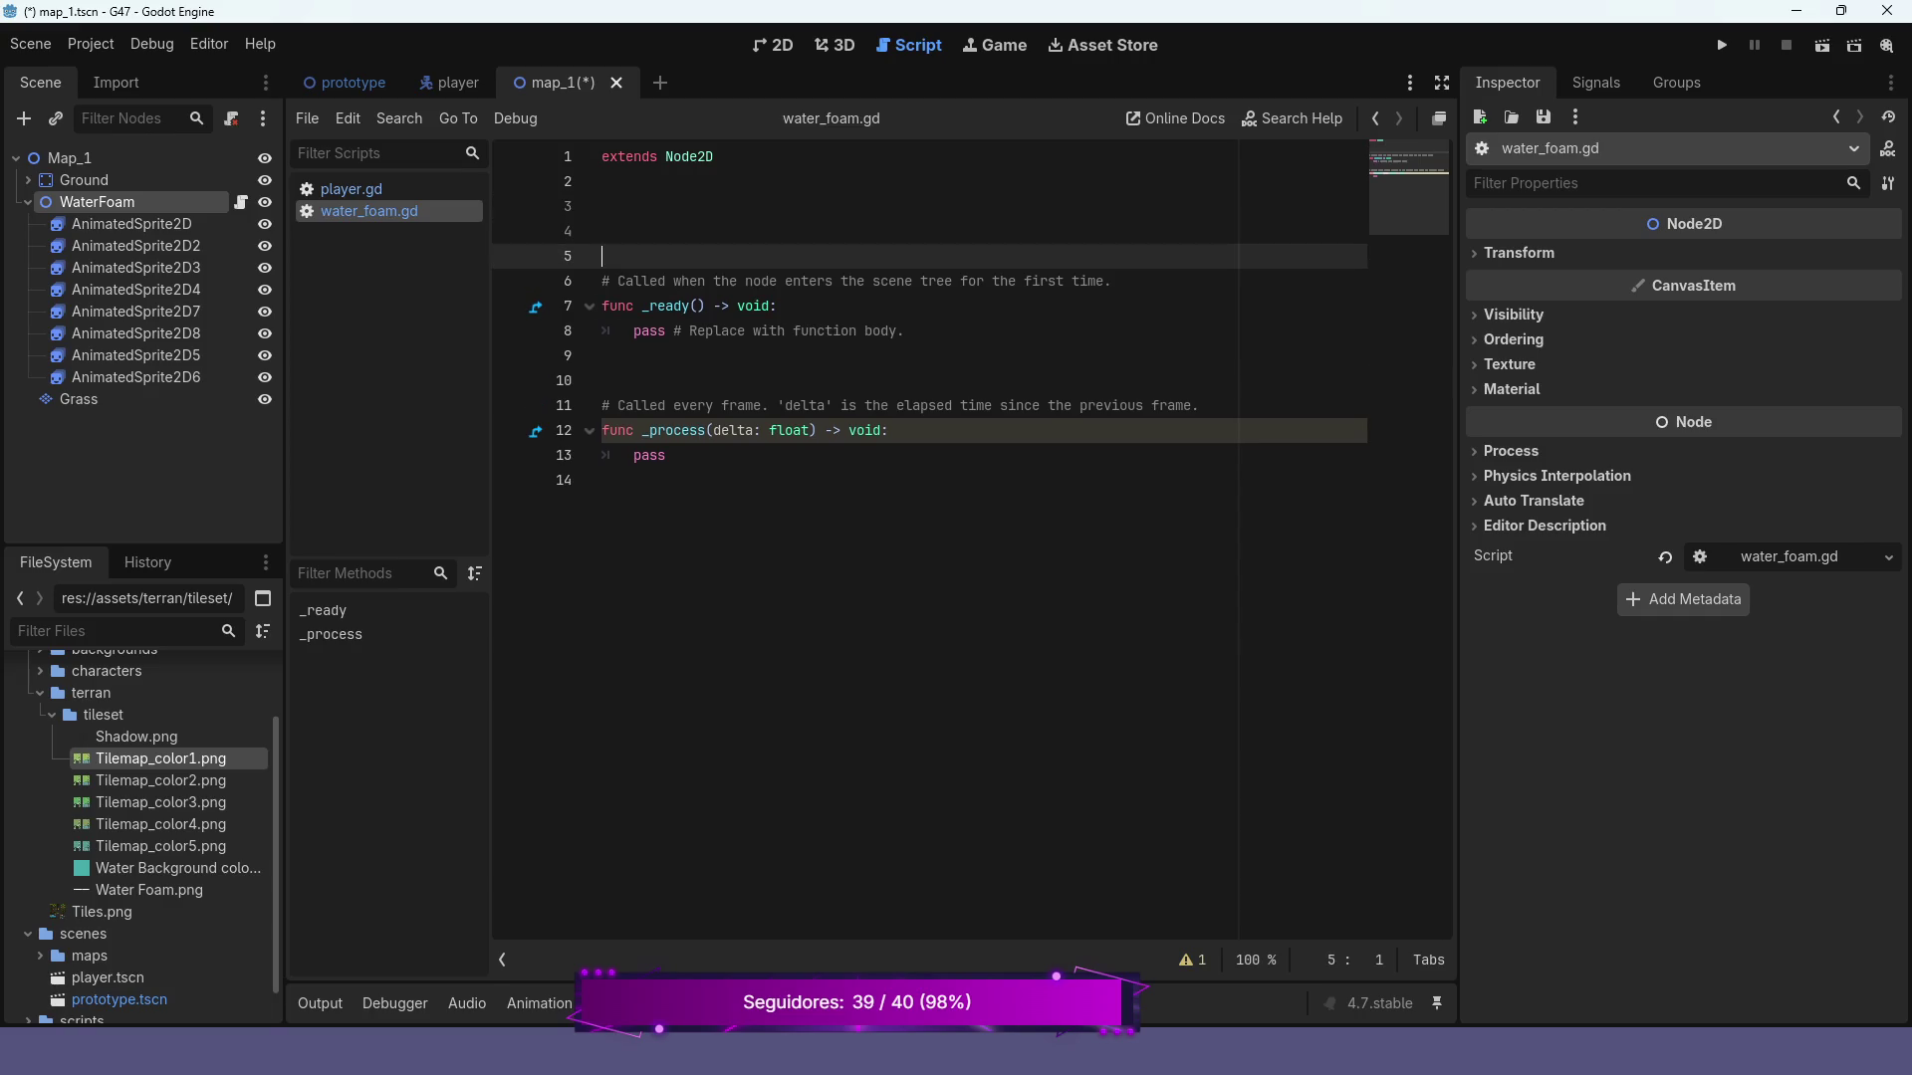
{"action": "key", "text": "Up"}
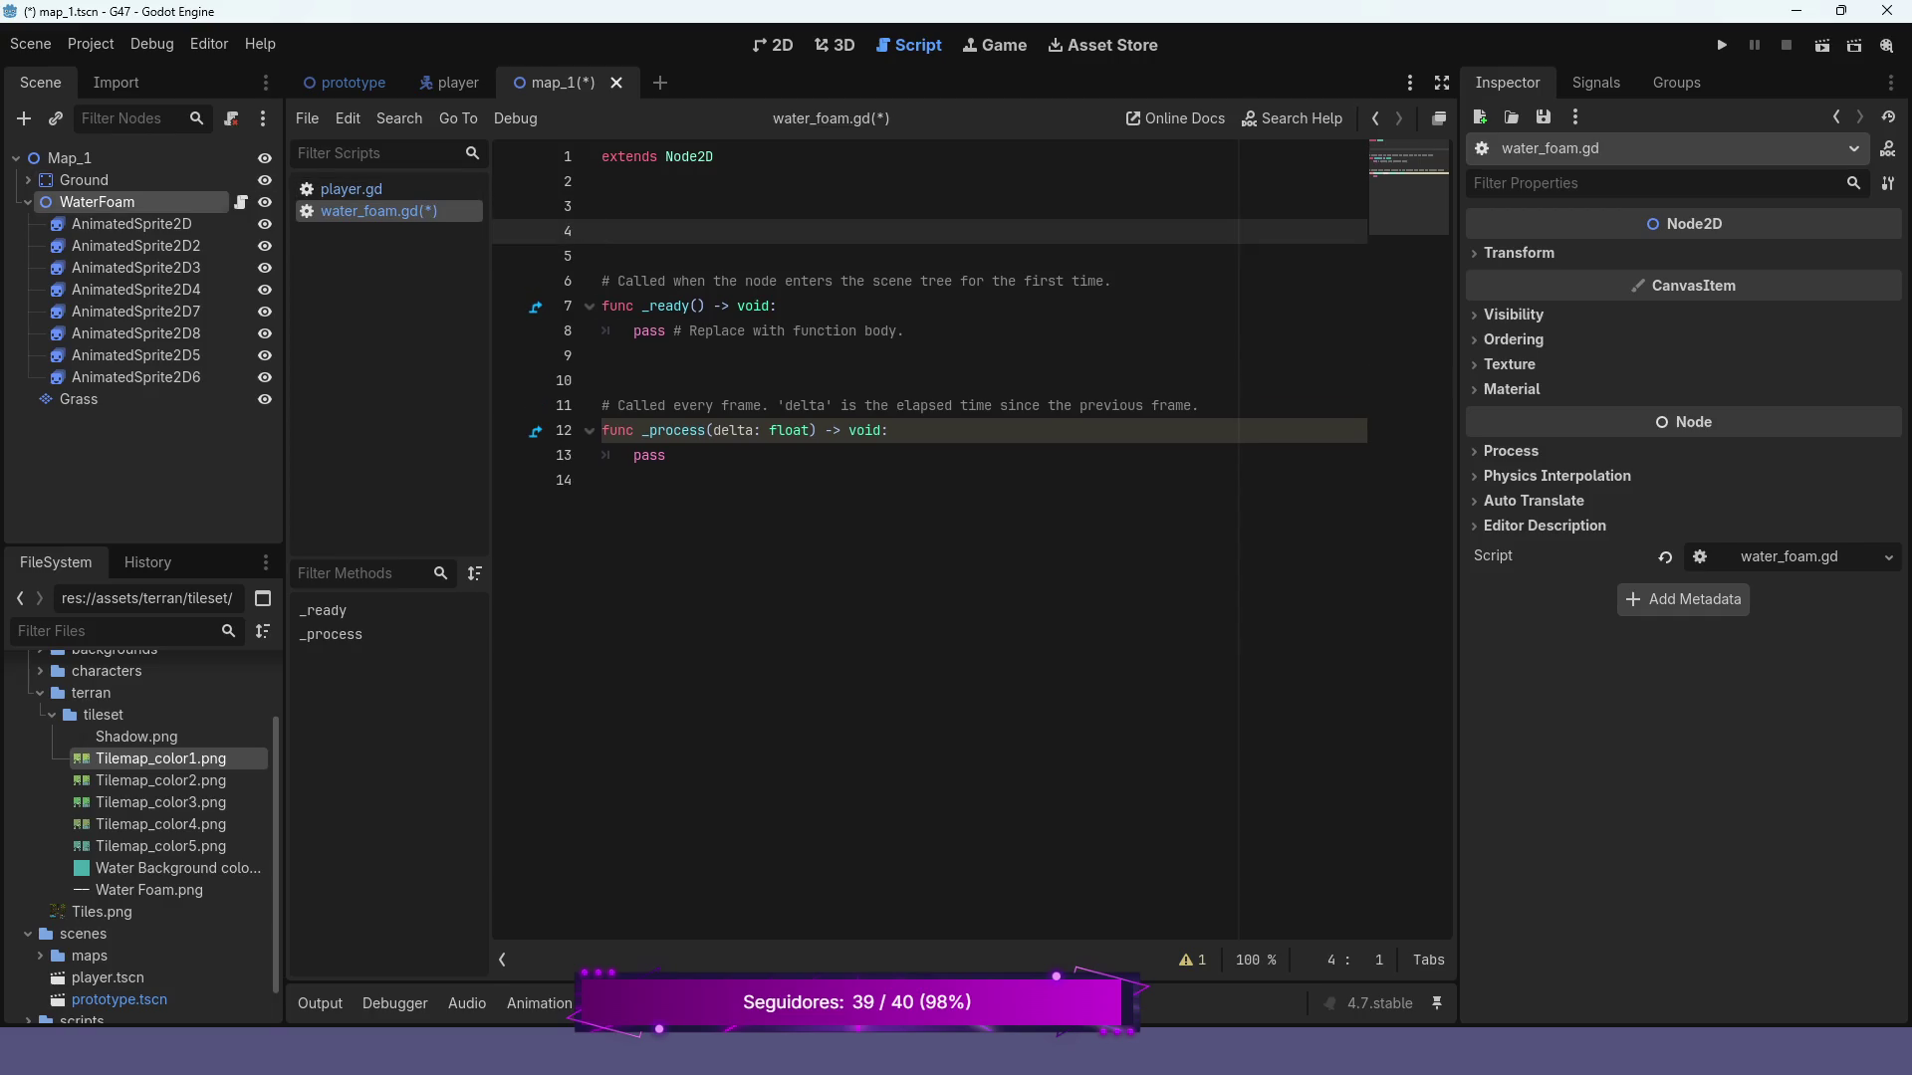
{"action": "left_click", "coordinate": [139, 224]}
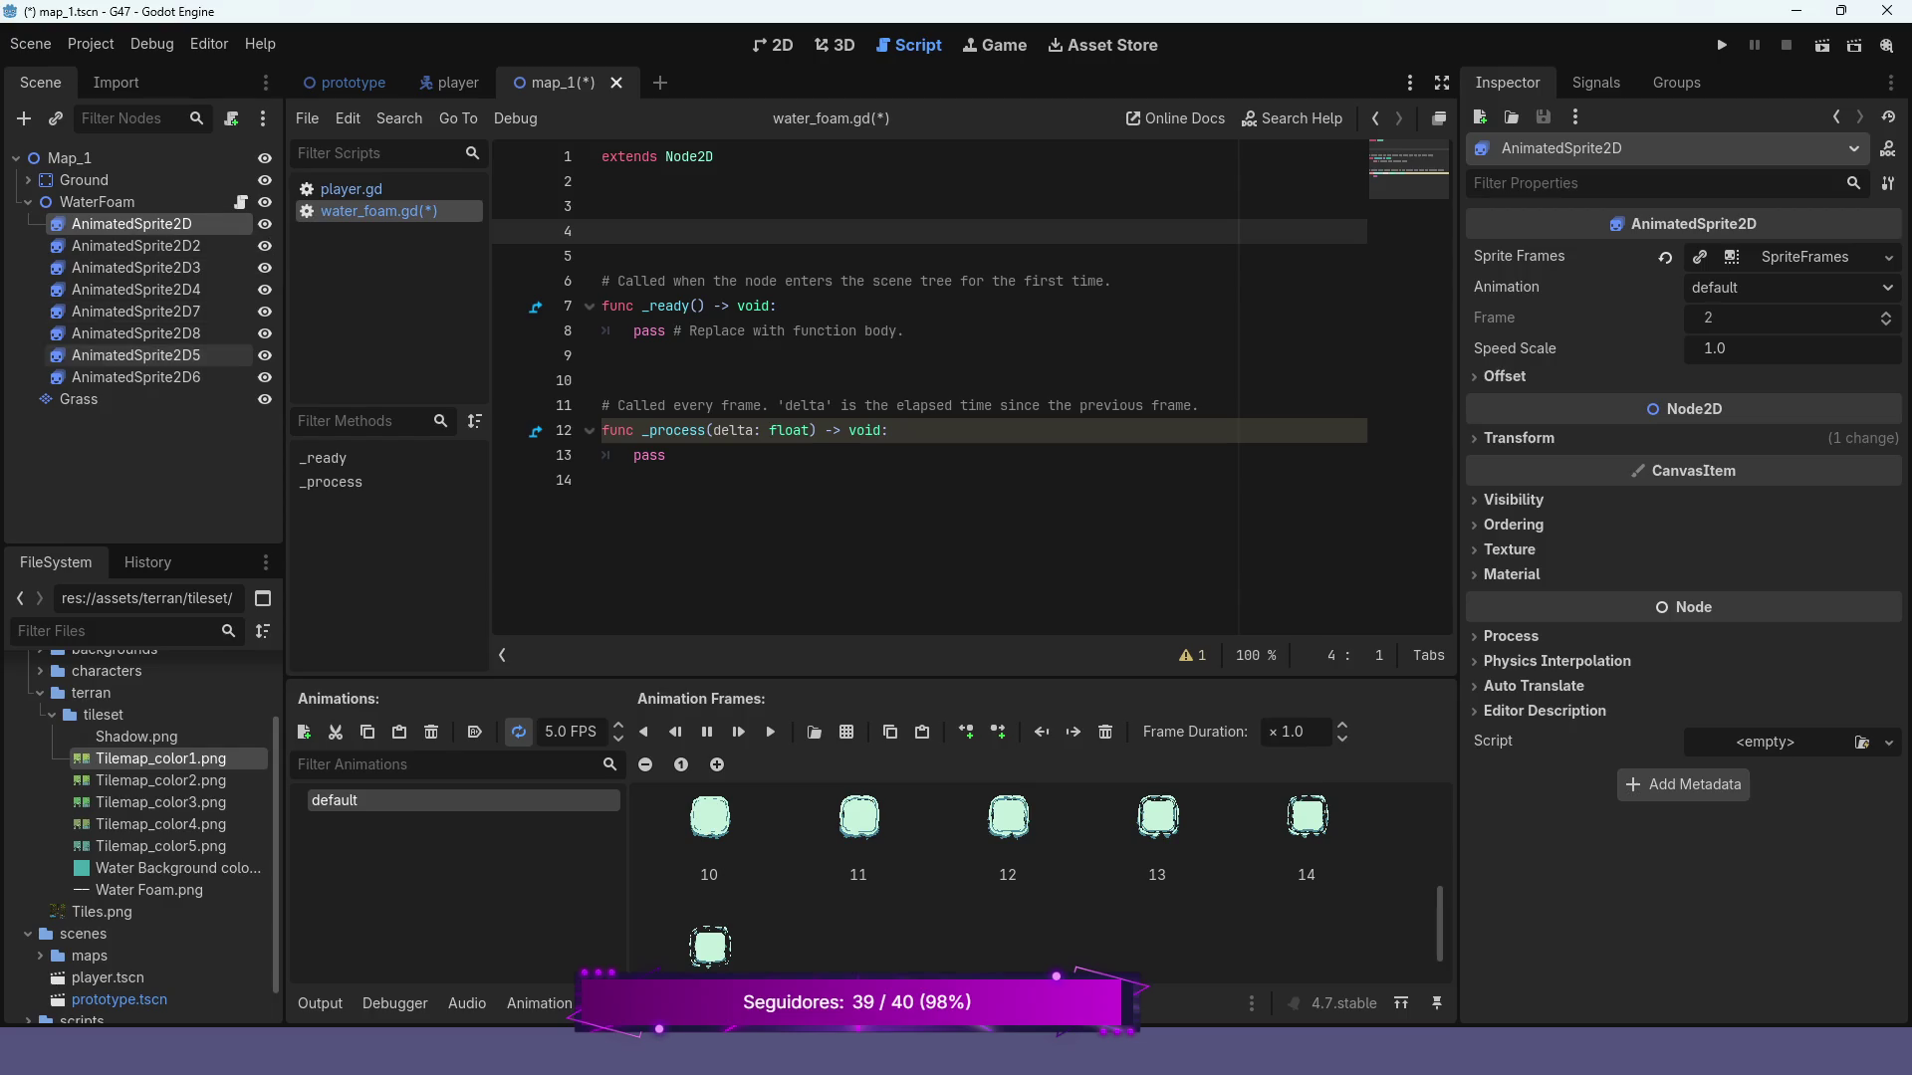
{"action": "left_click", "coordinate": [135, 377], "text": "shift"}
{"action": "mouse_move", "coordinate": [136, 246]}
{"action": "left_mouse_down"}
{"action": "mouse_move", "coordinate": [602, 259]}
{"action": "mouse_move", "coordinate": [602, 212]}
{"action": "left_mouse_up"}
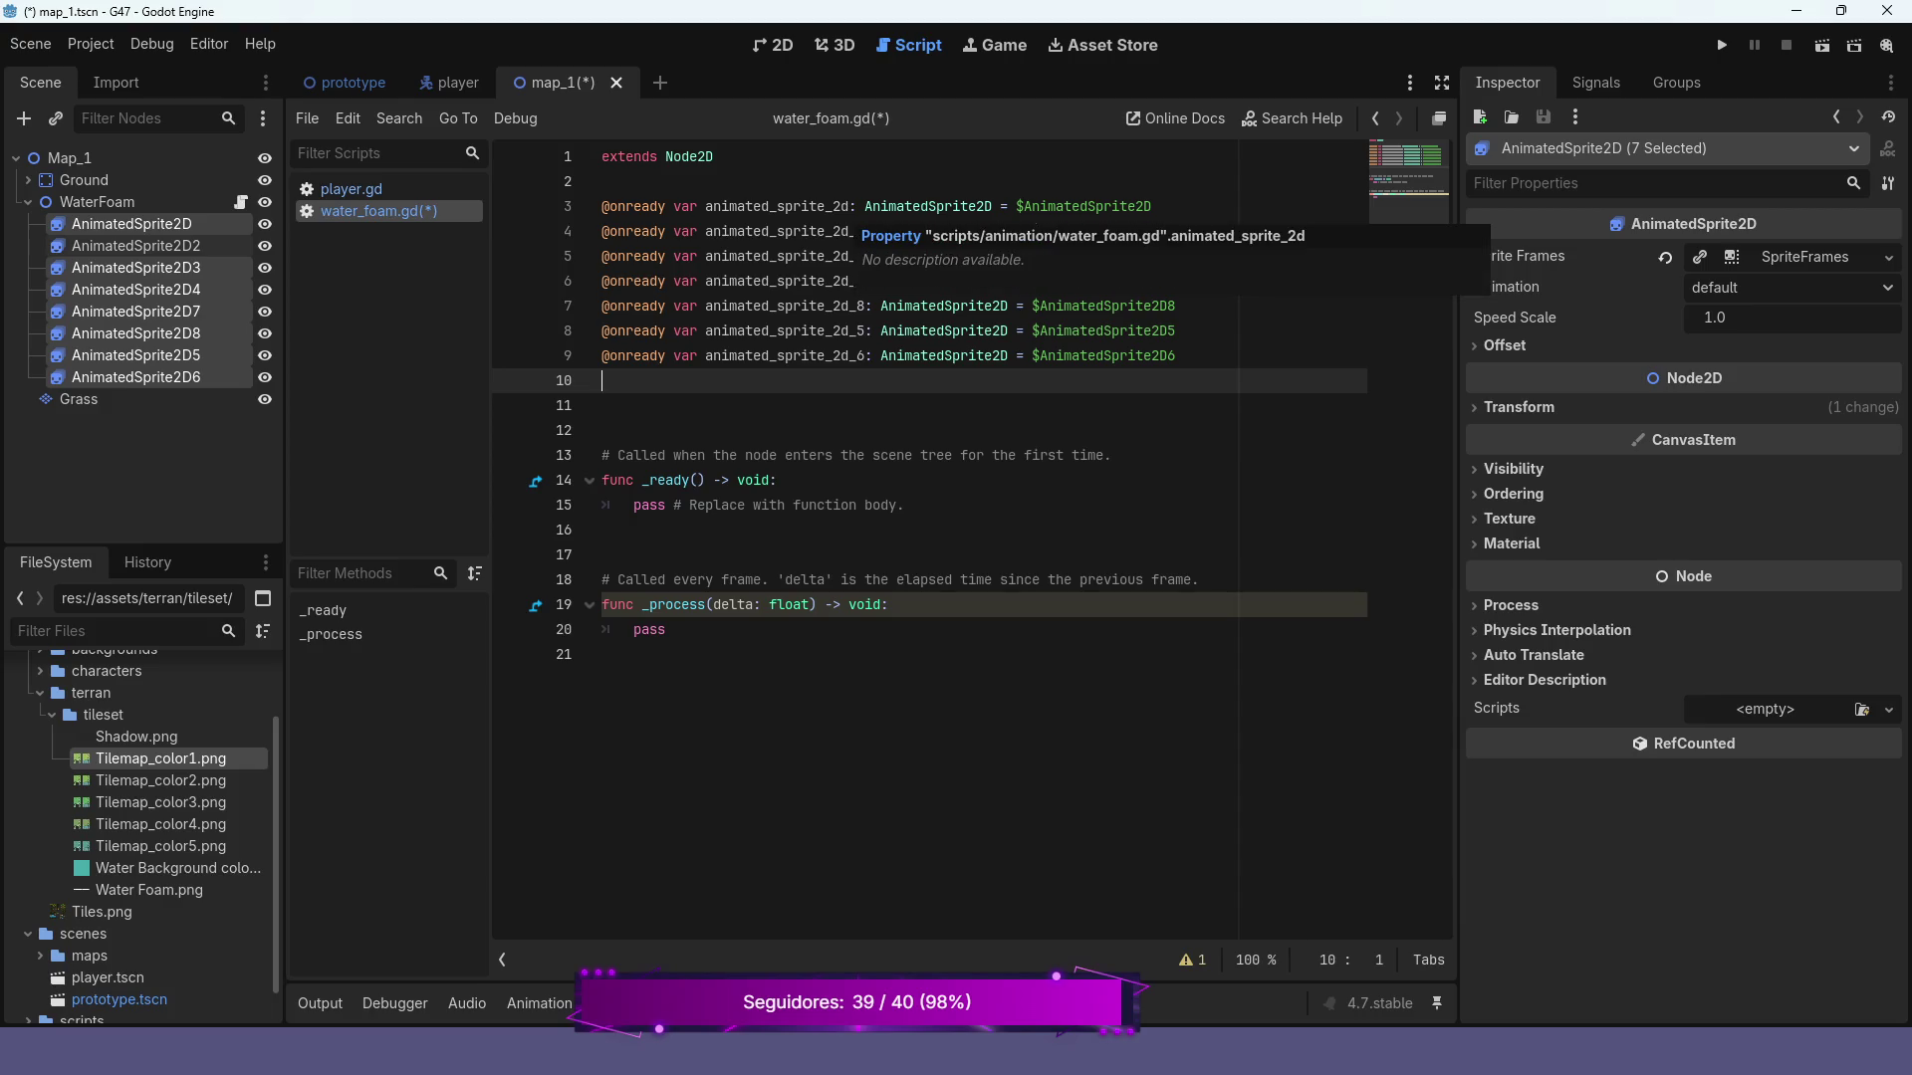
Rename the first three sprite variables to anim_1, anim_2 and anim_3
{"action": "left_click", "coordinate": [849, 206]}
{"action": "key", "text": "BackSpace"}
{"action": "key", "text": "BackSpace"}
{"action": "key", "text": "BackSpace"}
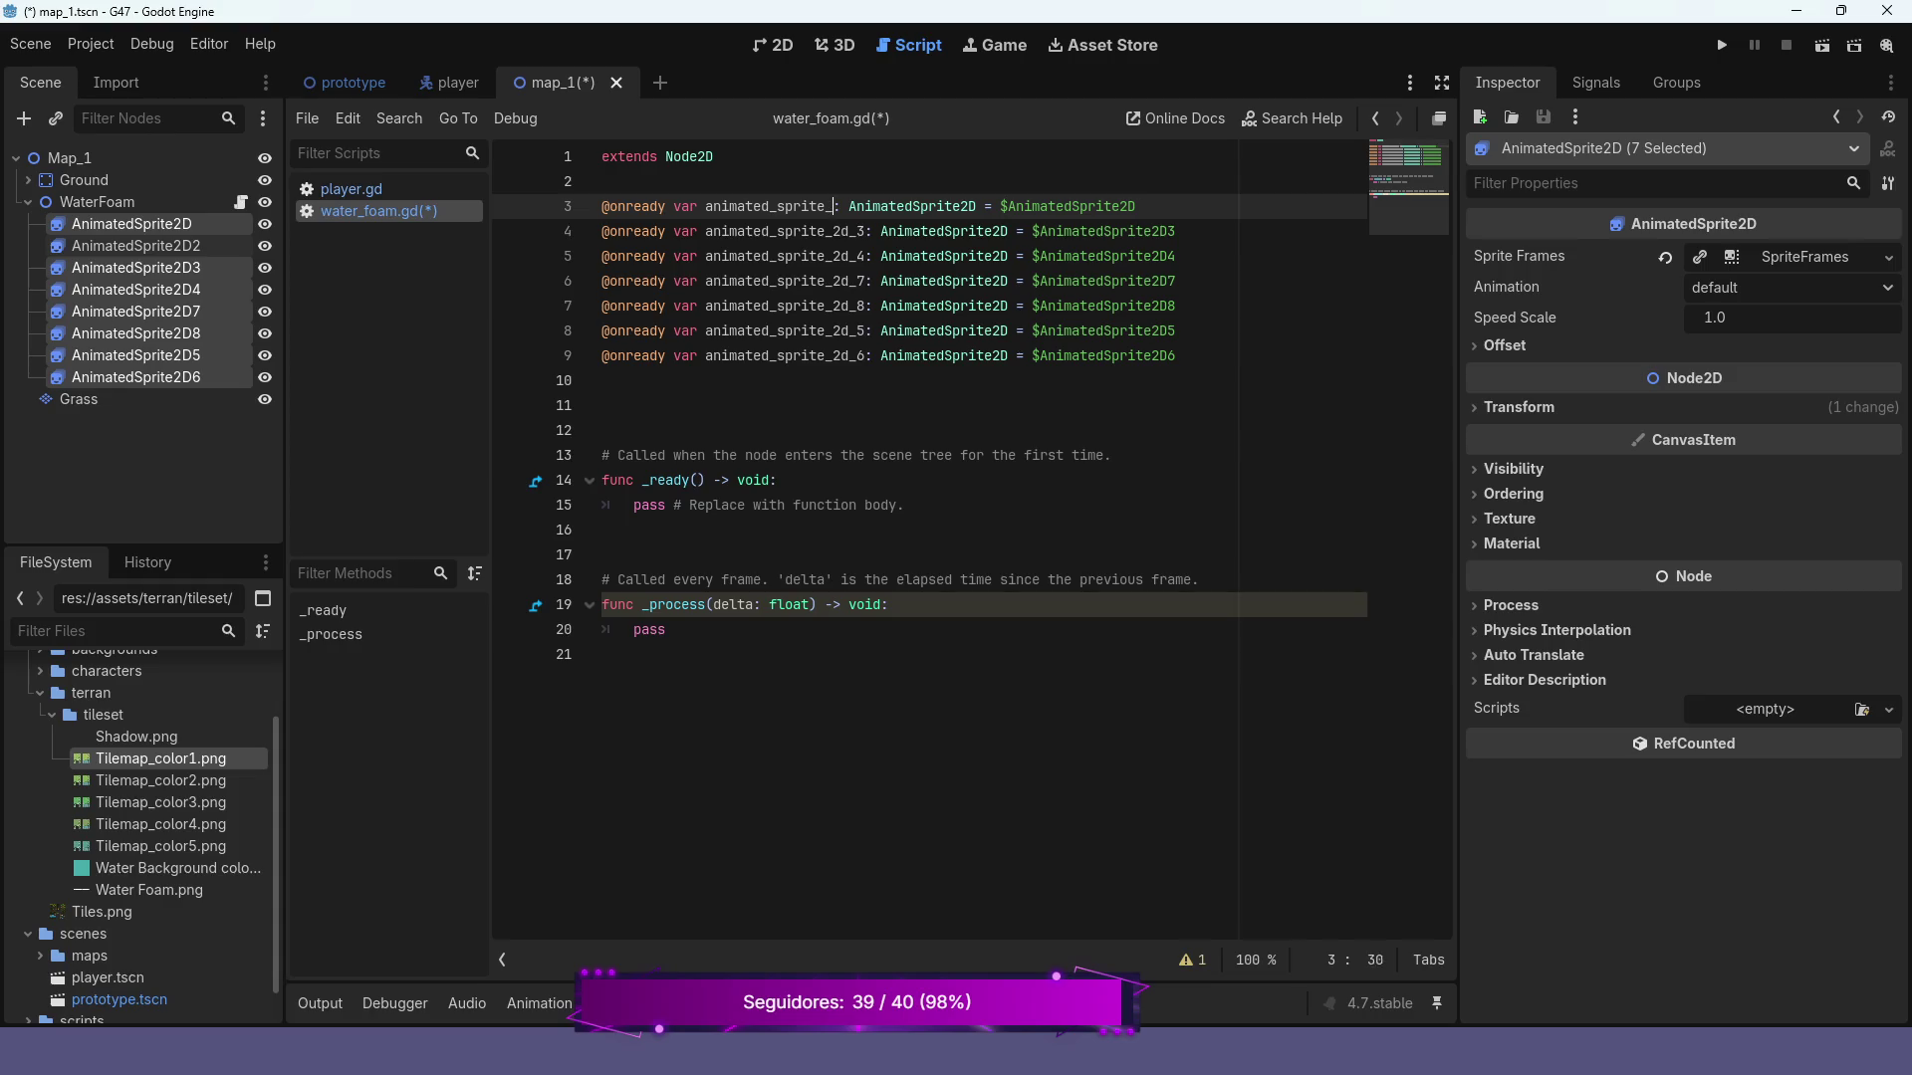
{"action": "key", "text": "BackSpace"}
{"action": "key", "text": "BackSpace"}
{"action": "key", "text": "BackSpace"}
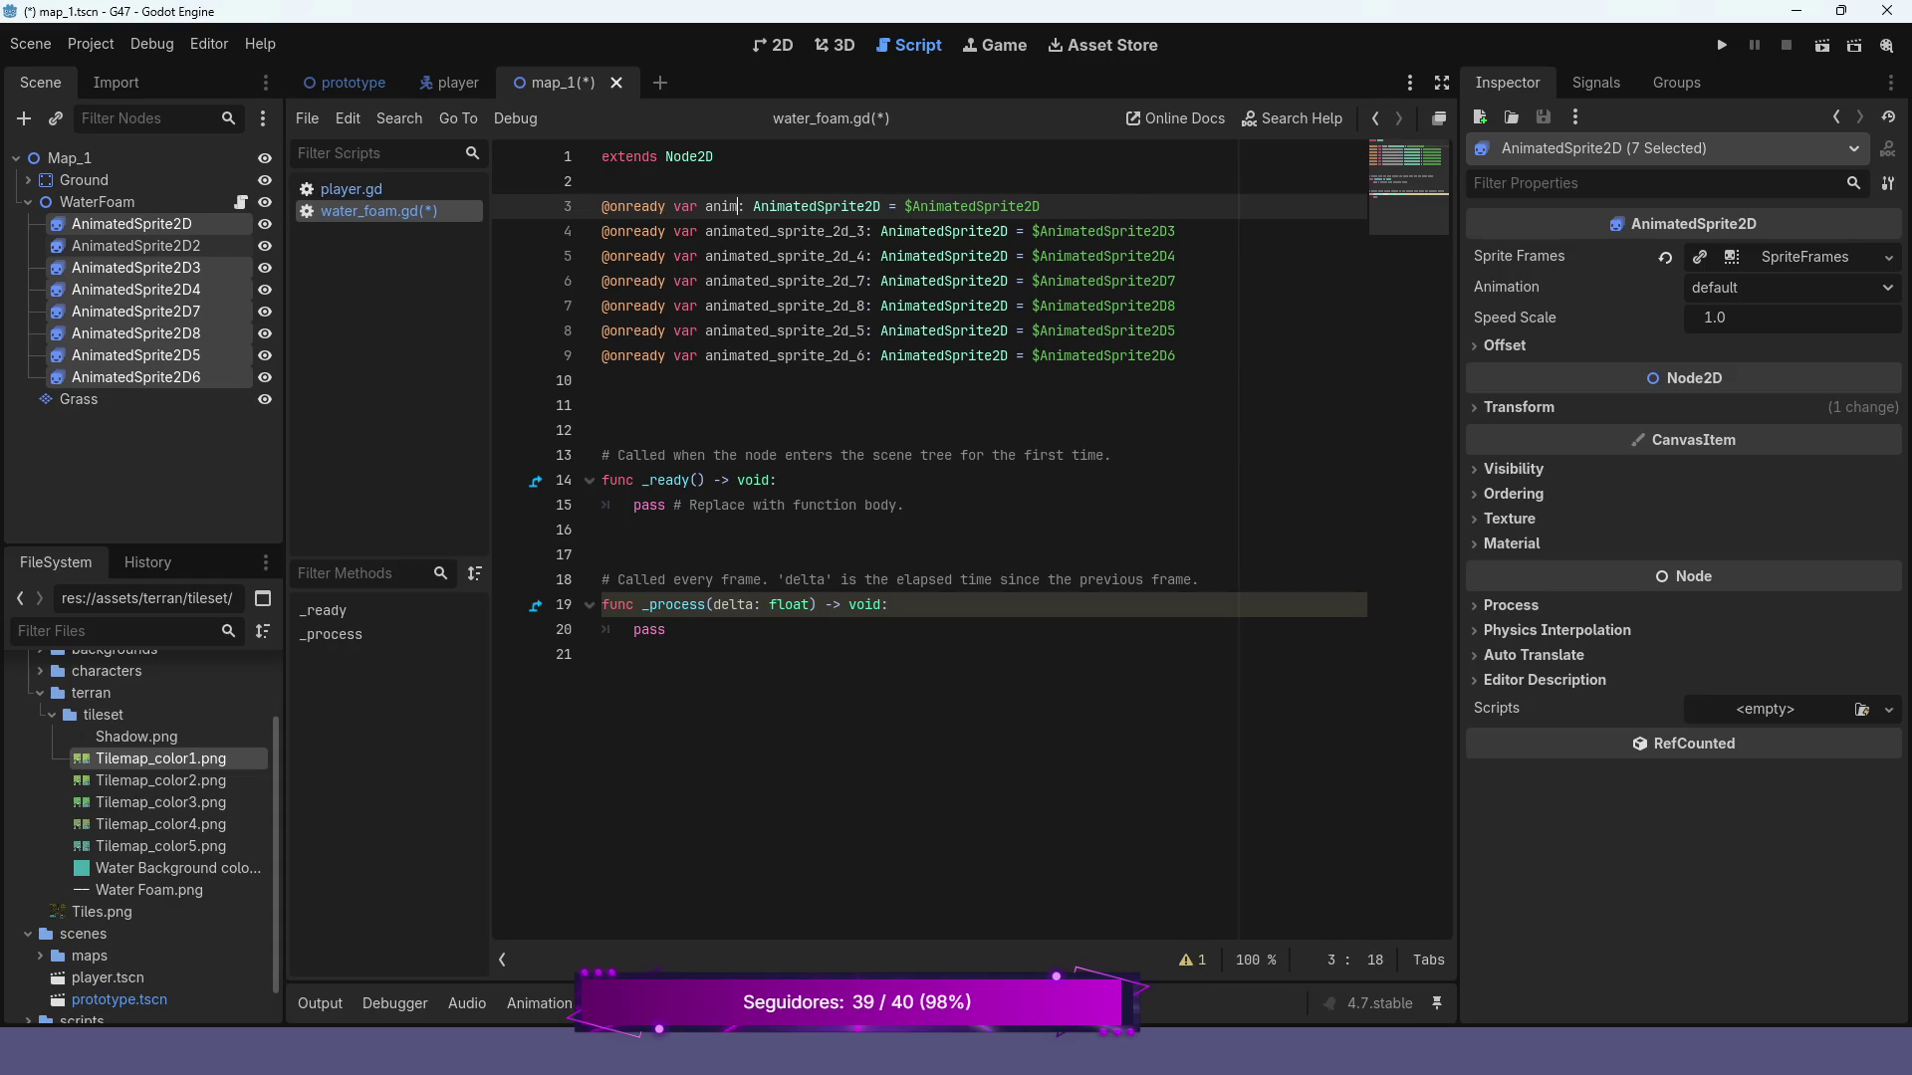
{"action": "type", "text": "_"}
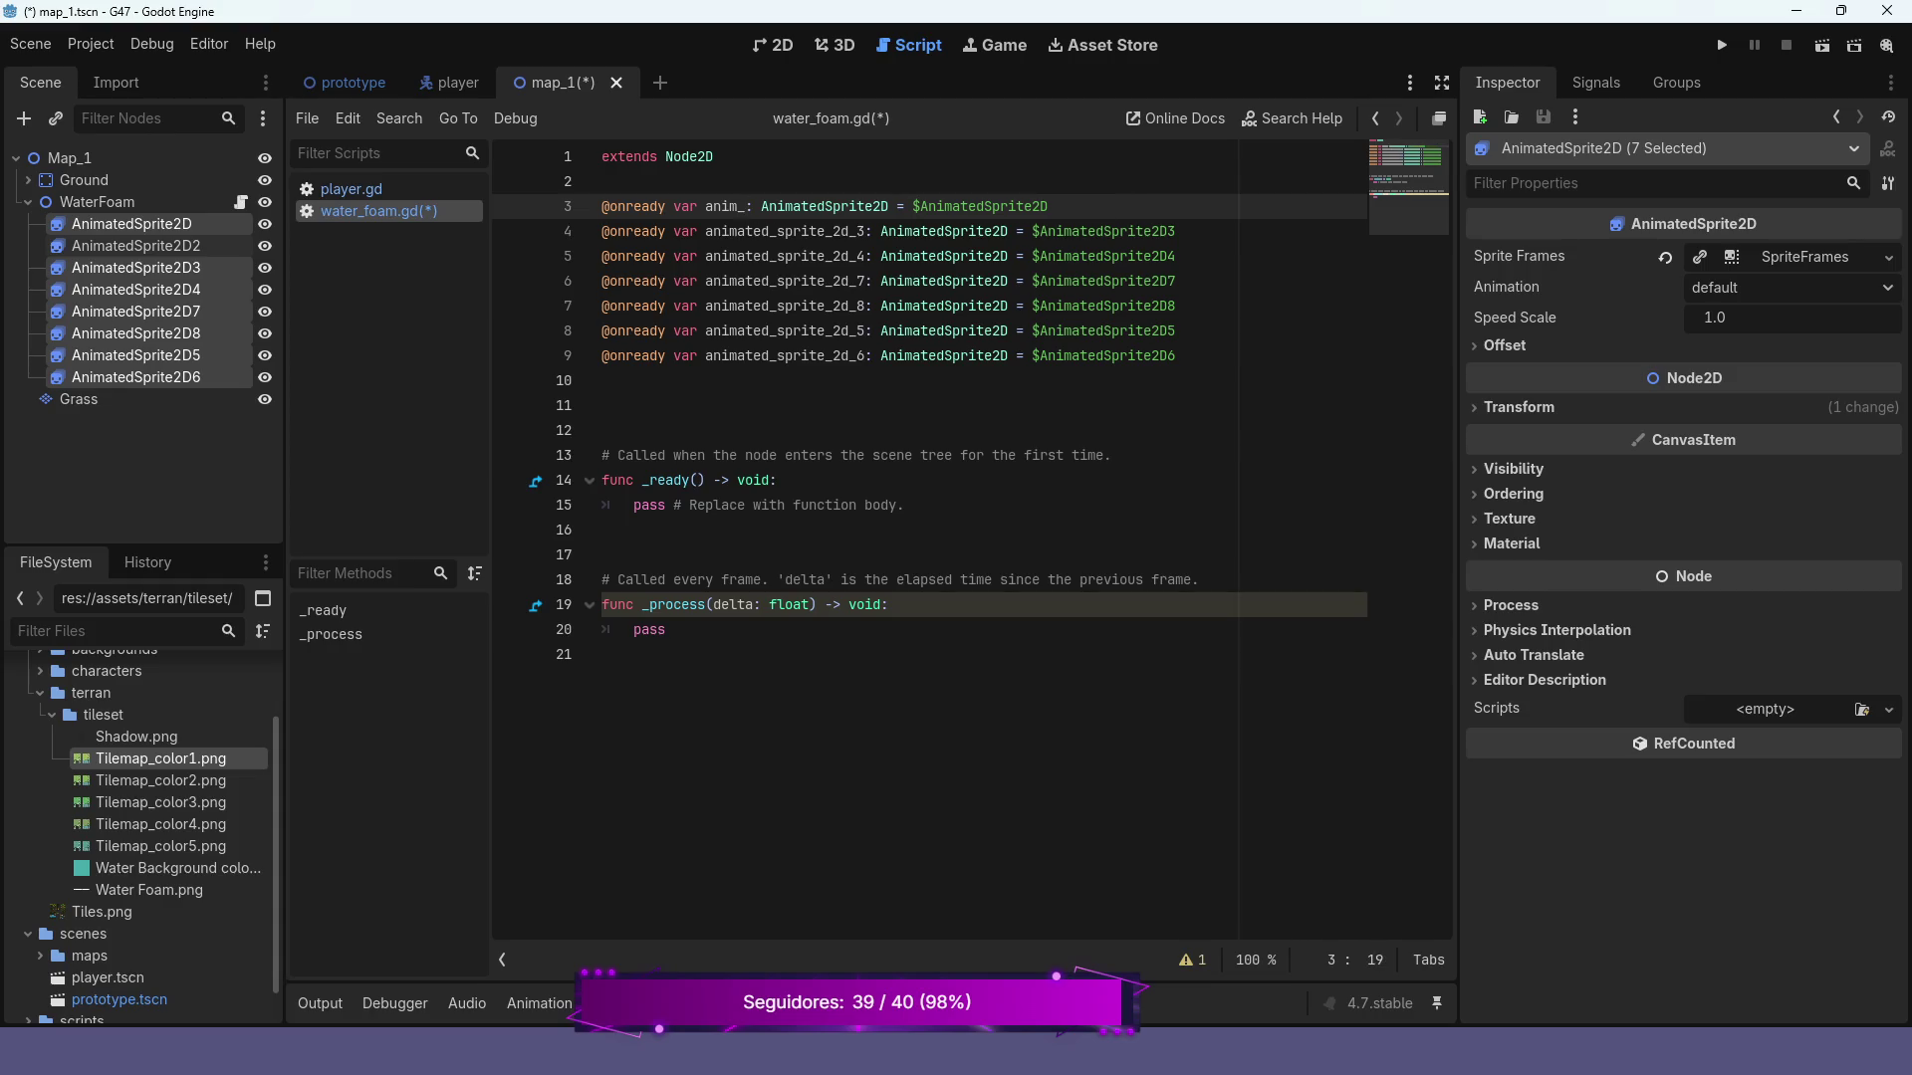
{"action": "type", "text": "1"}
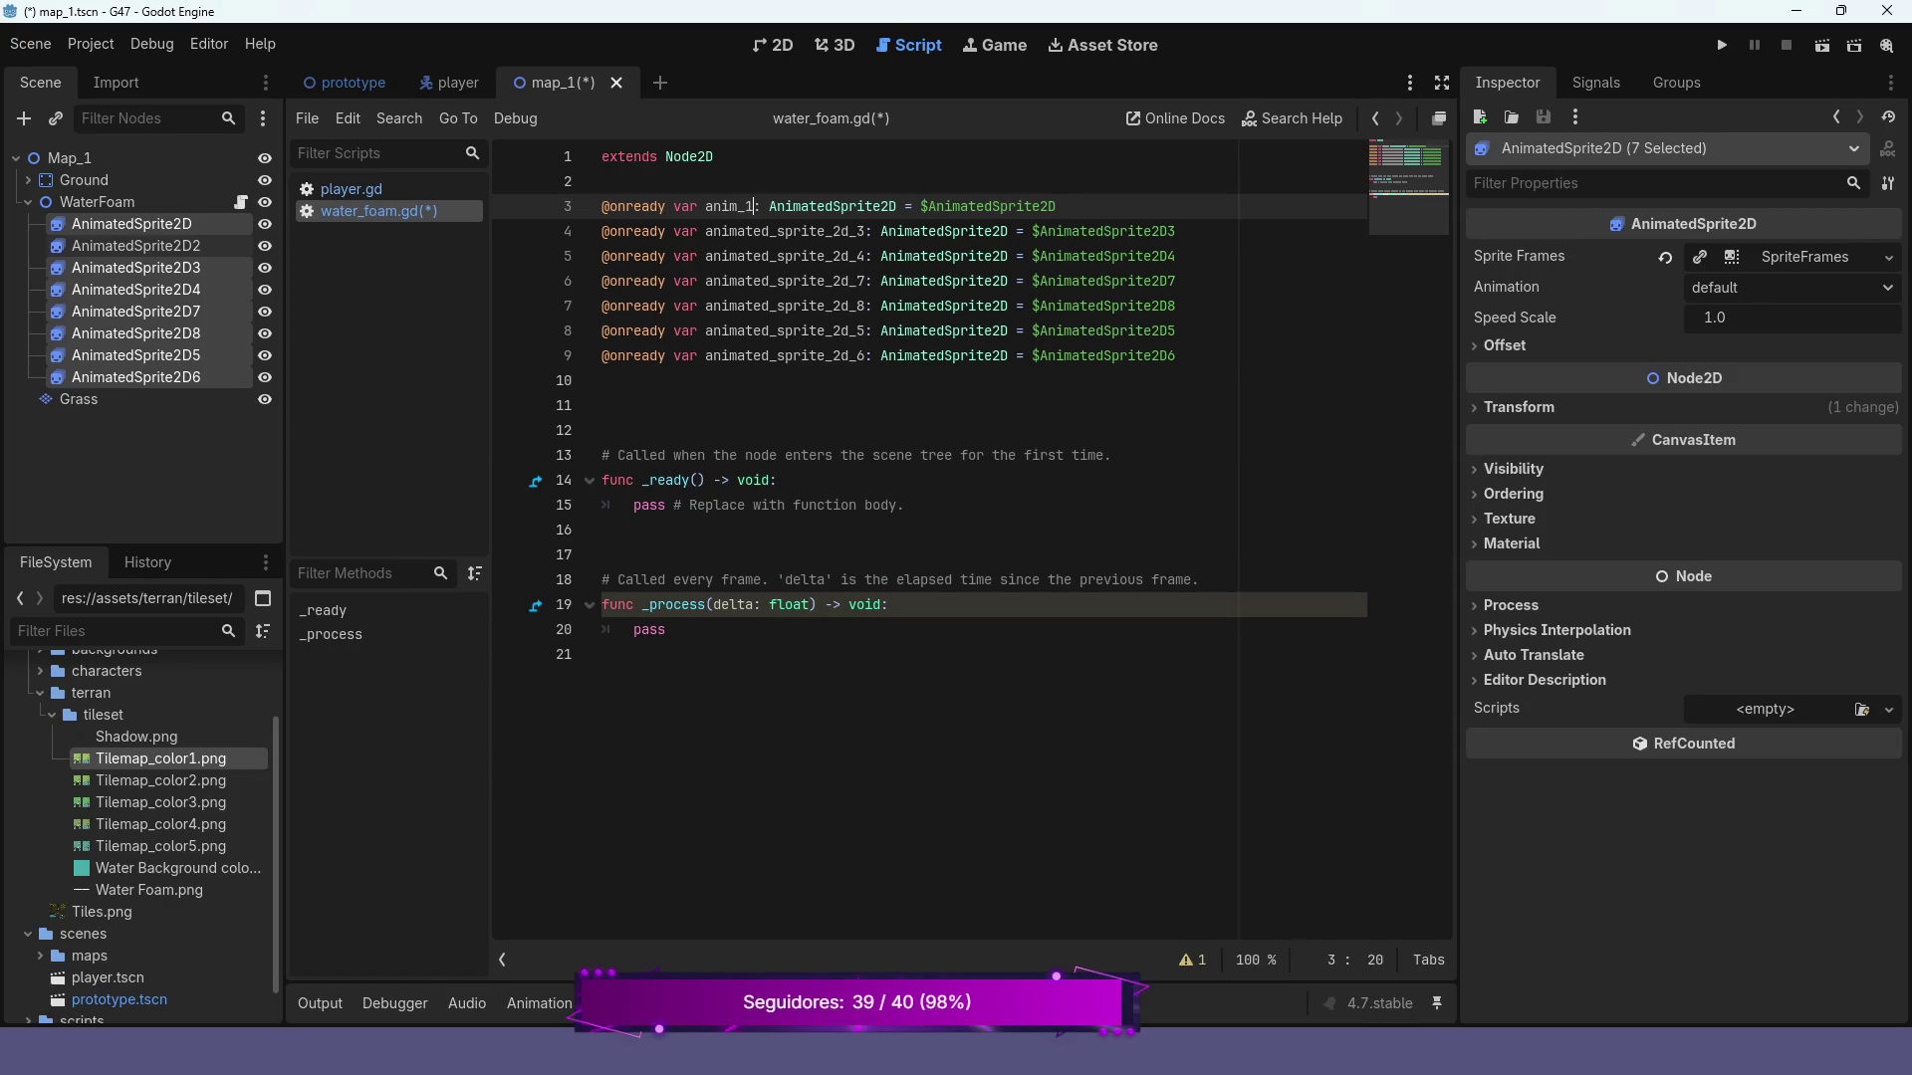
{"action": "left_click", "coordinate": [754, 231]}
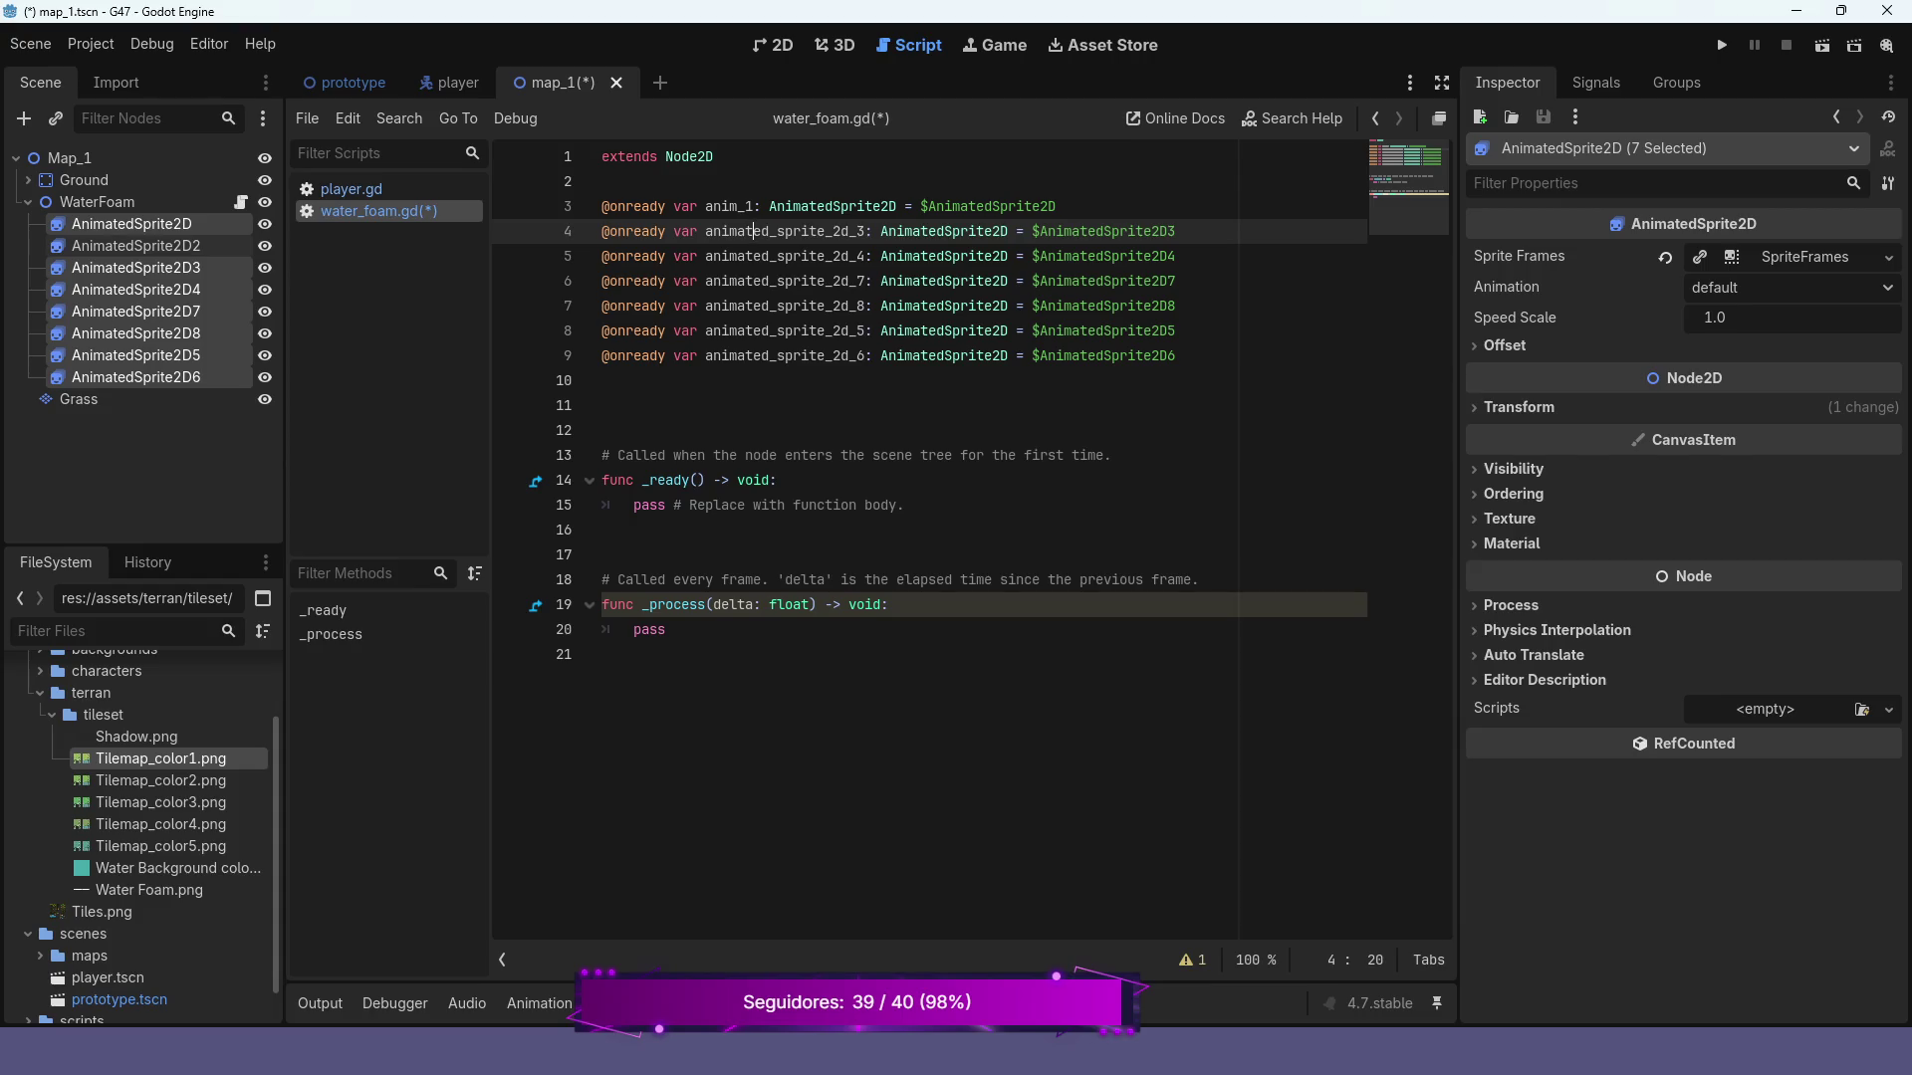
{"action": "key", "text": "ctrl+shift+Right"}
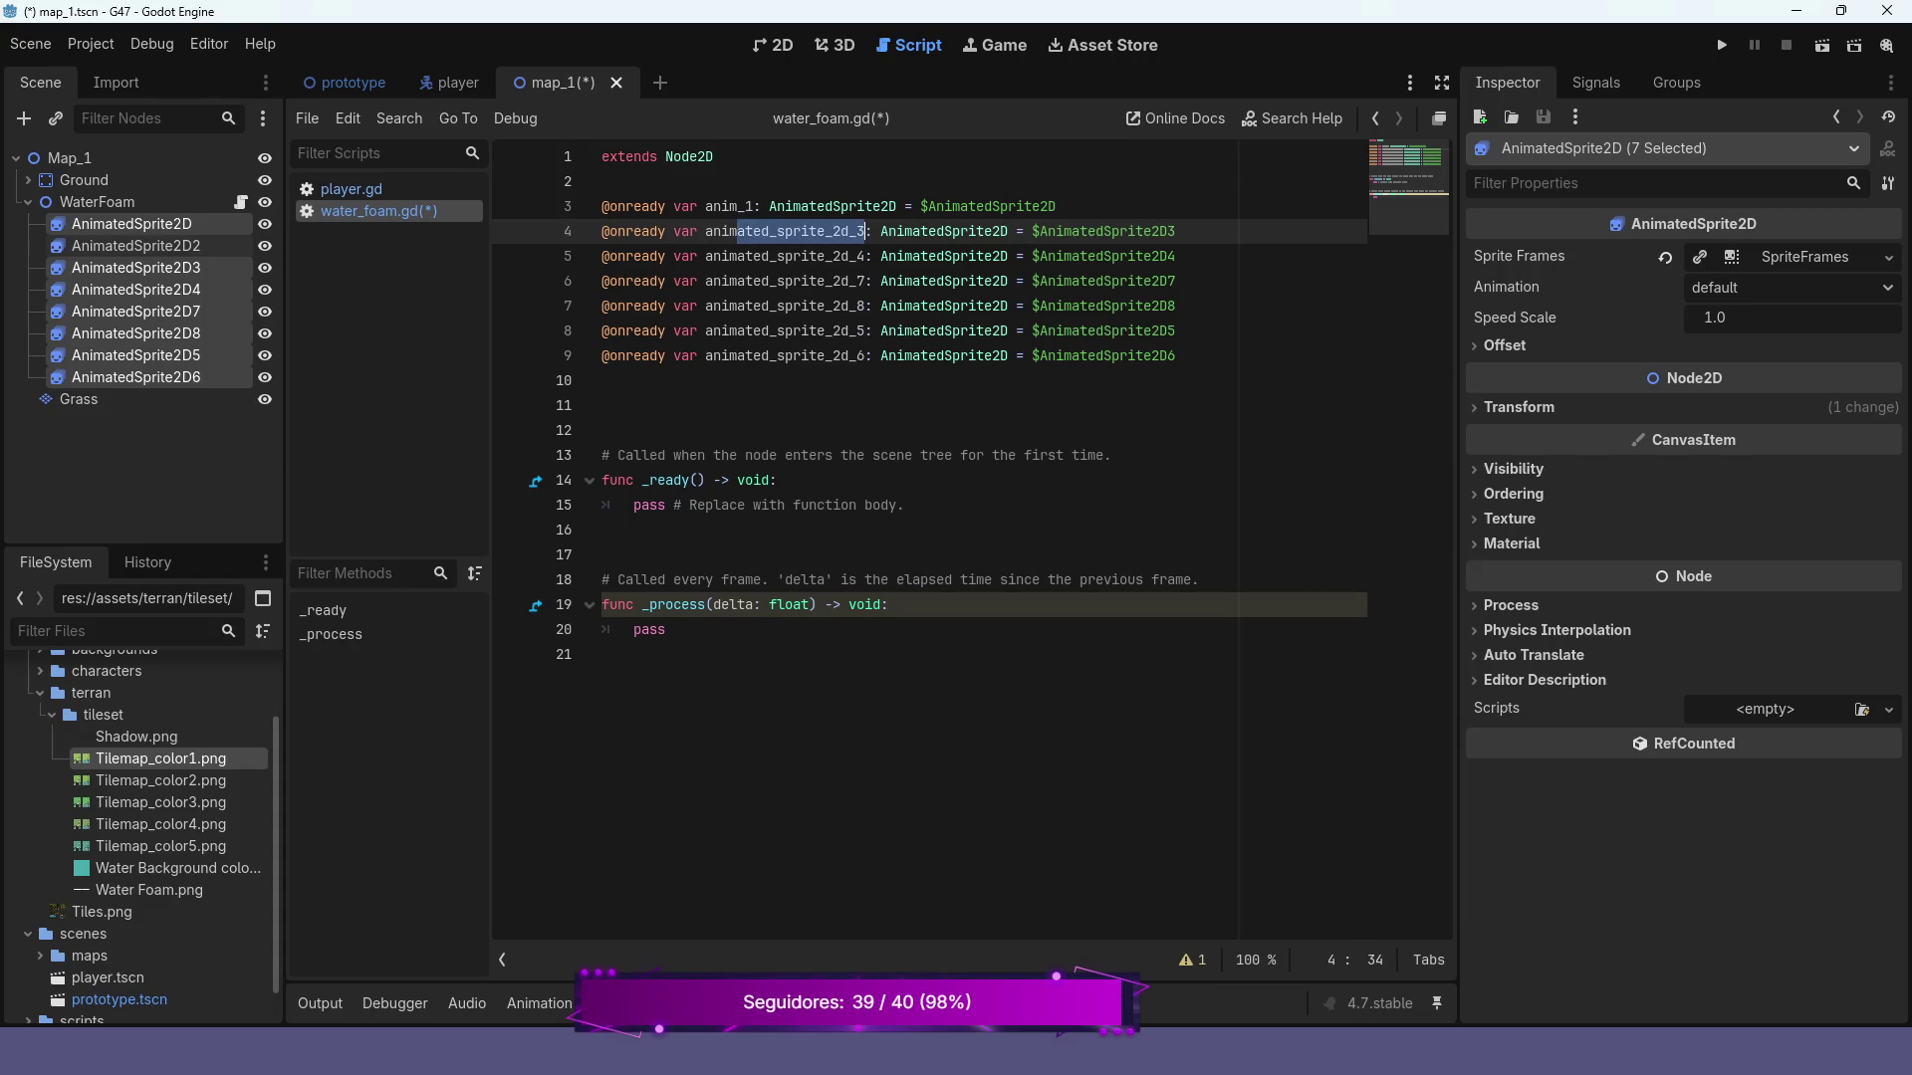
{"action": "key", "text": "BackSpace"}
{"action": "type", "text": "_2"}
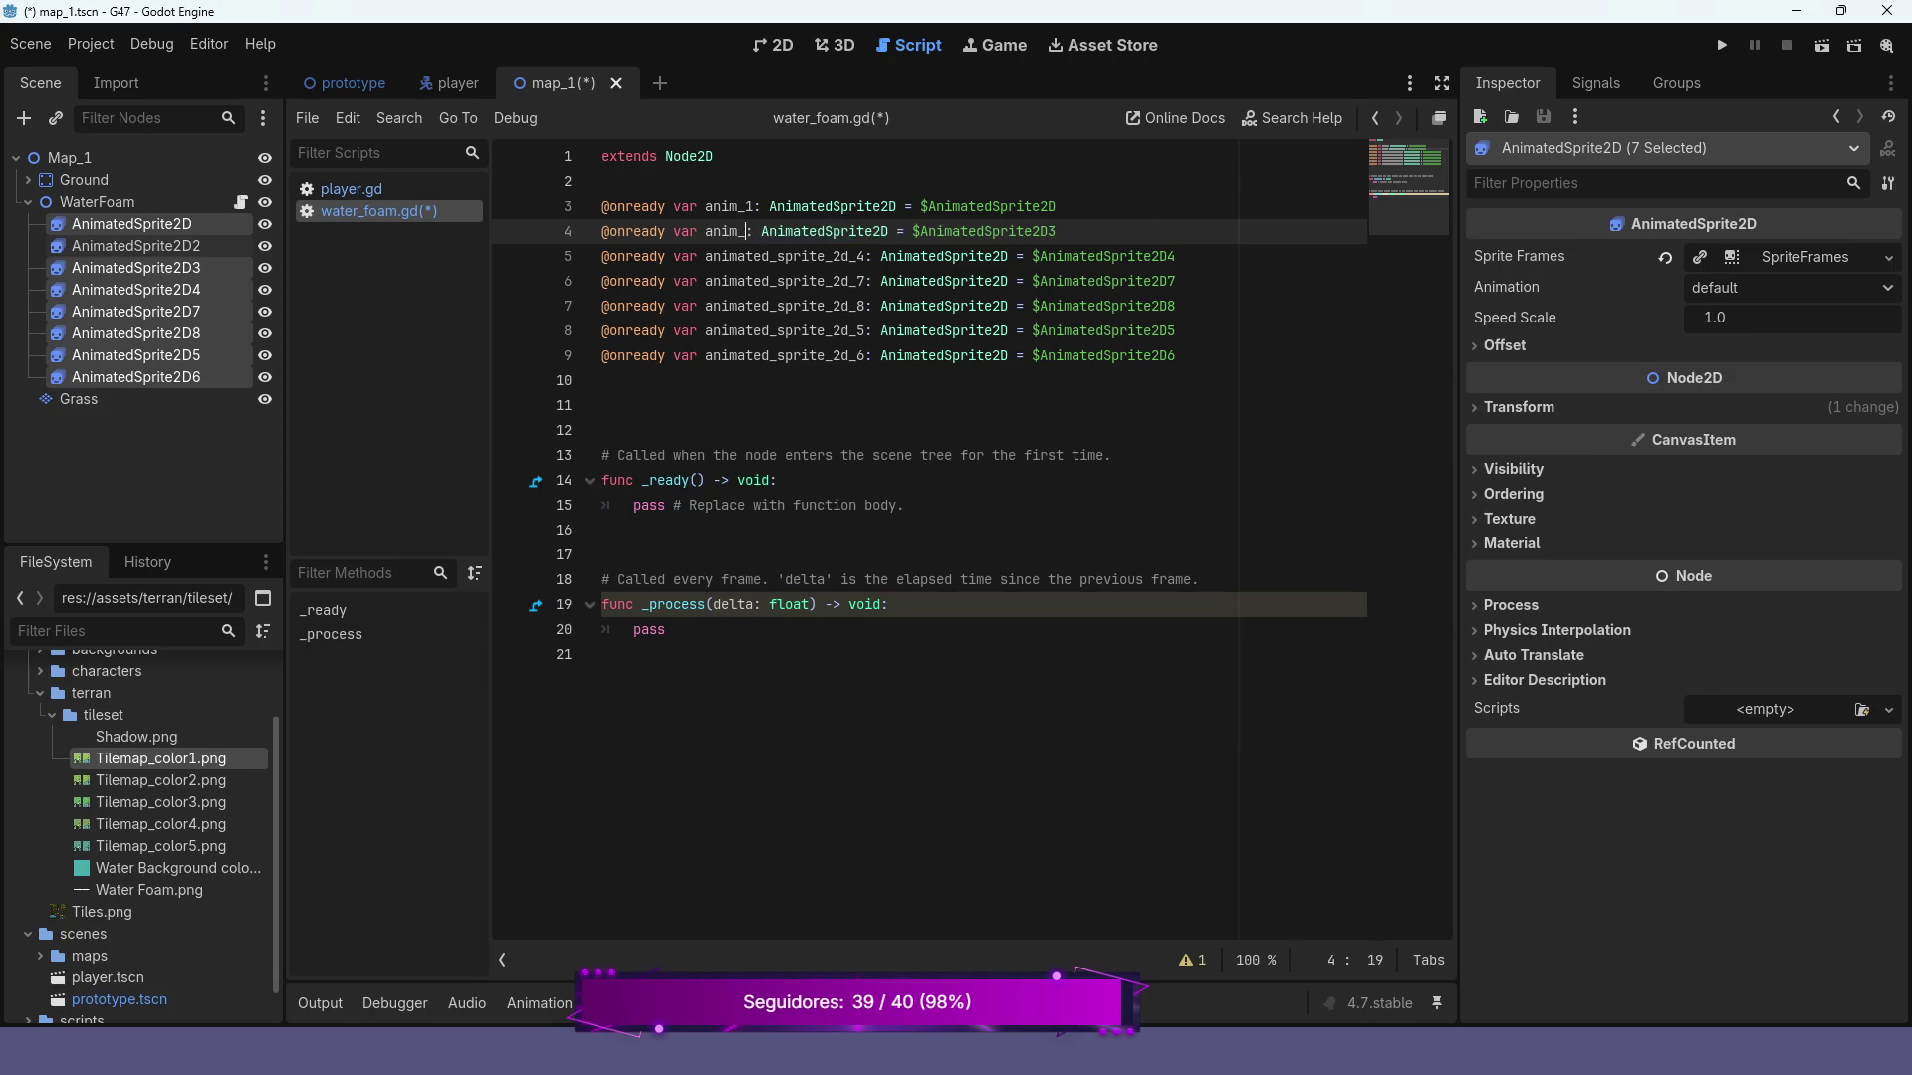
{"action": "left_click", "coordinate": [754, 256]}
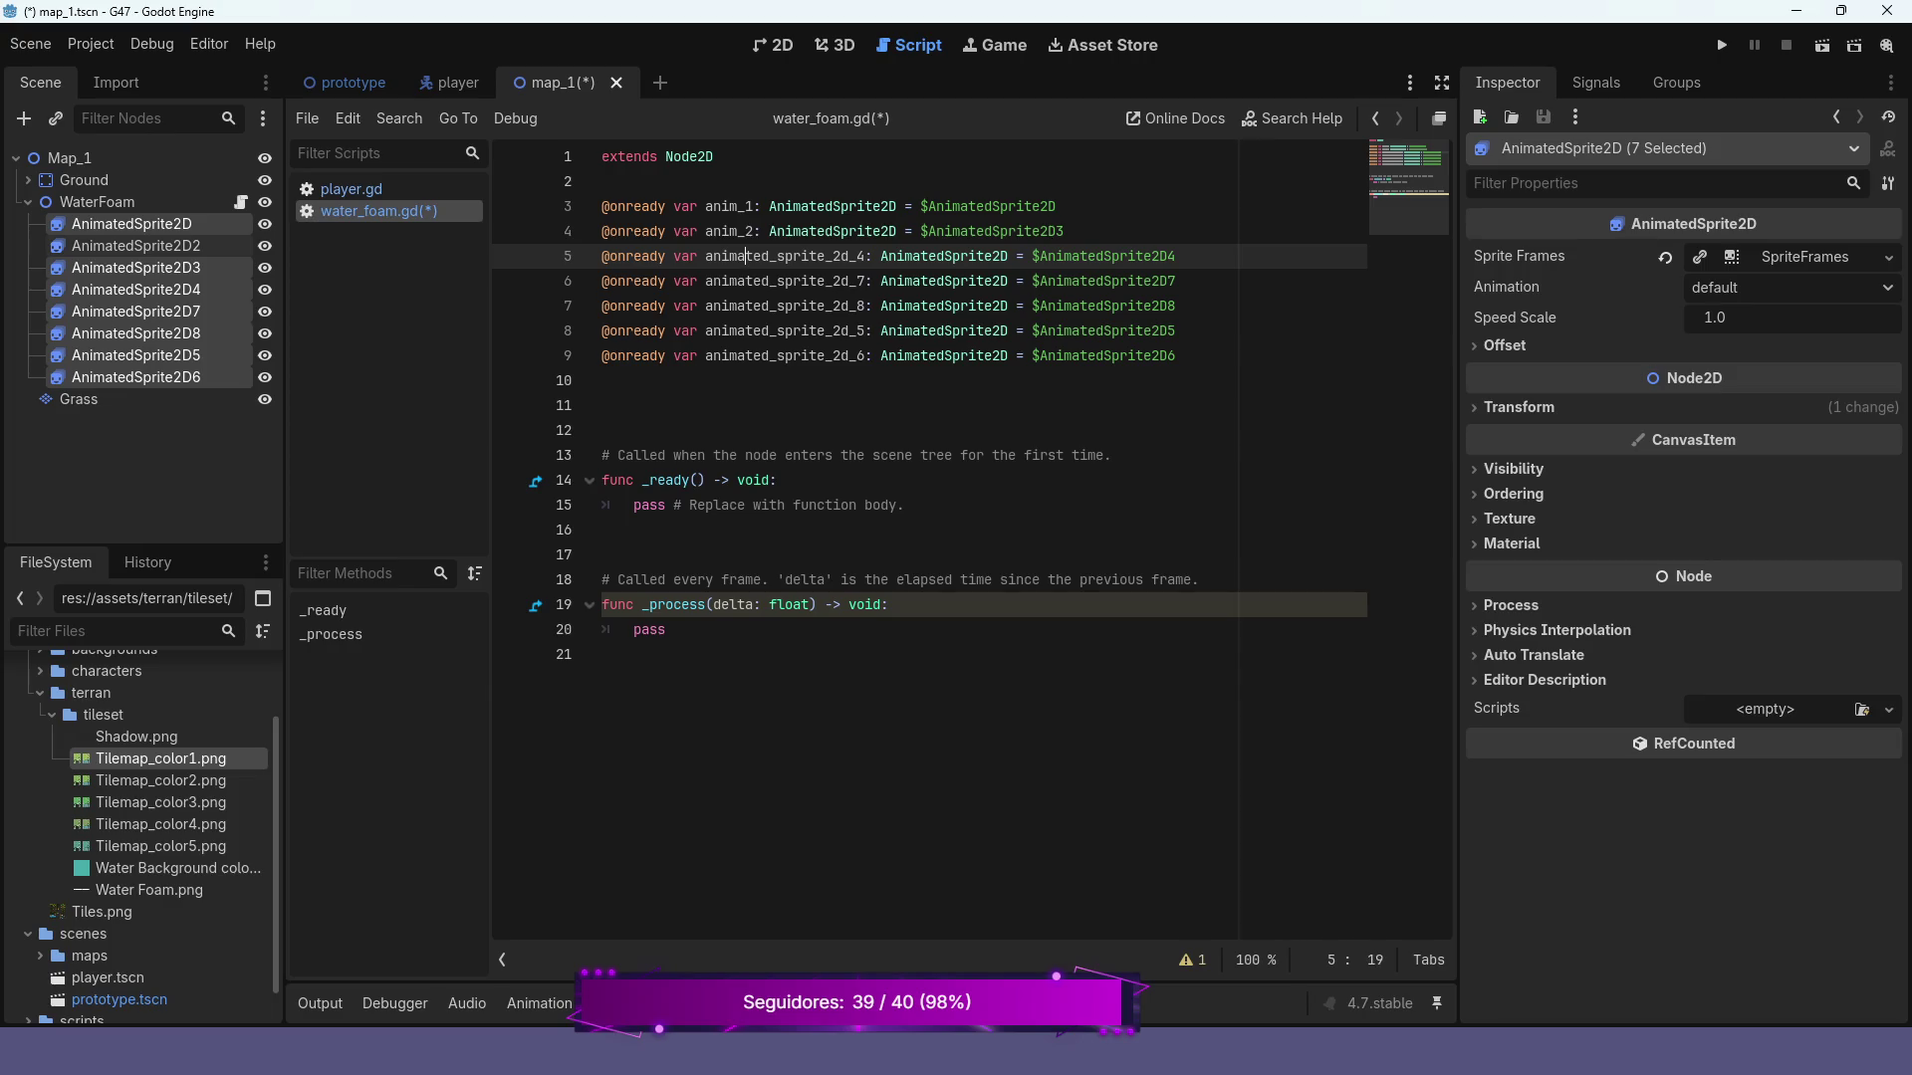
{"action": "key", "text": "ctrl+shift+Right"}
{"action": "type", "text": "_"}
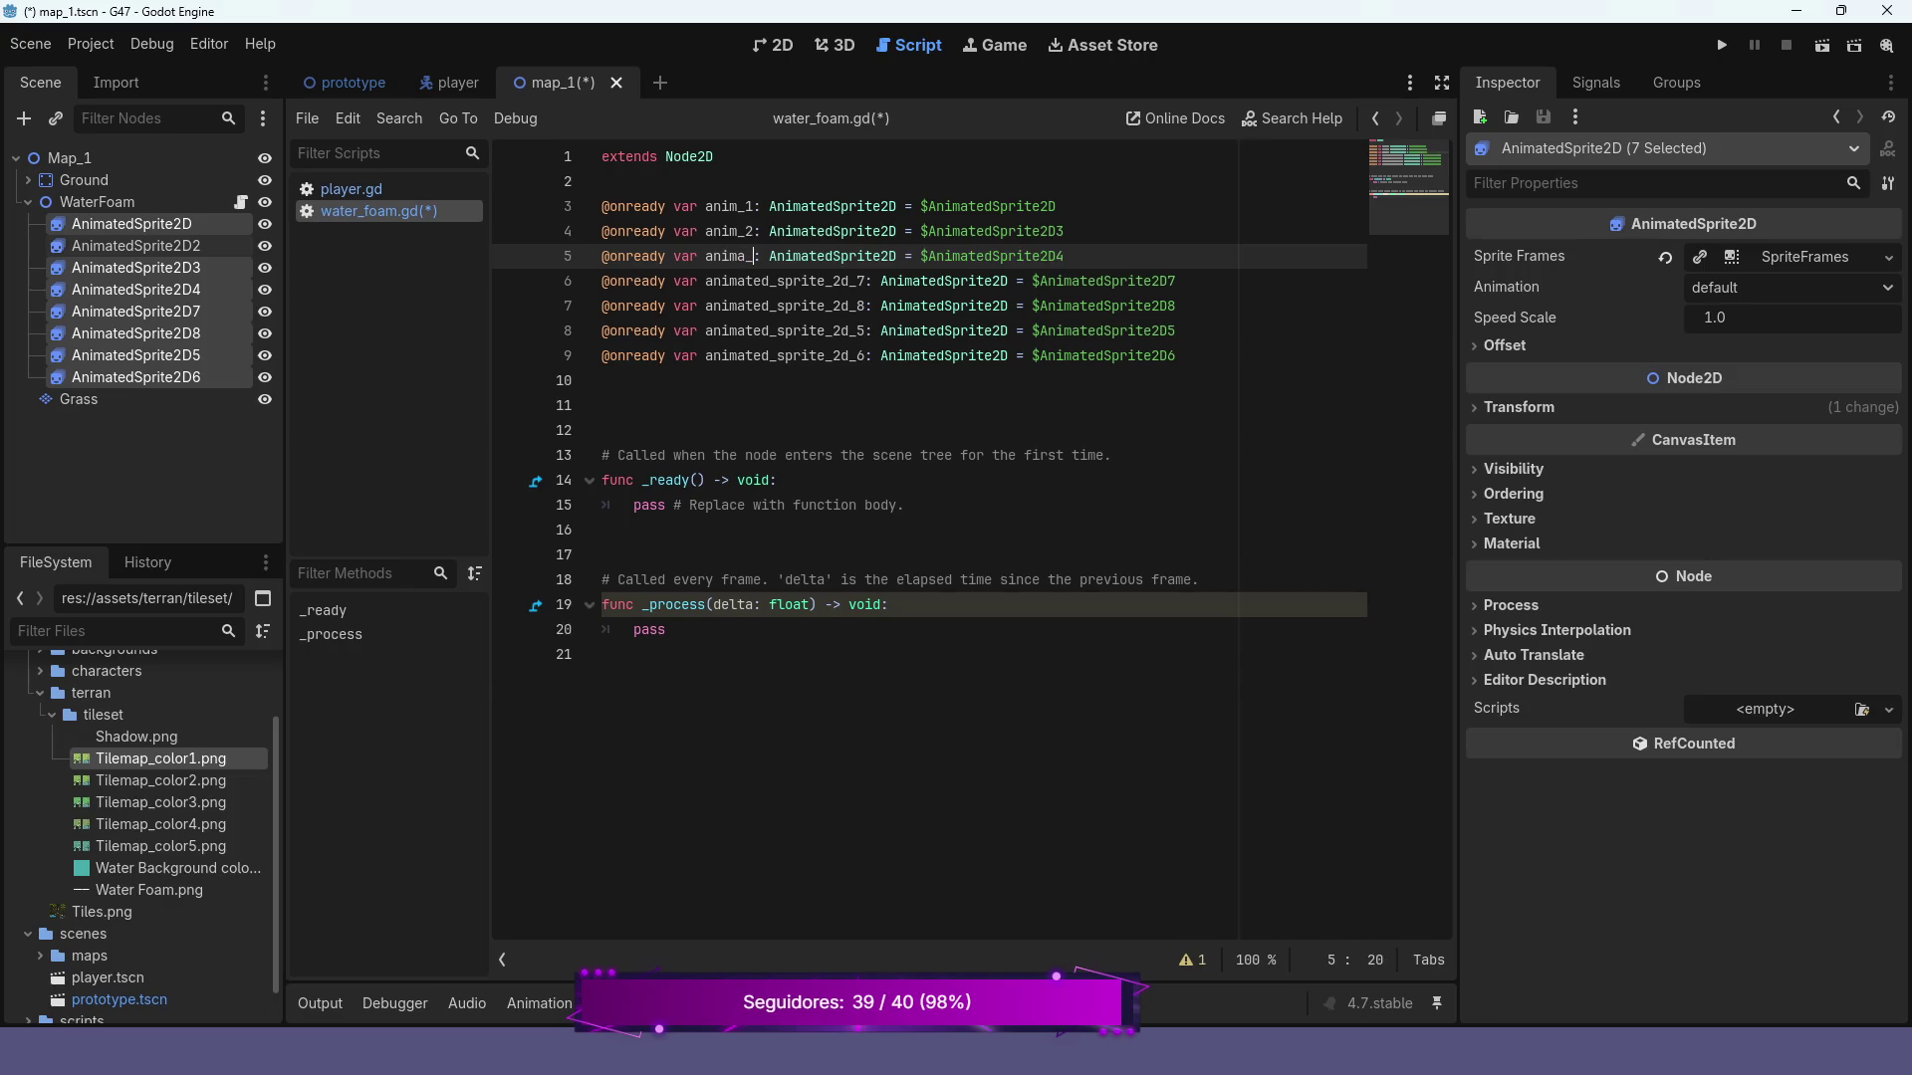
{"action": "type", "text": "3"}
{"action": "key", "text": "Down"}
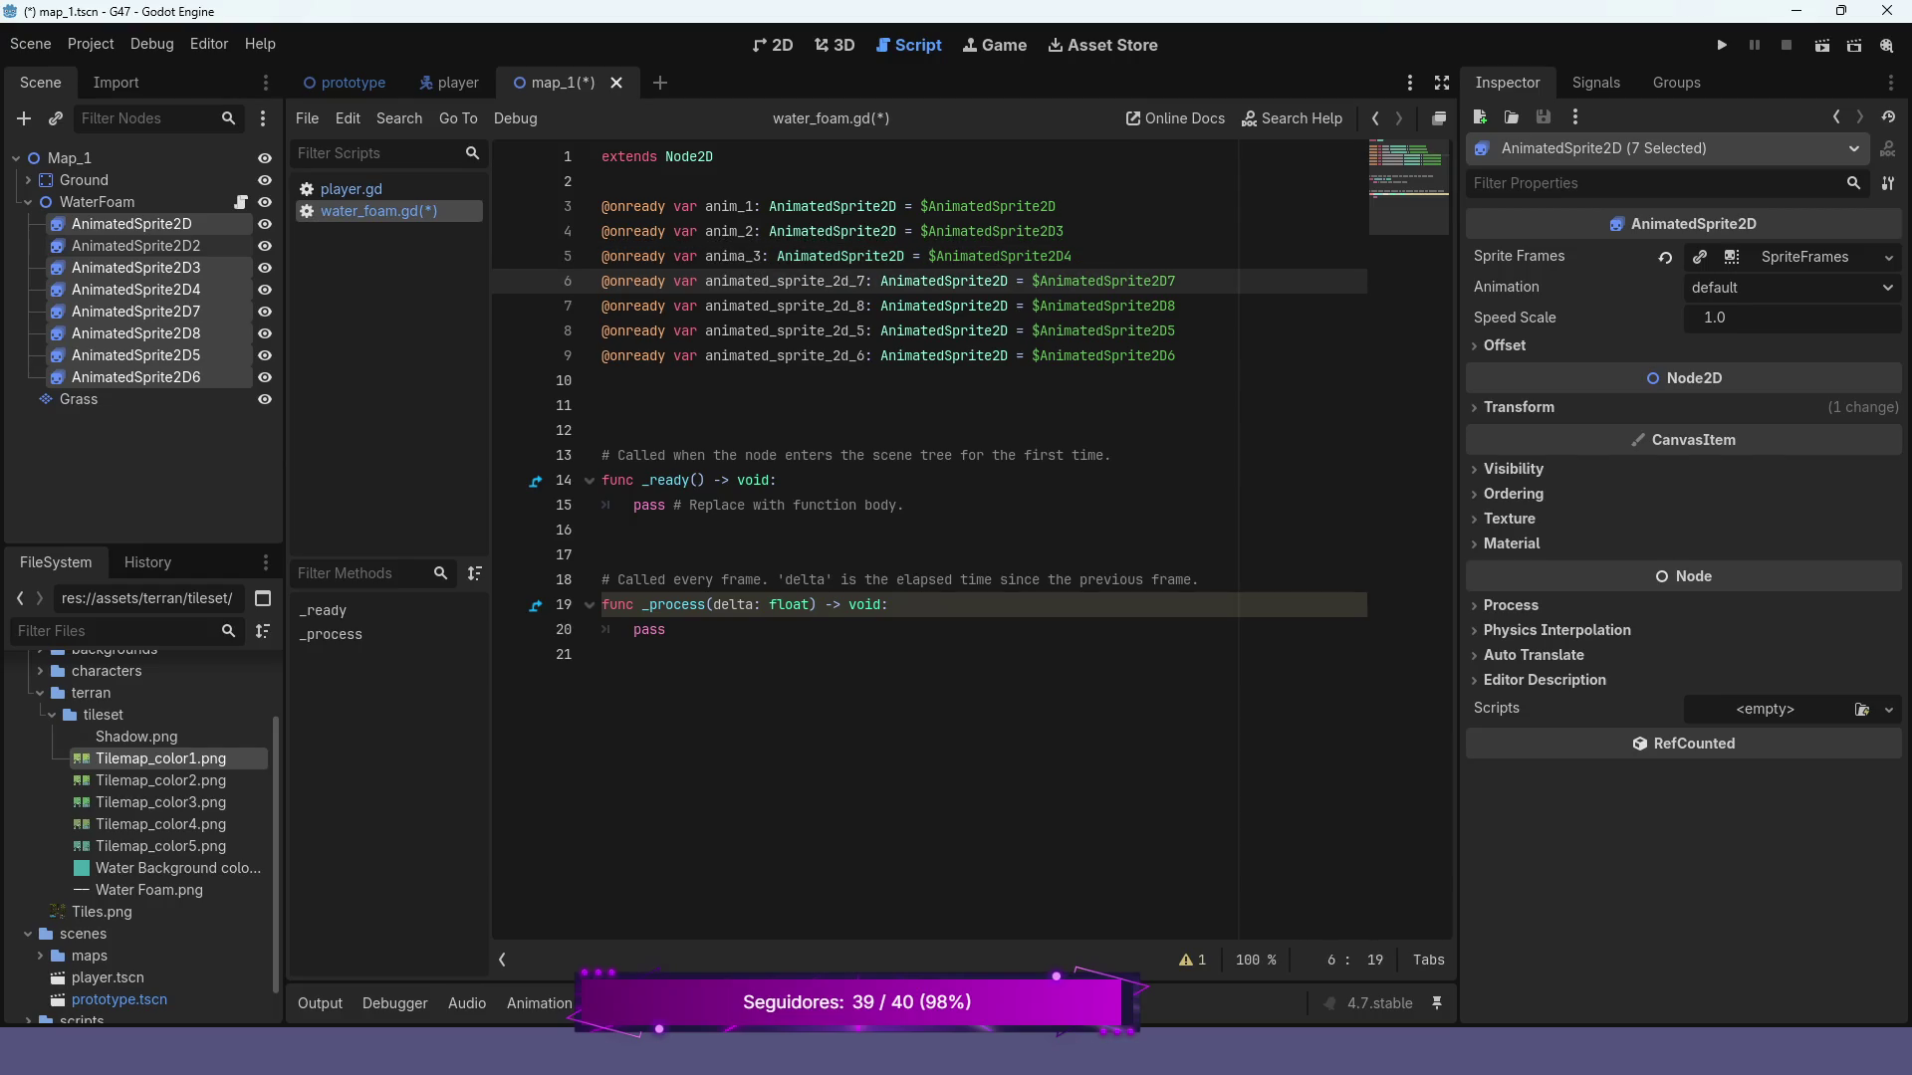
{"action": "left_click", "coordinate": [737, 256]}
{"action": "key", "text": "BackSpace"}
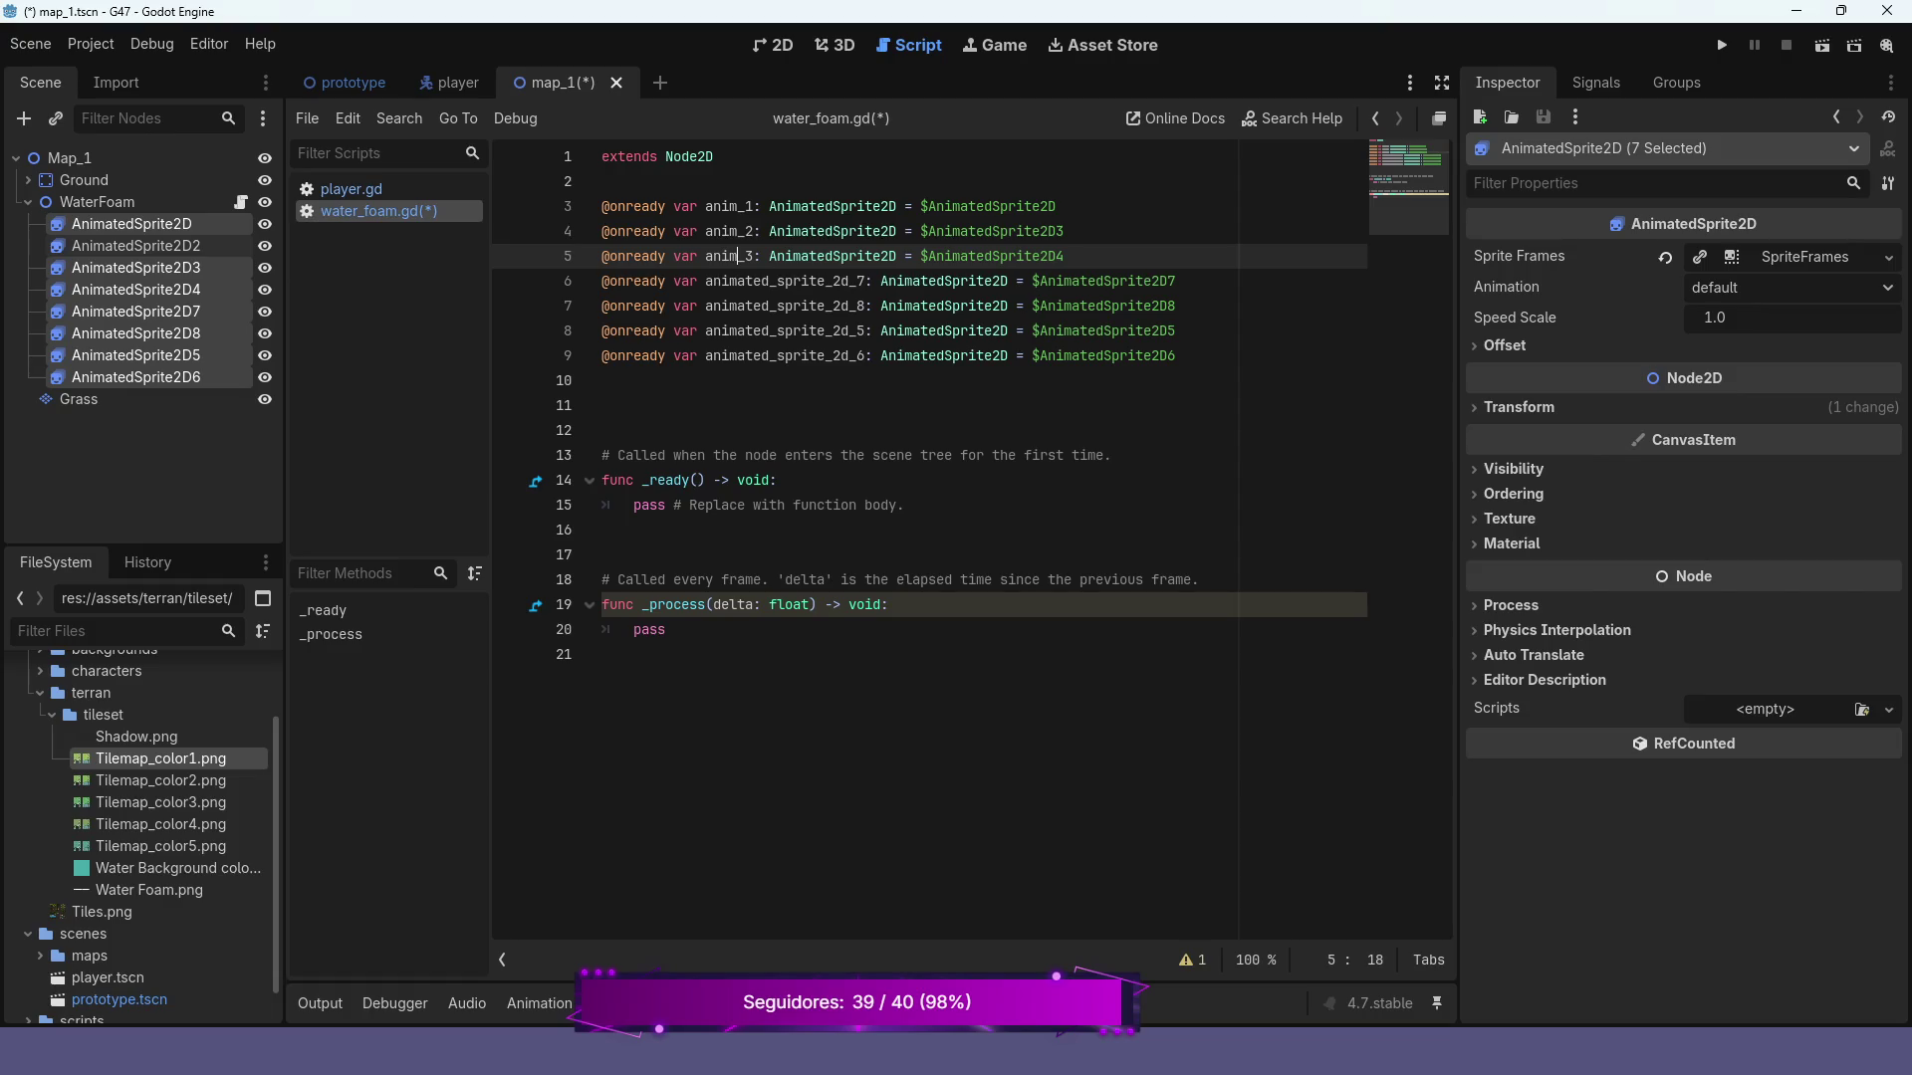
Rename the remaining variables anim_4 through anim_7 and delete the empty _process function
{"action": "key", "text": "Down"}
{"action": "key", "text": "shift+ctrl+Right"}
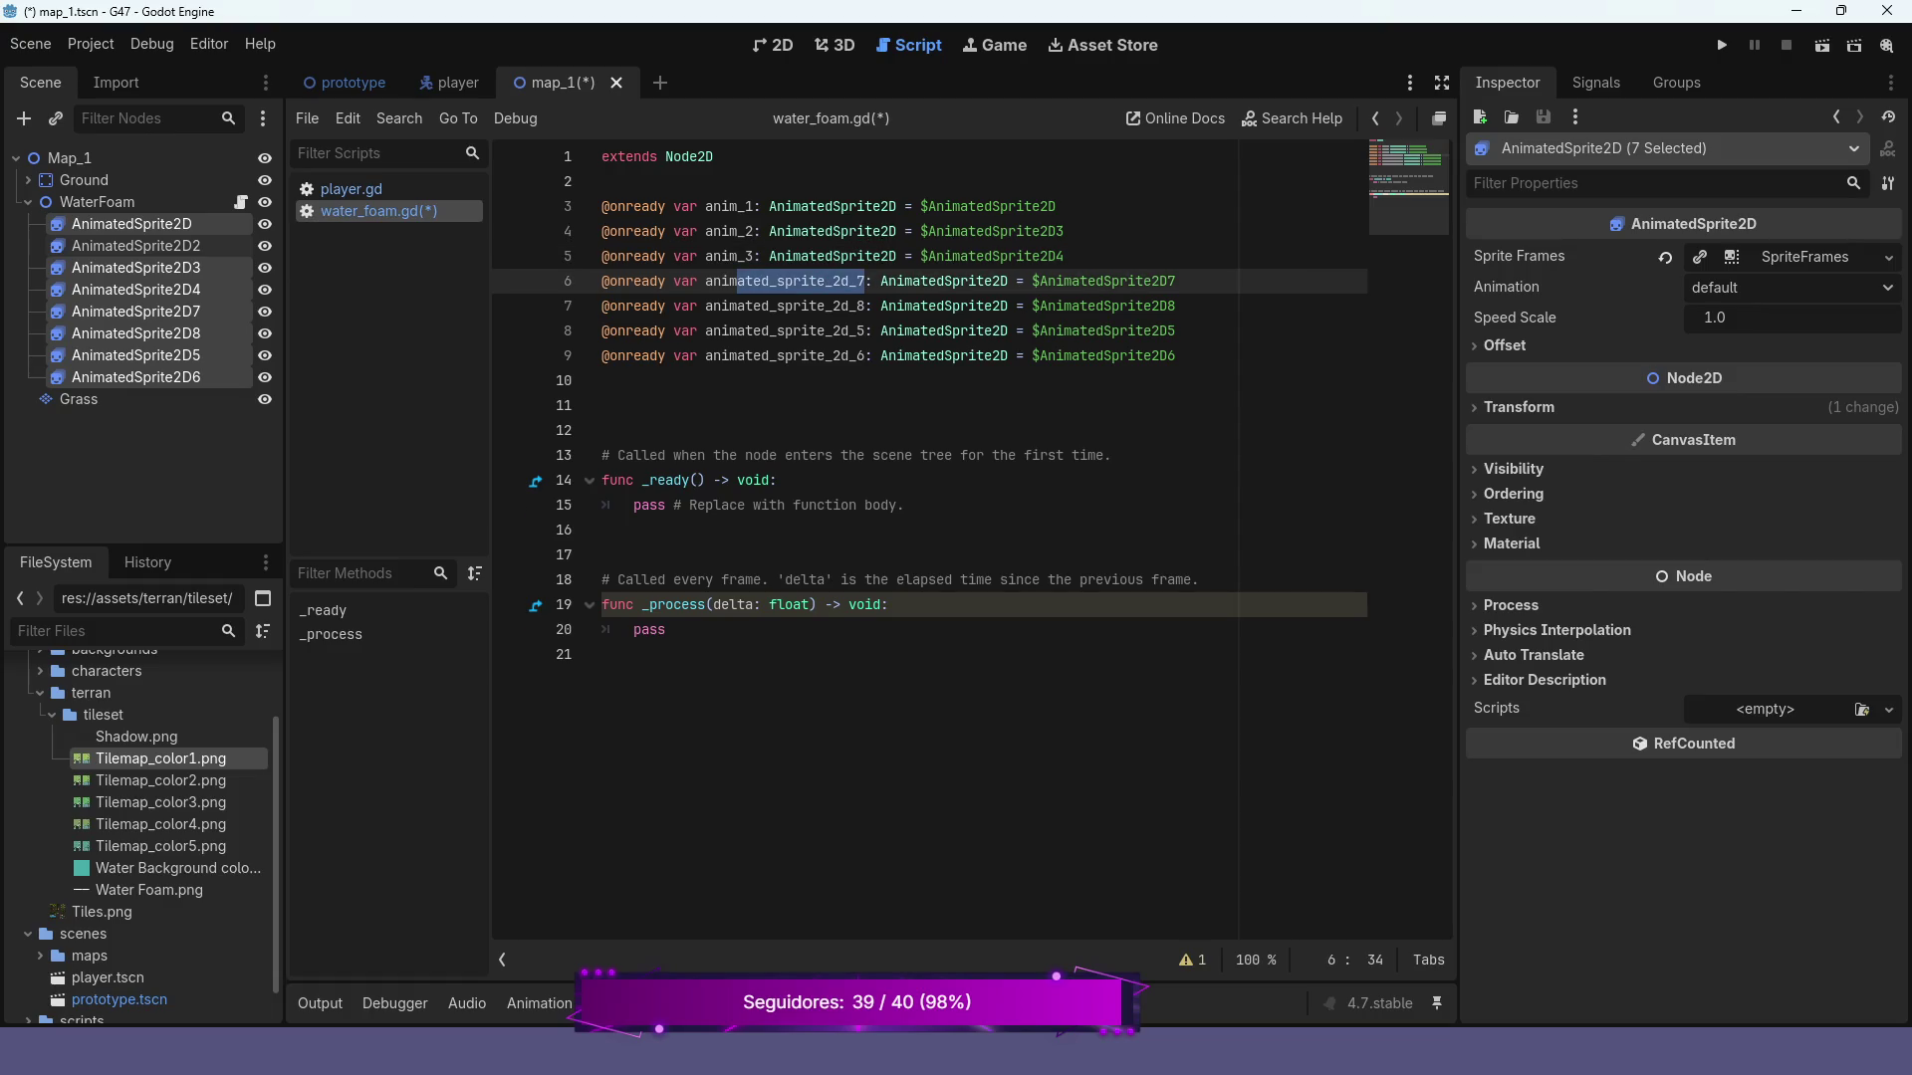
{"action": "key", "text": "BackSpace"}
{"action": "type", "text": "_"}
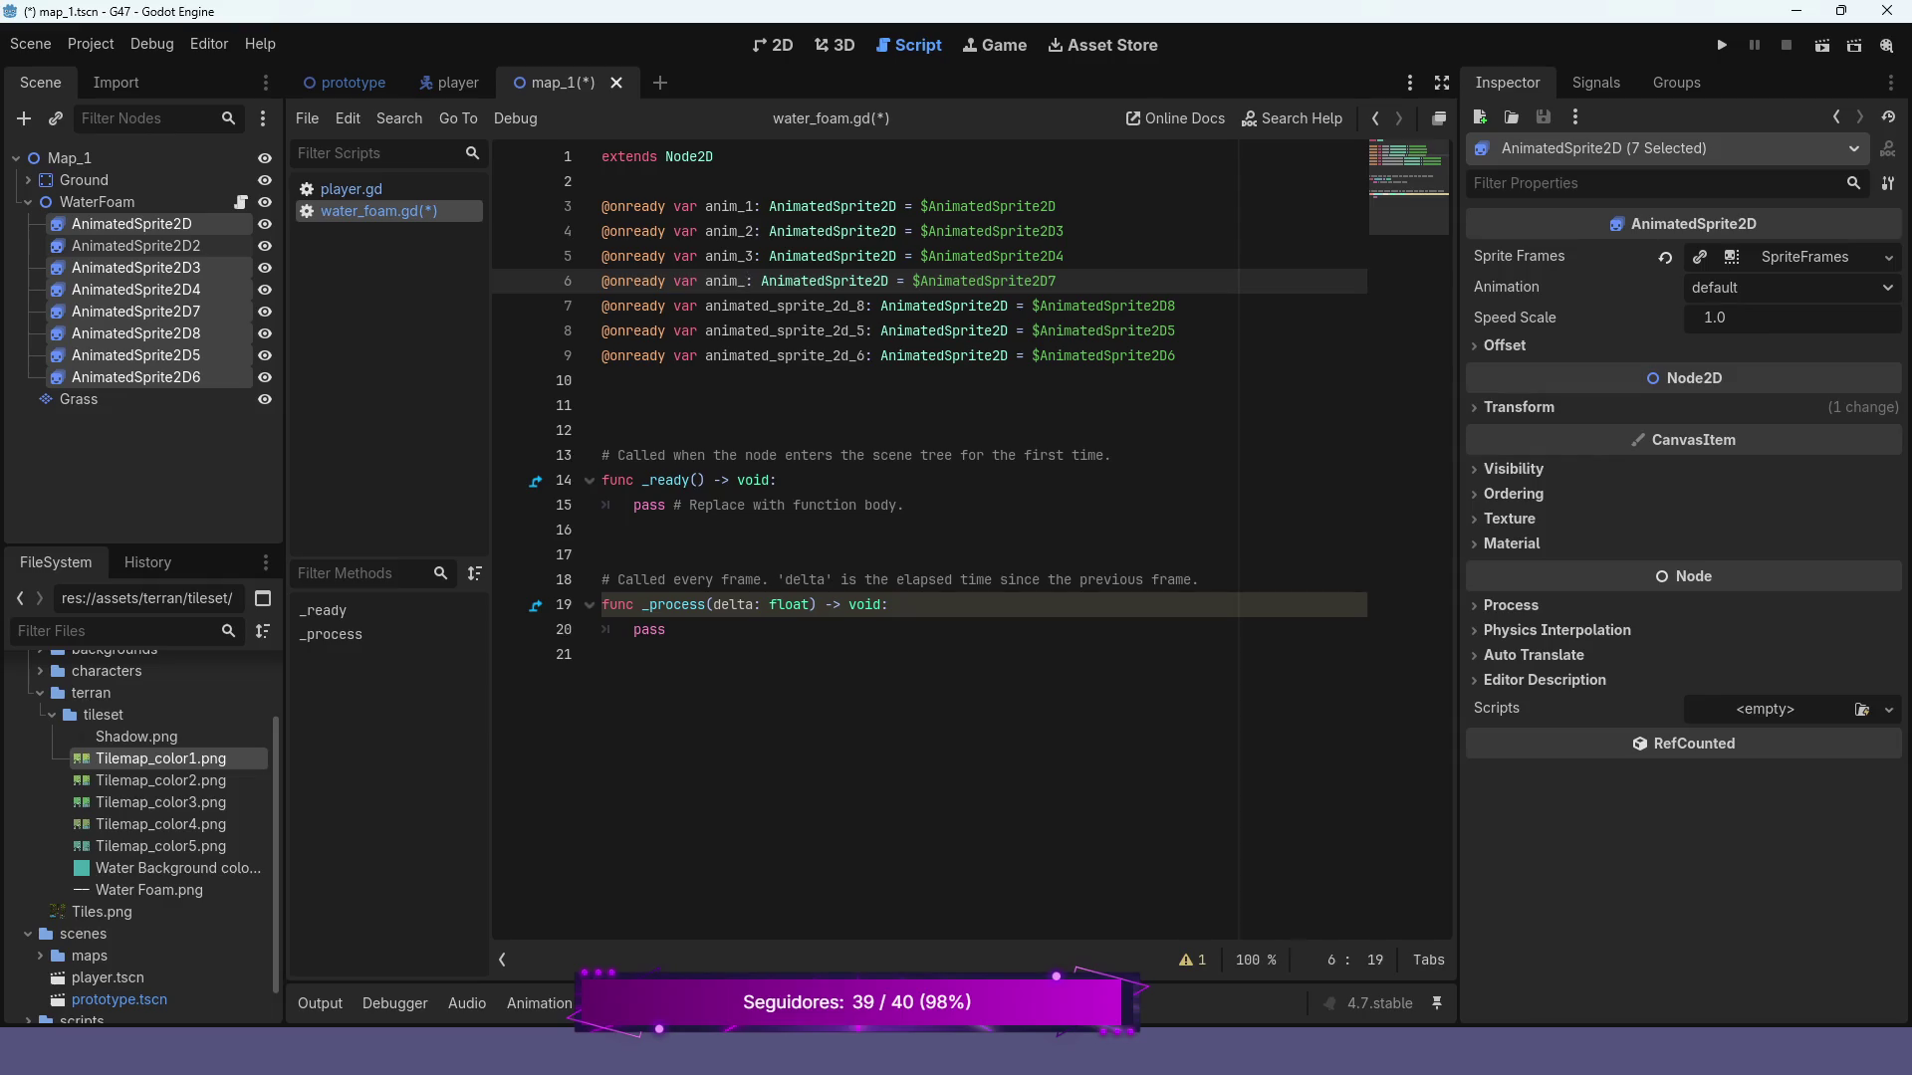
{"action": "type", "text": "4"}
{"action": "key", "text": "Down"}
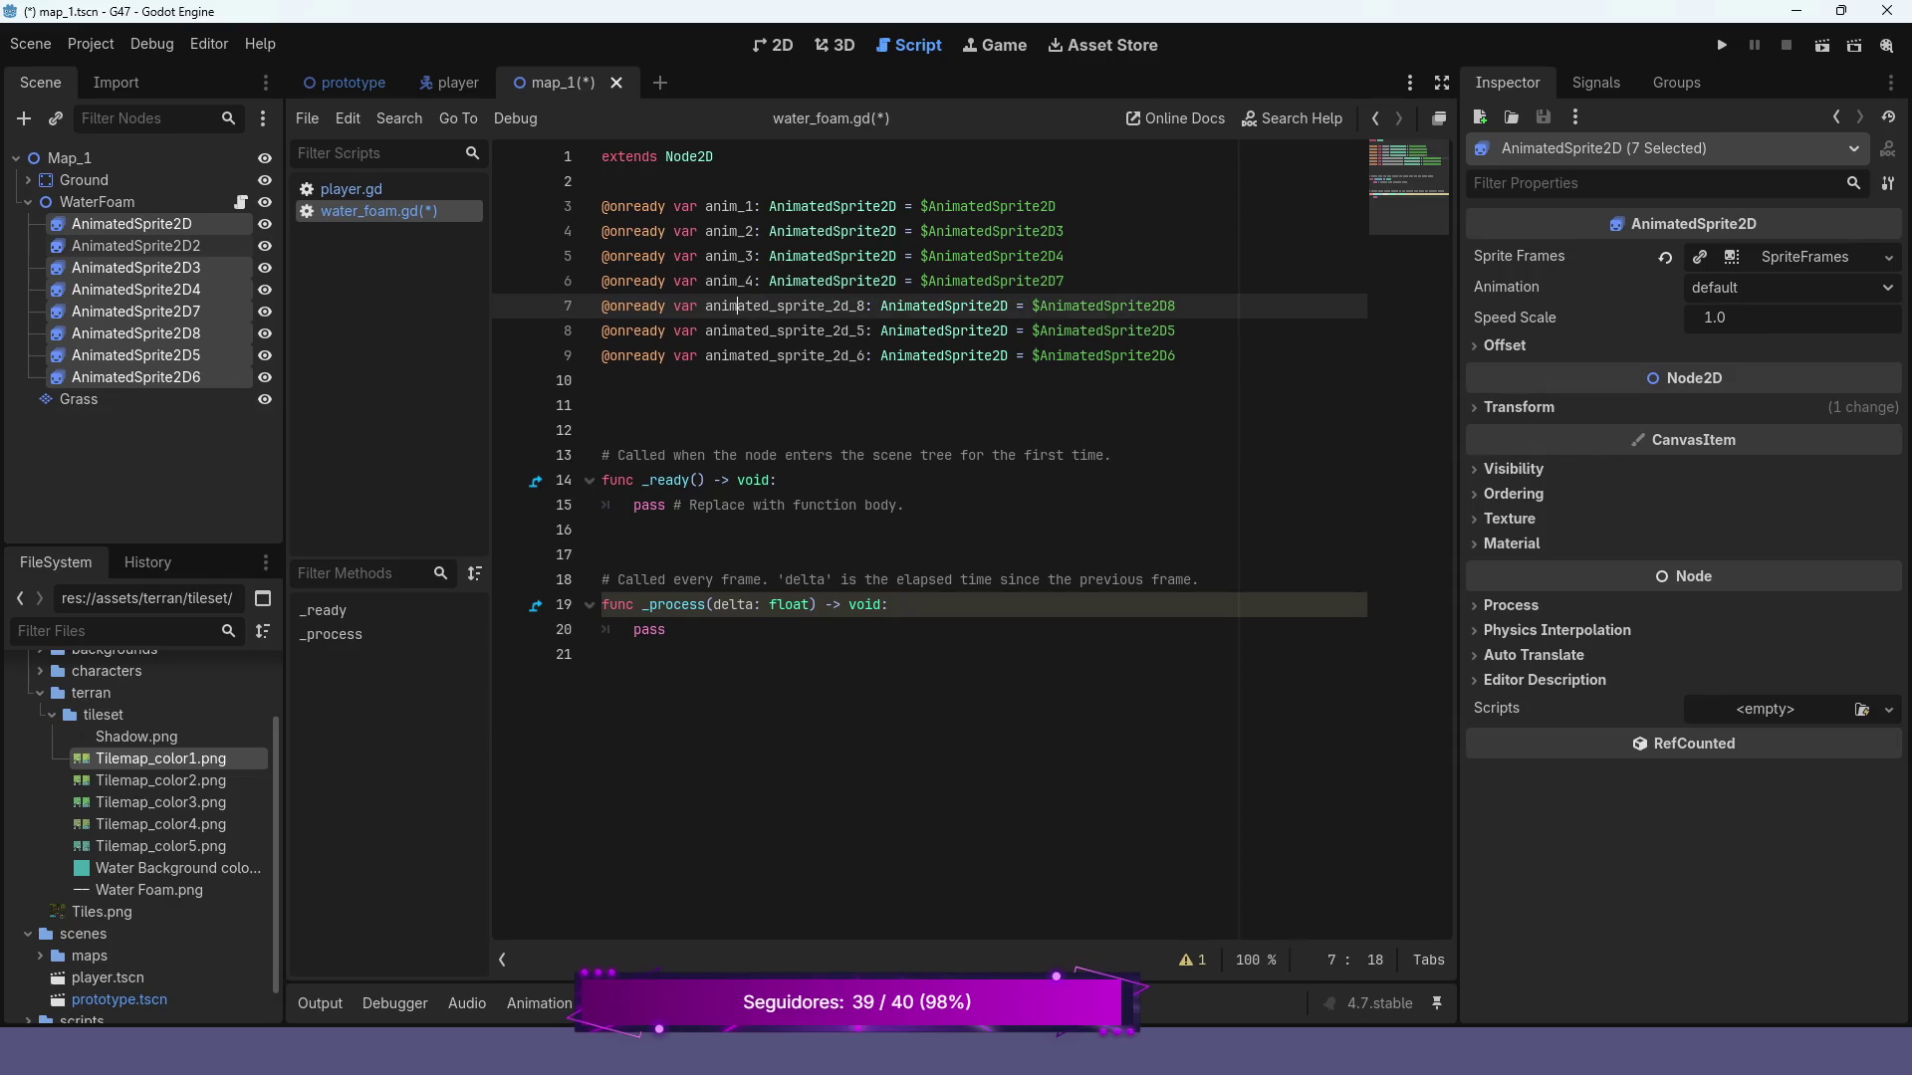
{"action": "key", "text": "ctrl+shift+Right"}
{"action": "key", "text": "BackSpace"}
{"action": "type", "text": "_5"}
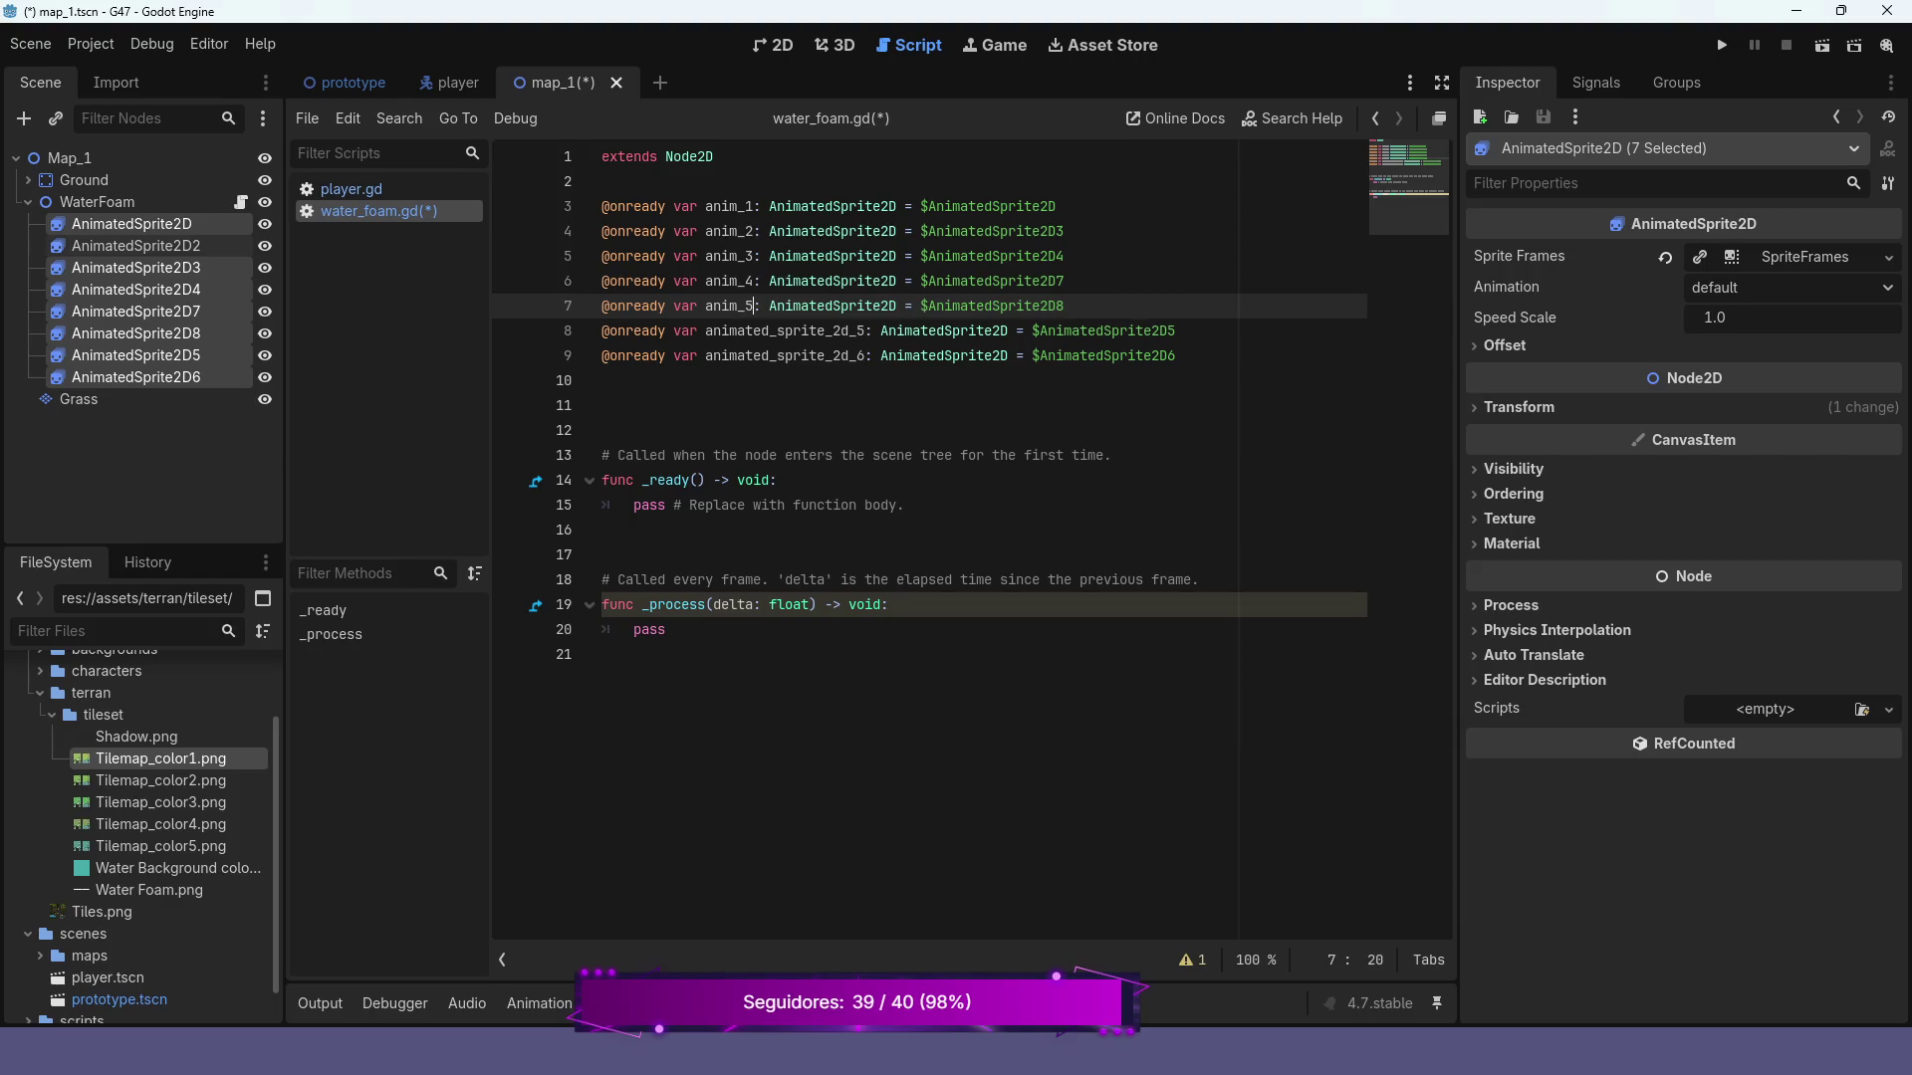
{"action": "key", "text": "Down"}
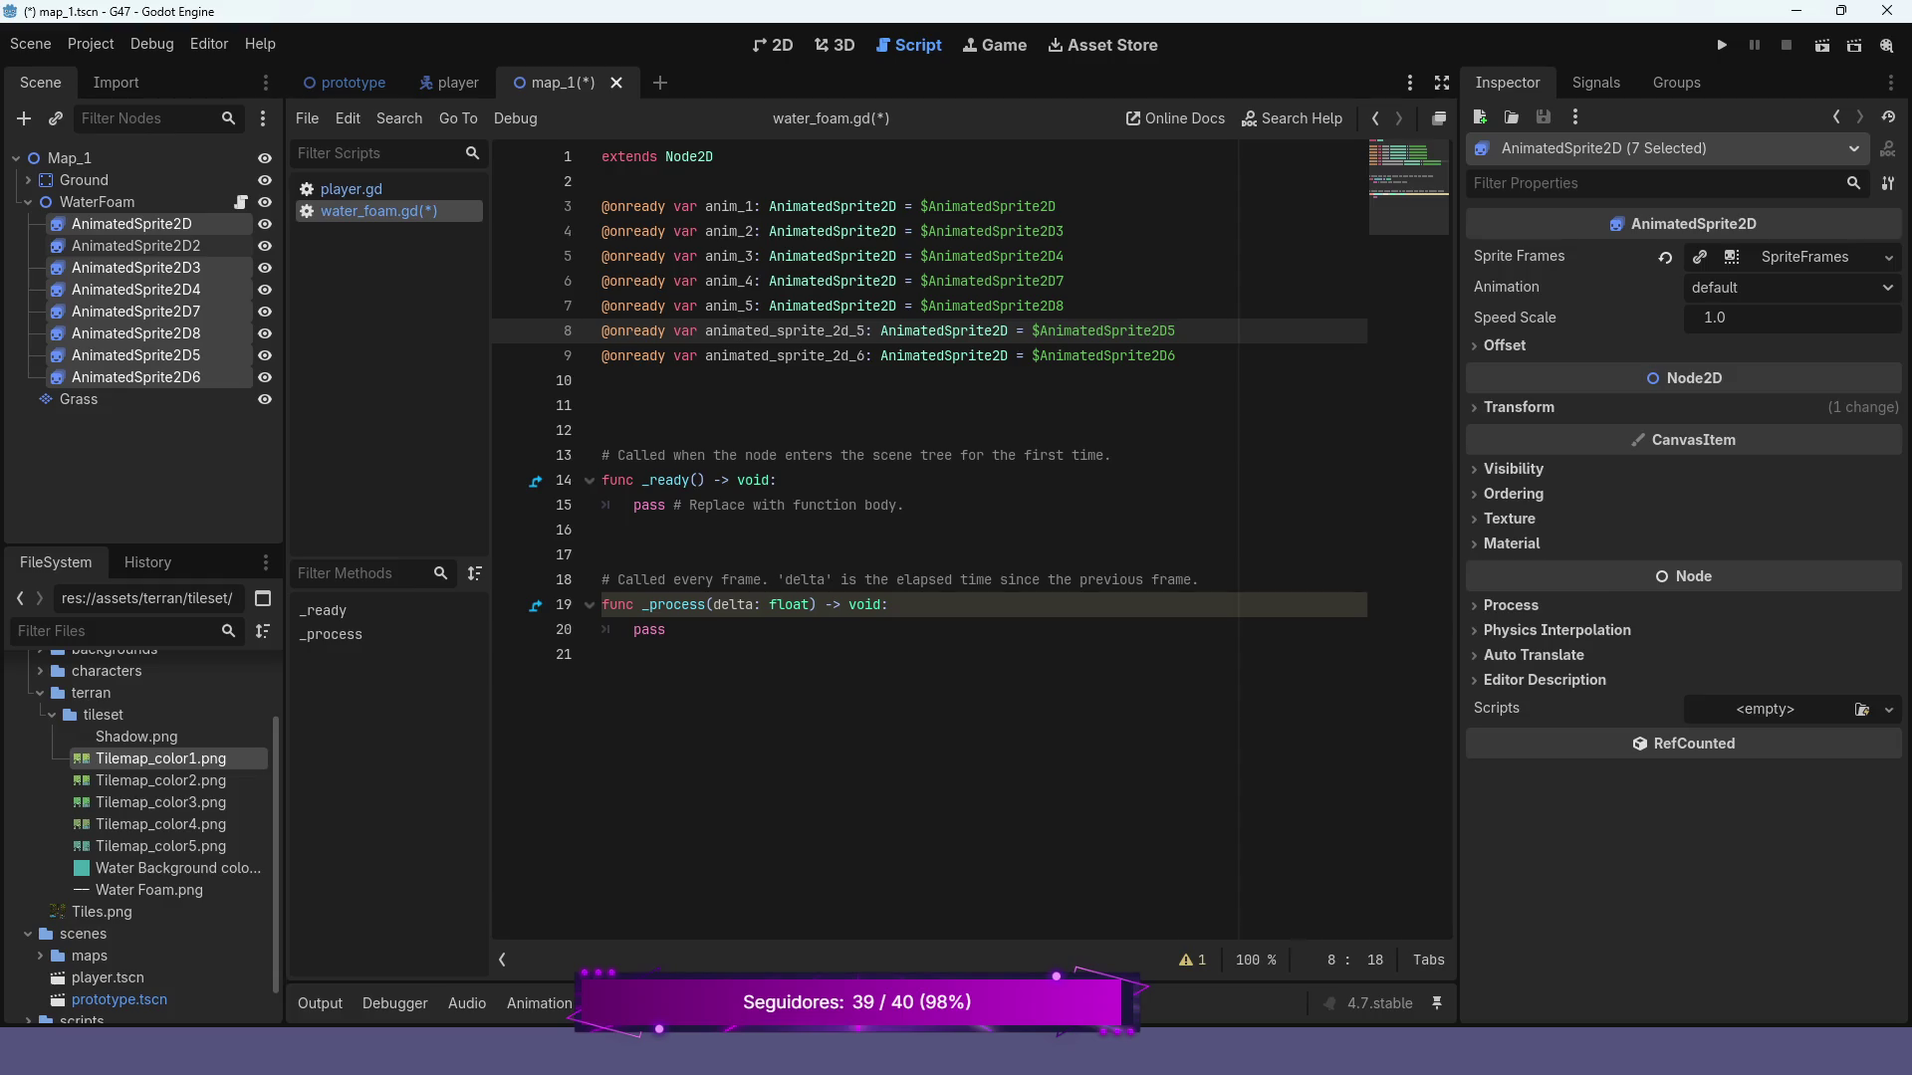
{"action": "key", "text": "ctrl+shift+Right"}
{"action": "key", "text": "BackSpace"}
{"action": "type", "text": "_6"}
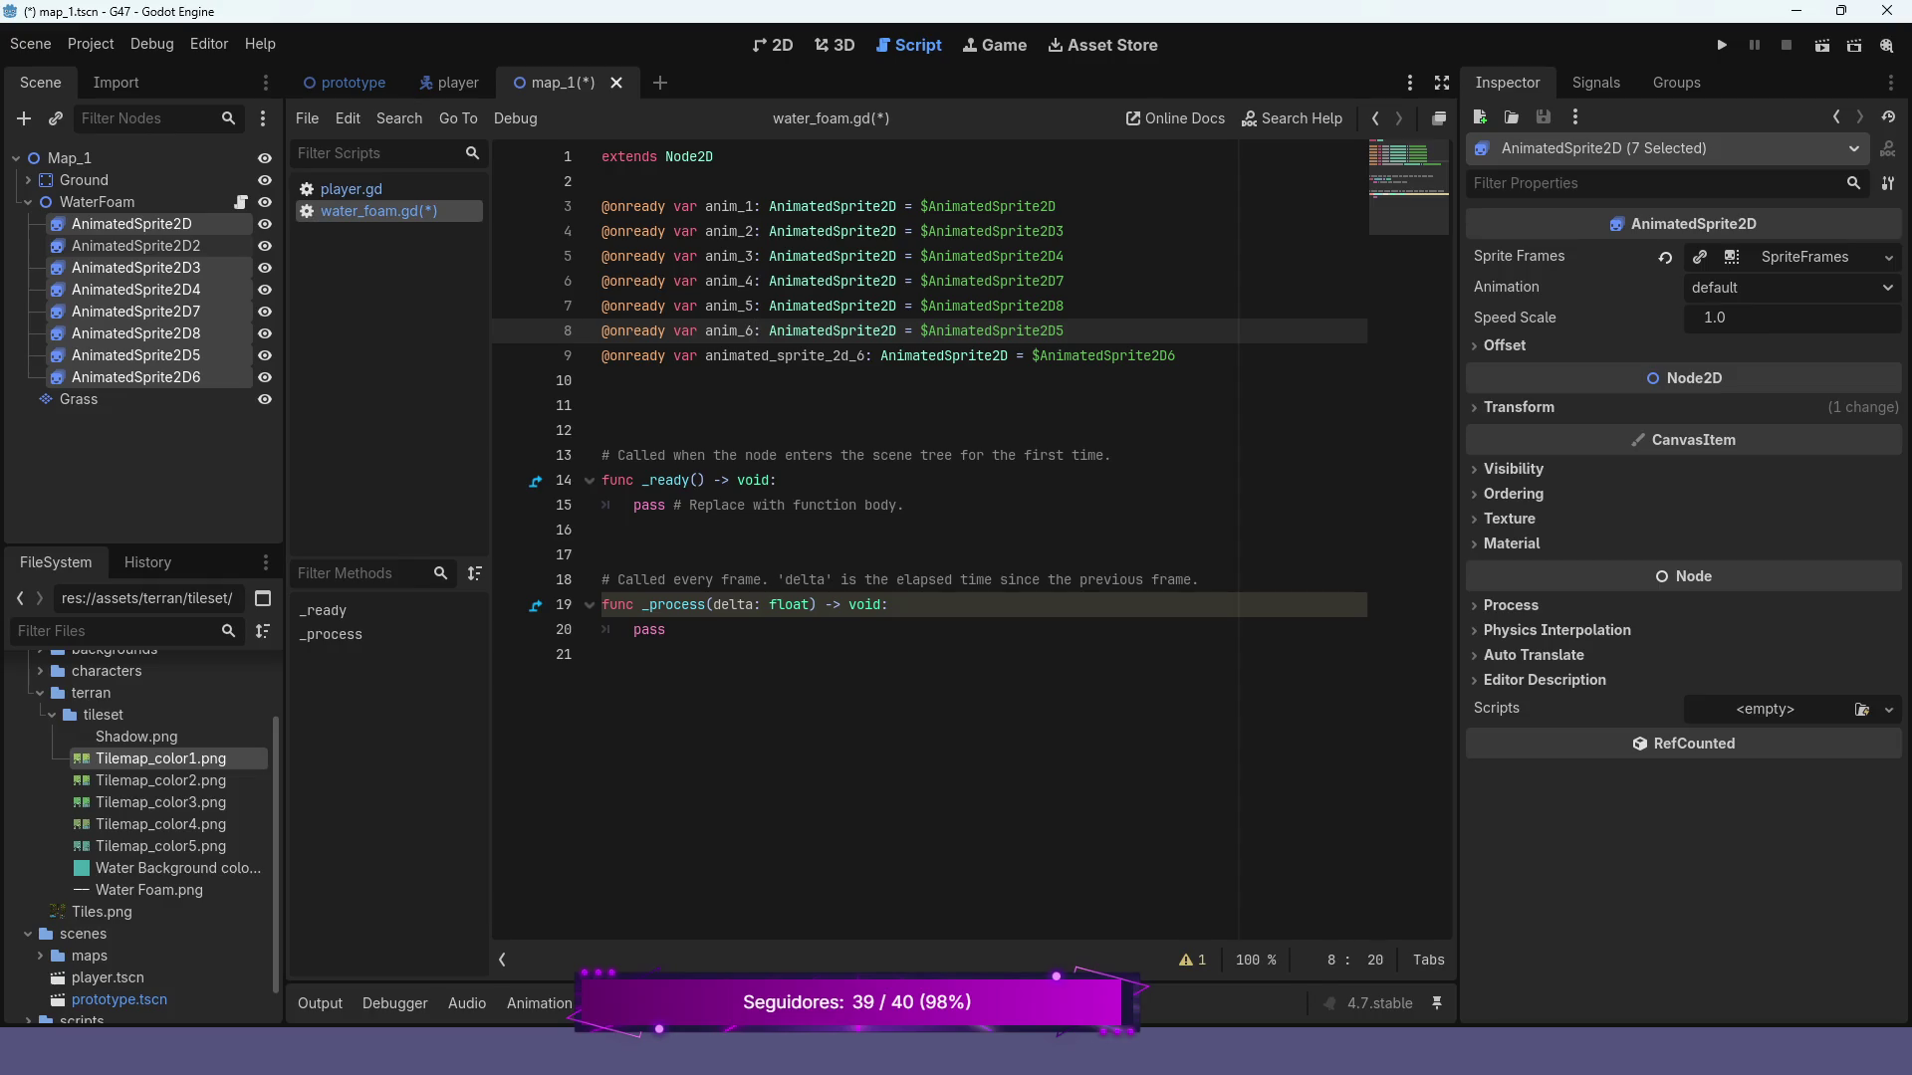
{"action": "left_click", "coordinate": [744, 356]}
{"action": "key", "text": "ctrl+shift+Right"}
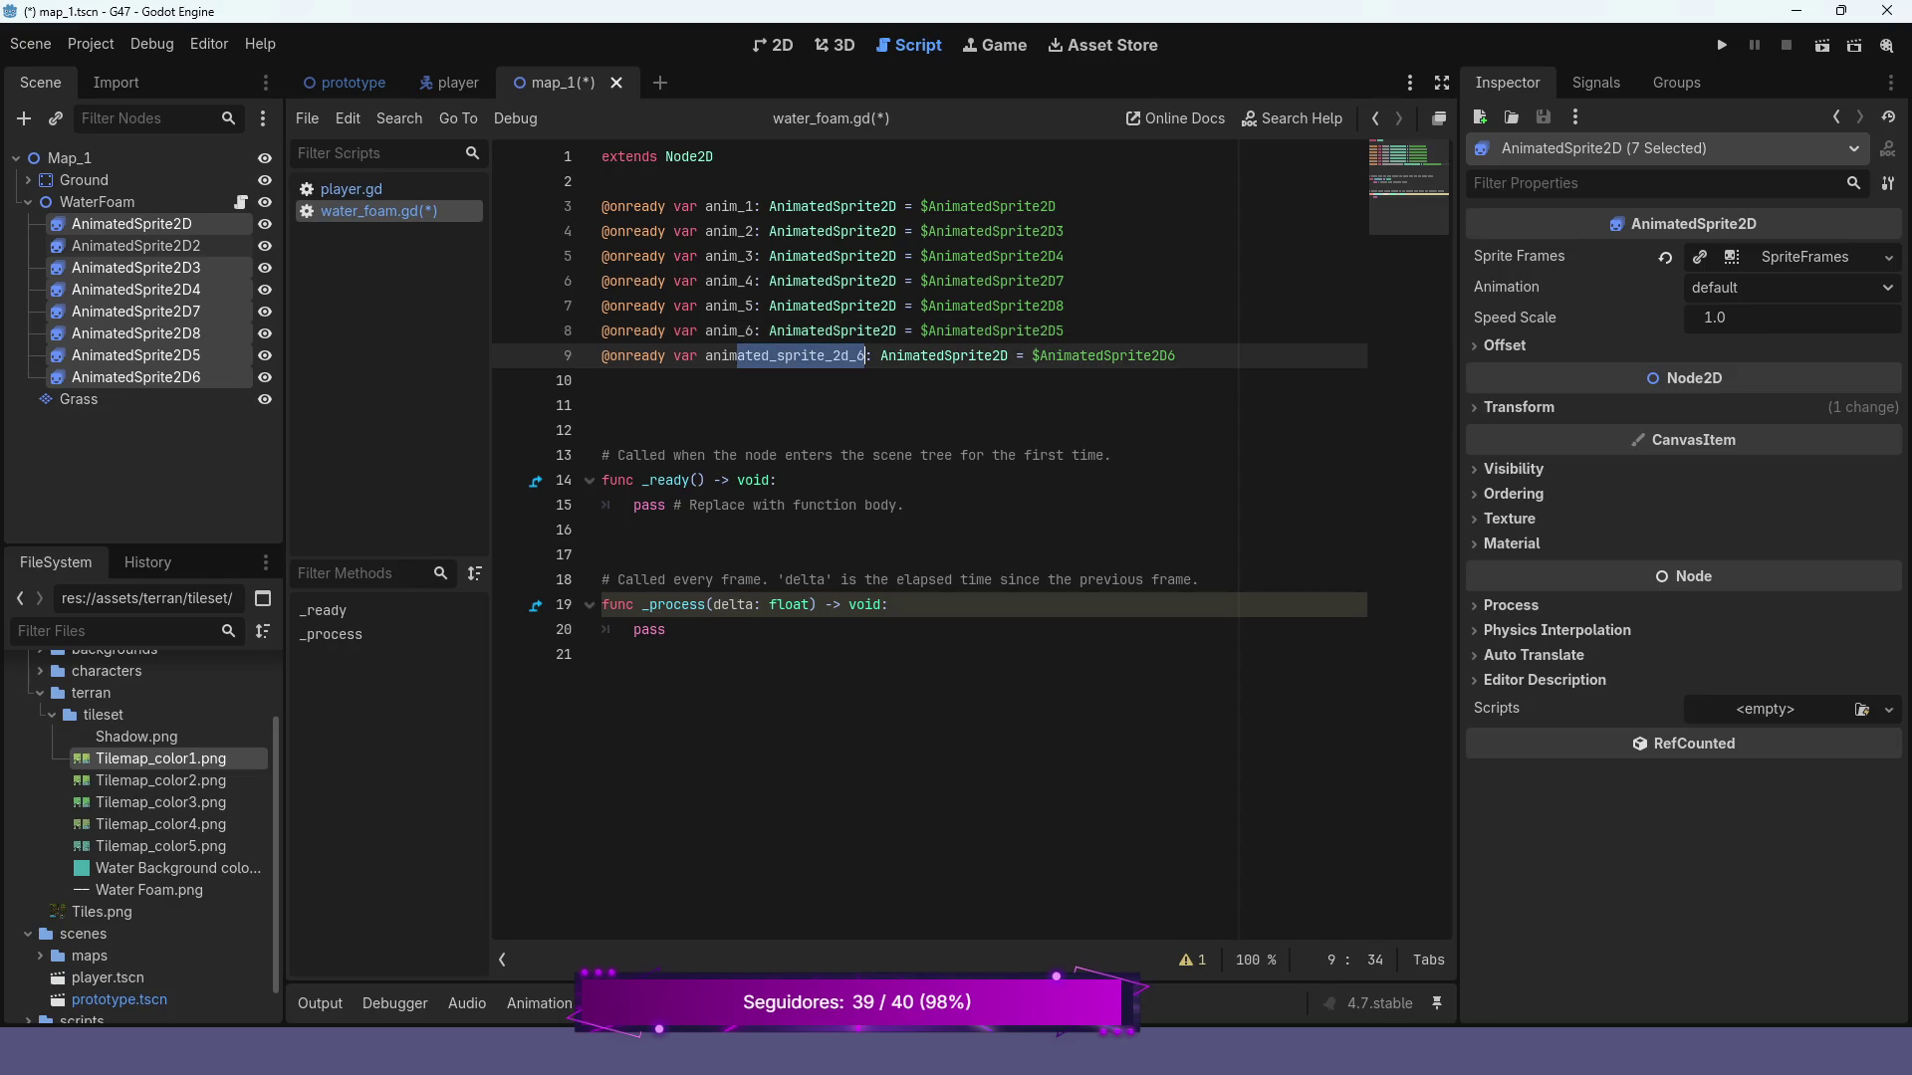
{"action": "key", "text": "BackSpace"}
{"action": "type", "text": "_"}
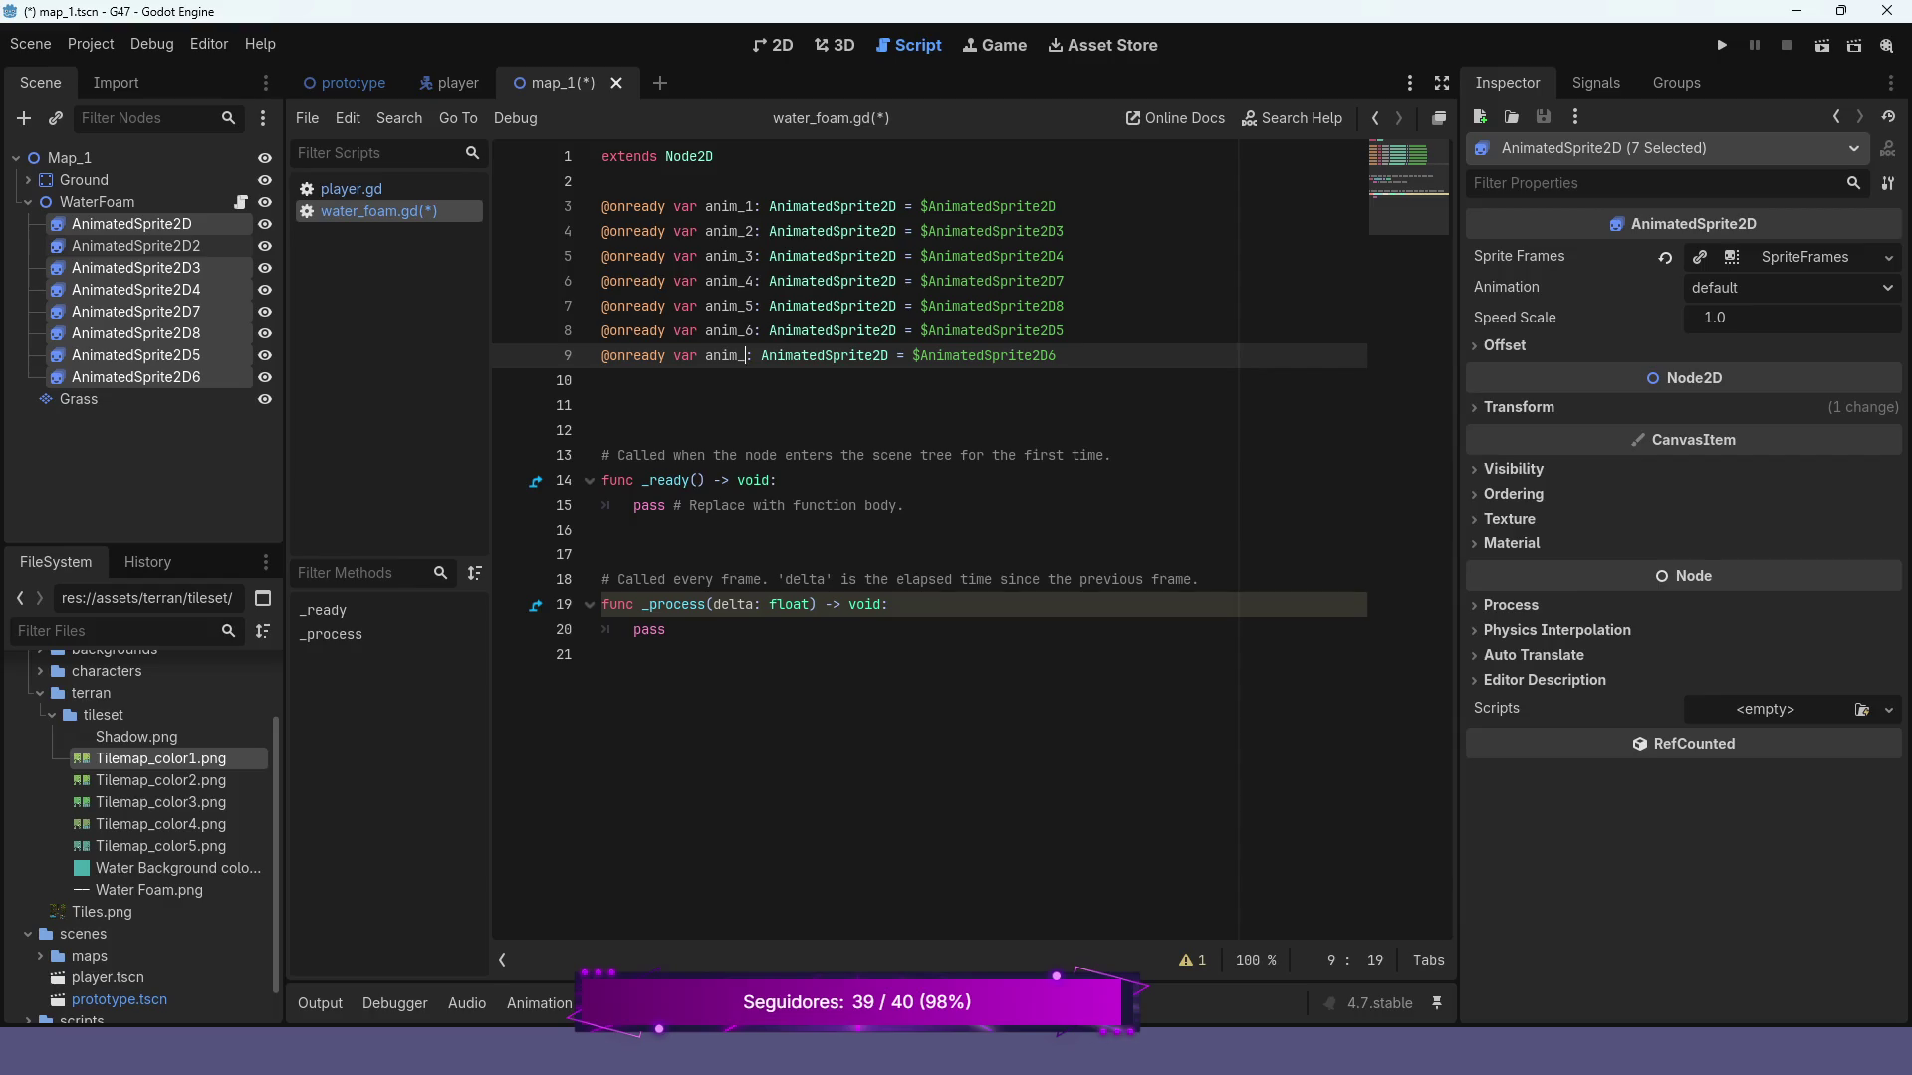
{"action": "type", "text": "7"}
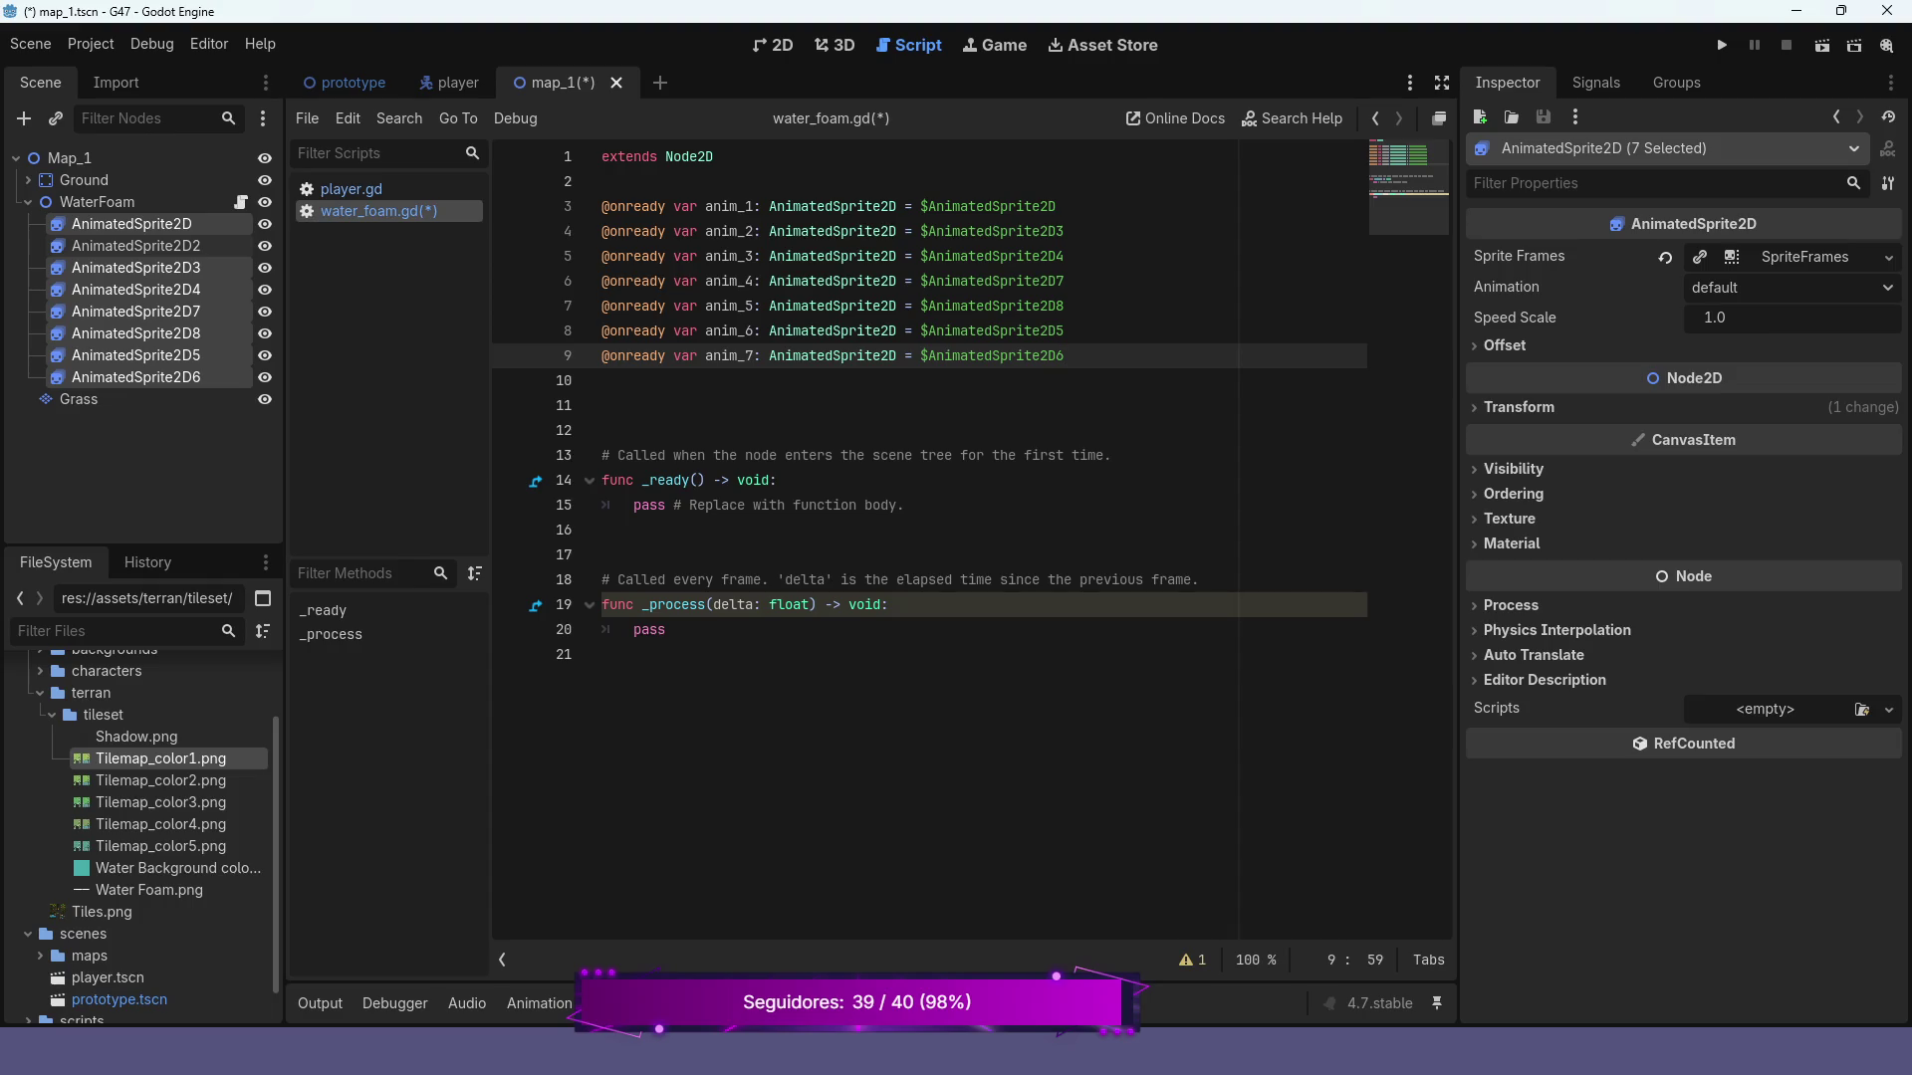
{"action": "mouse_move", "coordinate": [665, 629]}
{"action": "left_mouse_down"}
{"action": "mouse_move", "coordinate": [601, 604]}
{"action": "mouse_move", "coordinate": [601, 580]}
{"action": "left_mouse_up"}
{"action": "key", "text": "BackSpace"}
{"action": "key", "text": "BackSpace"}
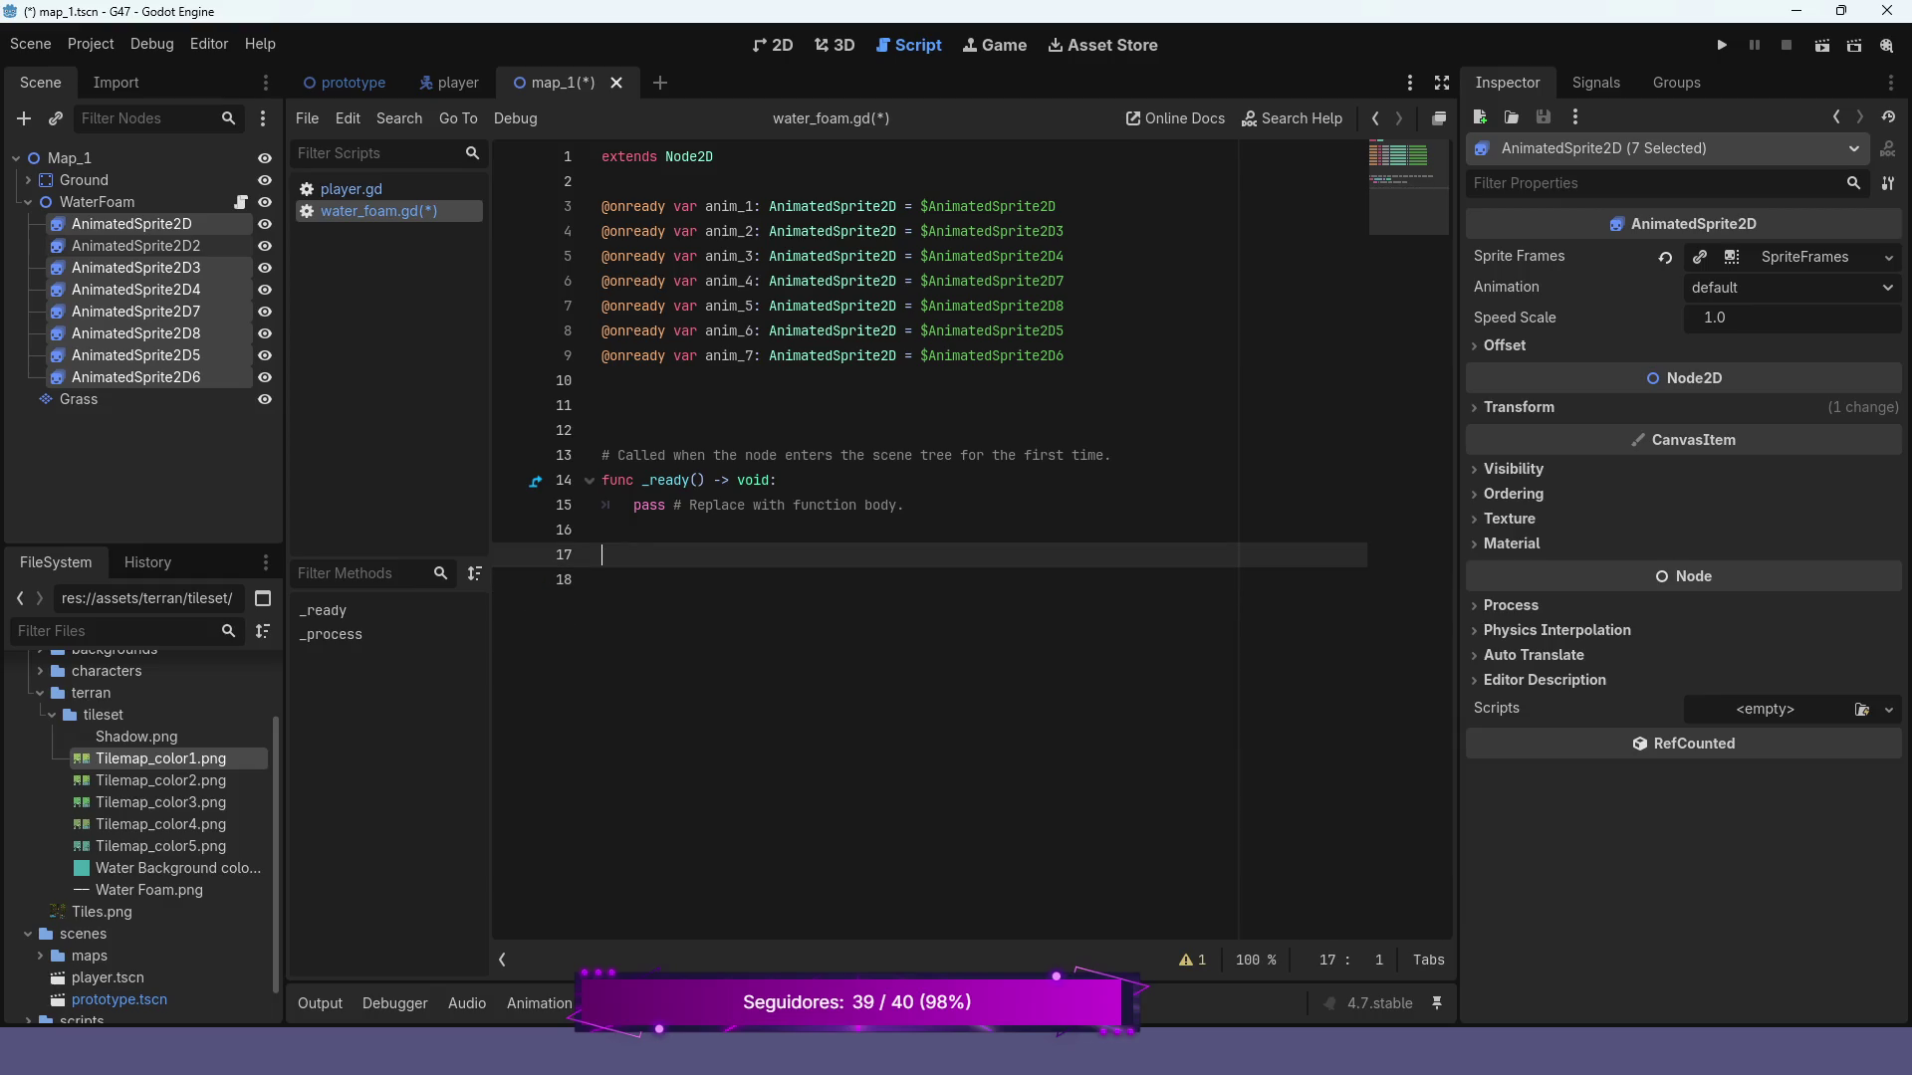
Remove the trailing blank line and the template comment above _ready
{"action": "key", "text": "Up"}
{"action": "key", "text": "BackSpace"}
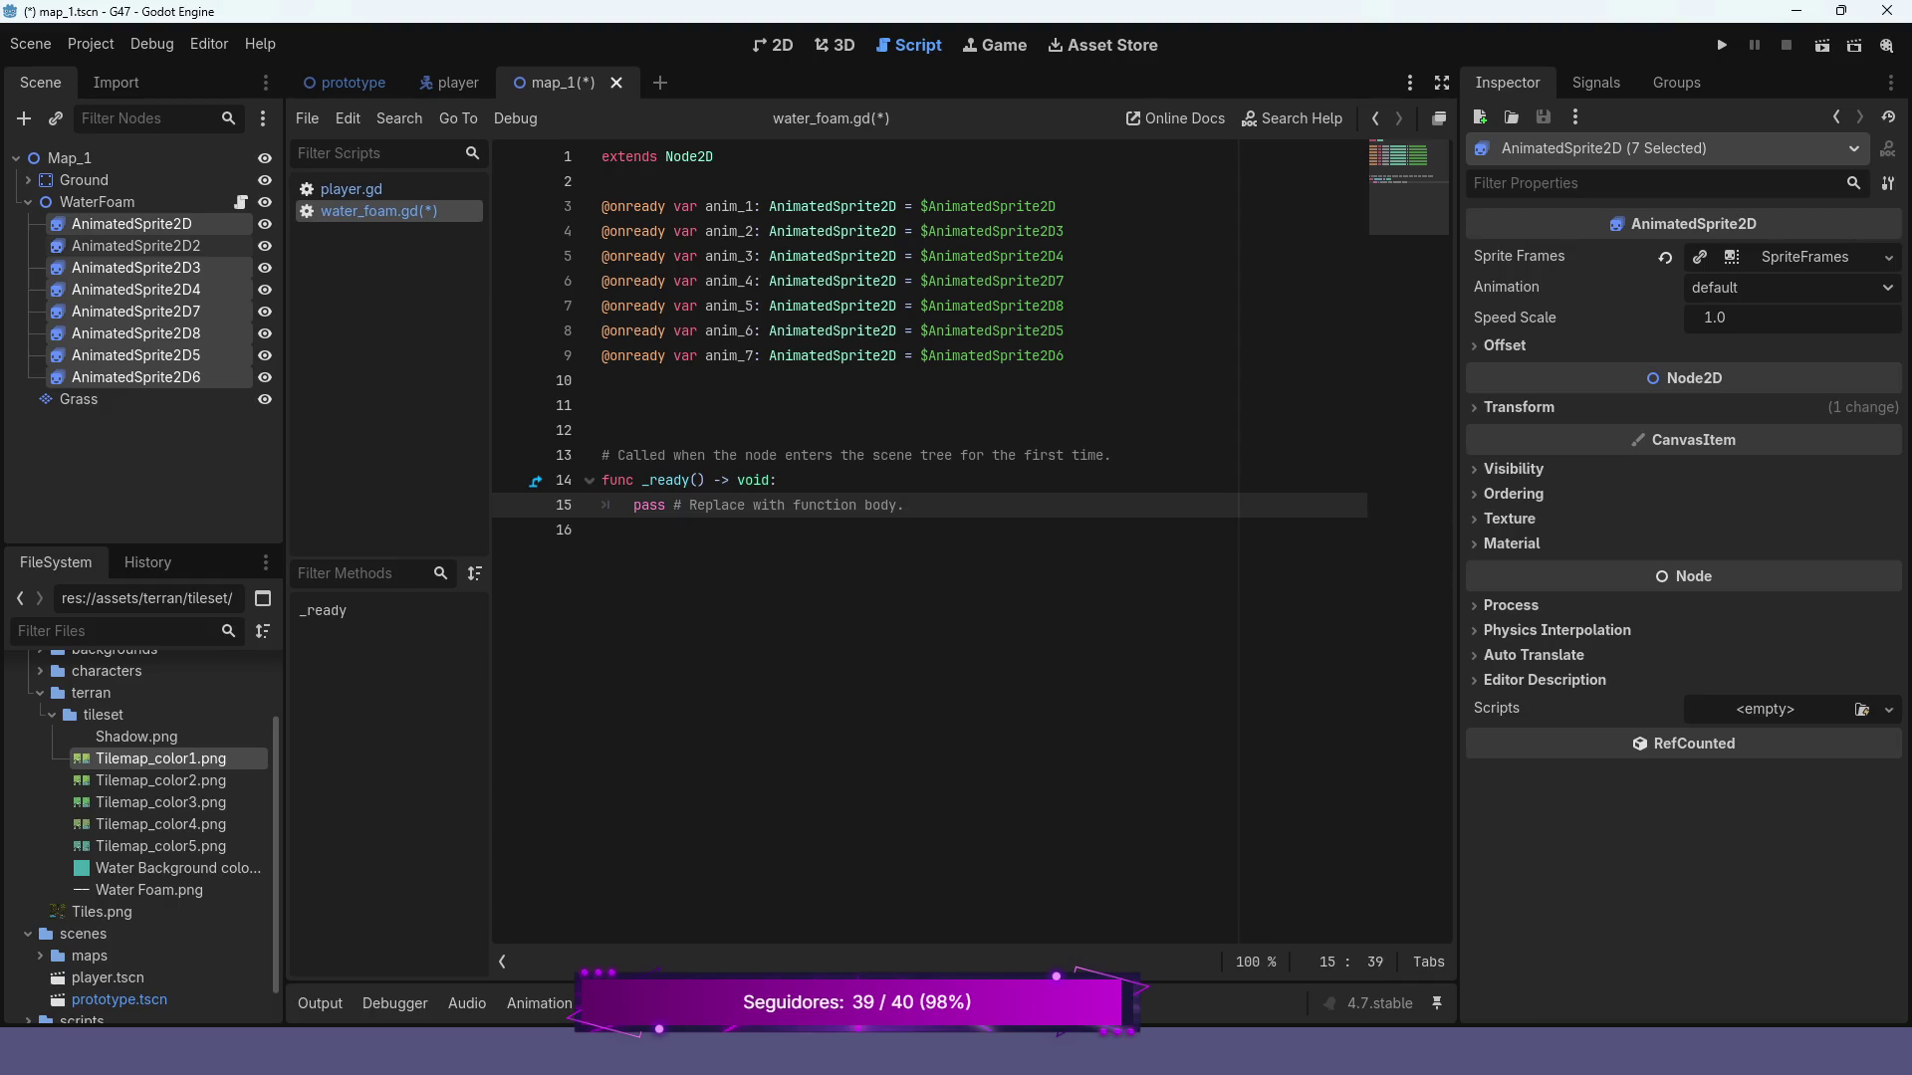
{"action": "left_click_drag", "start_coordinate": [1111, 455], "coordinate": [602, 455]}
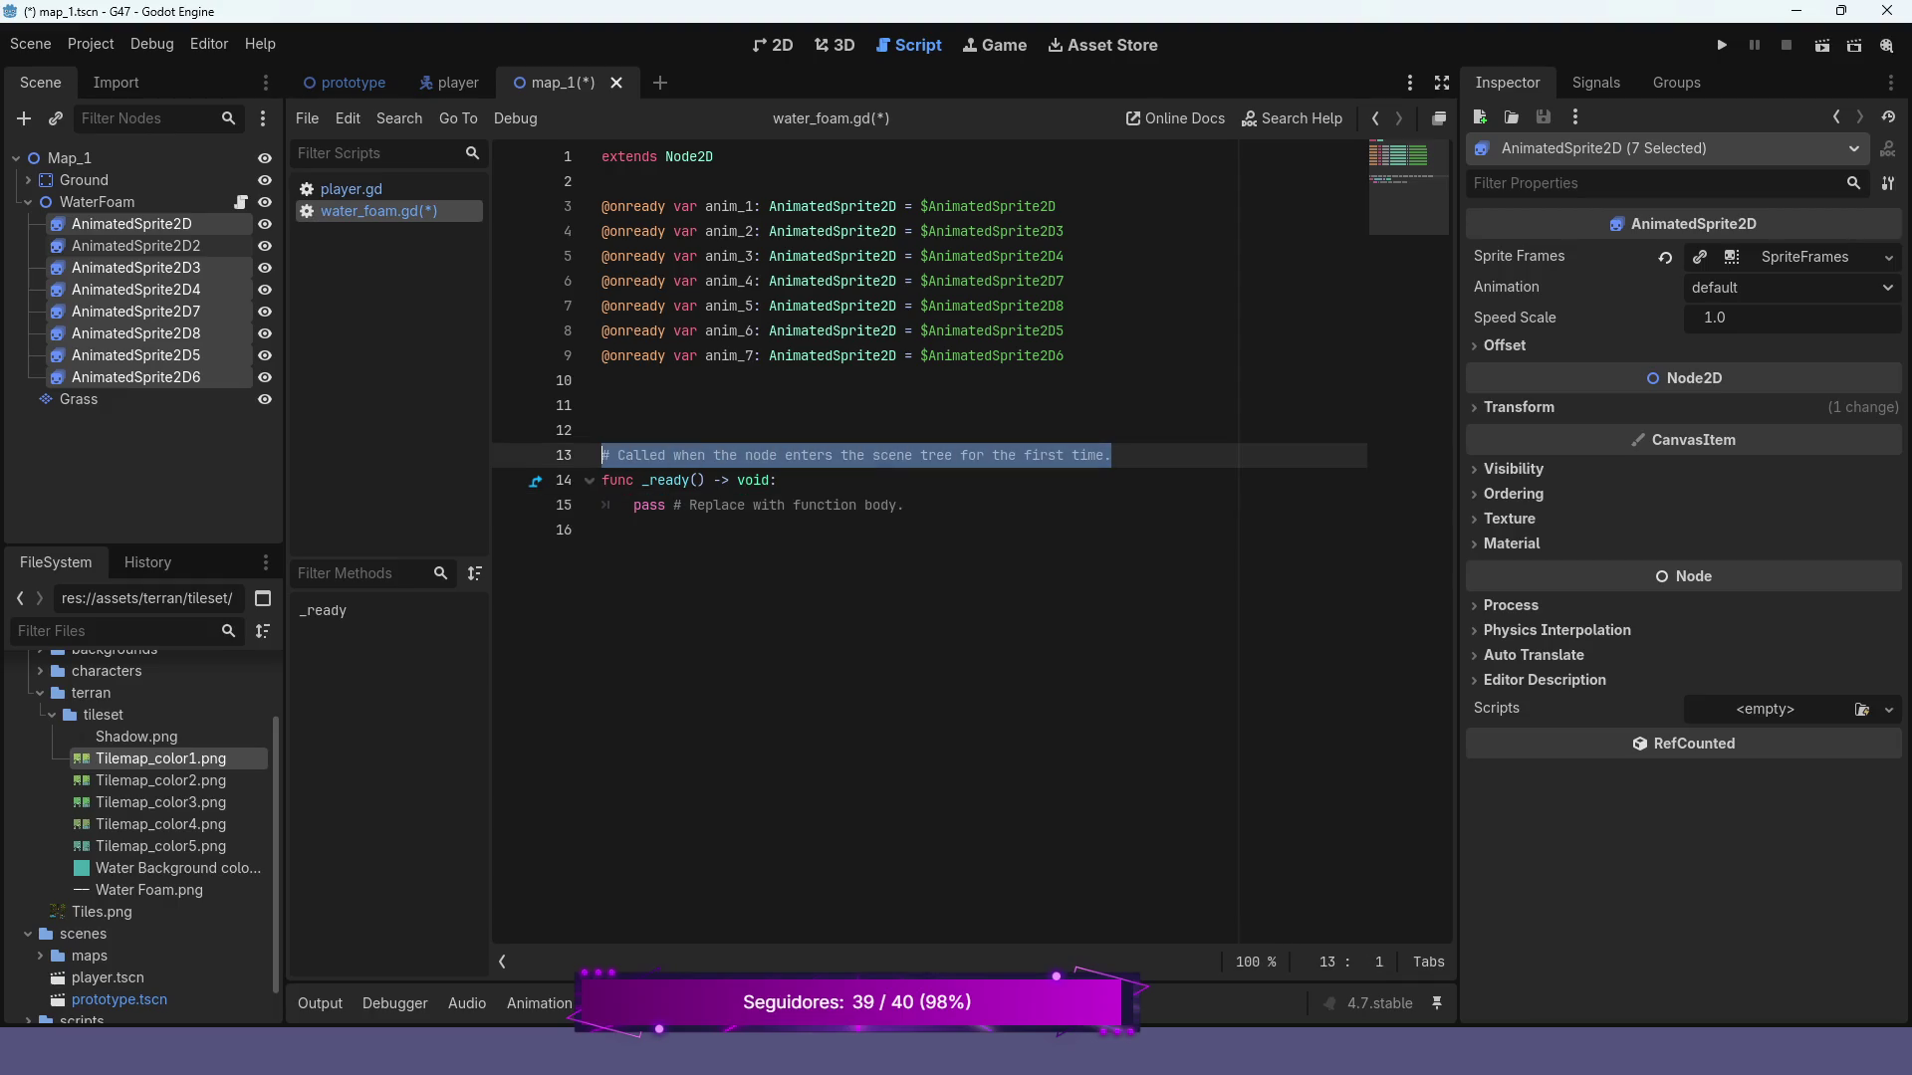
{"action": "key", "text": "BackSpace"}
{"action": "key", "text": "BackSpace"}
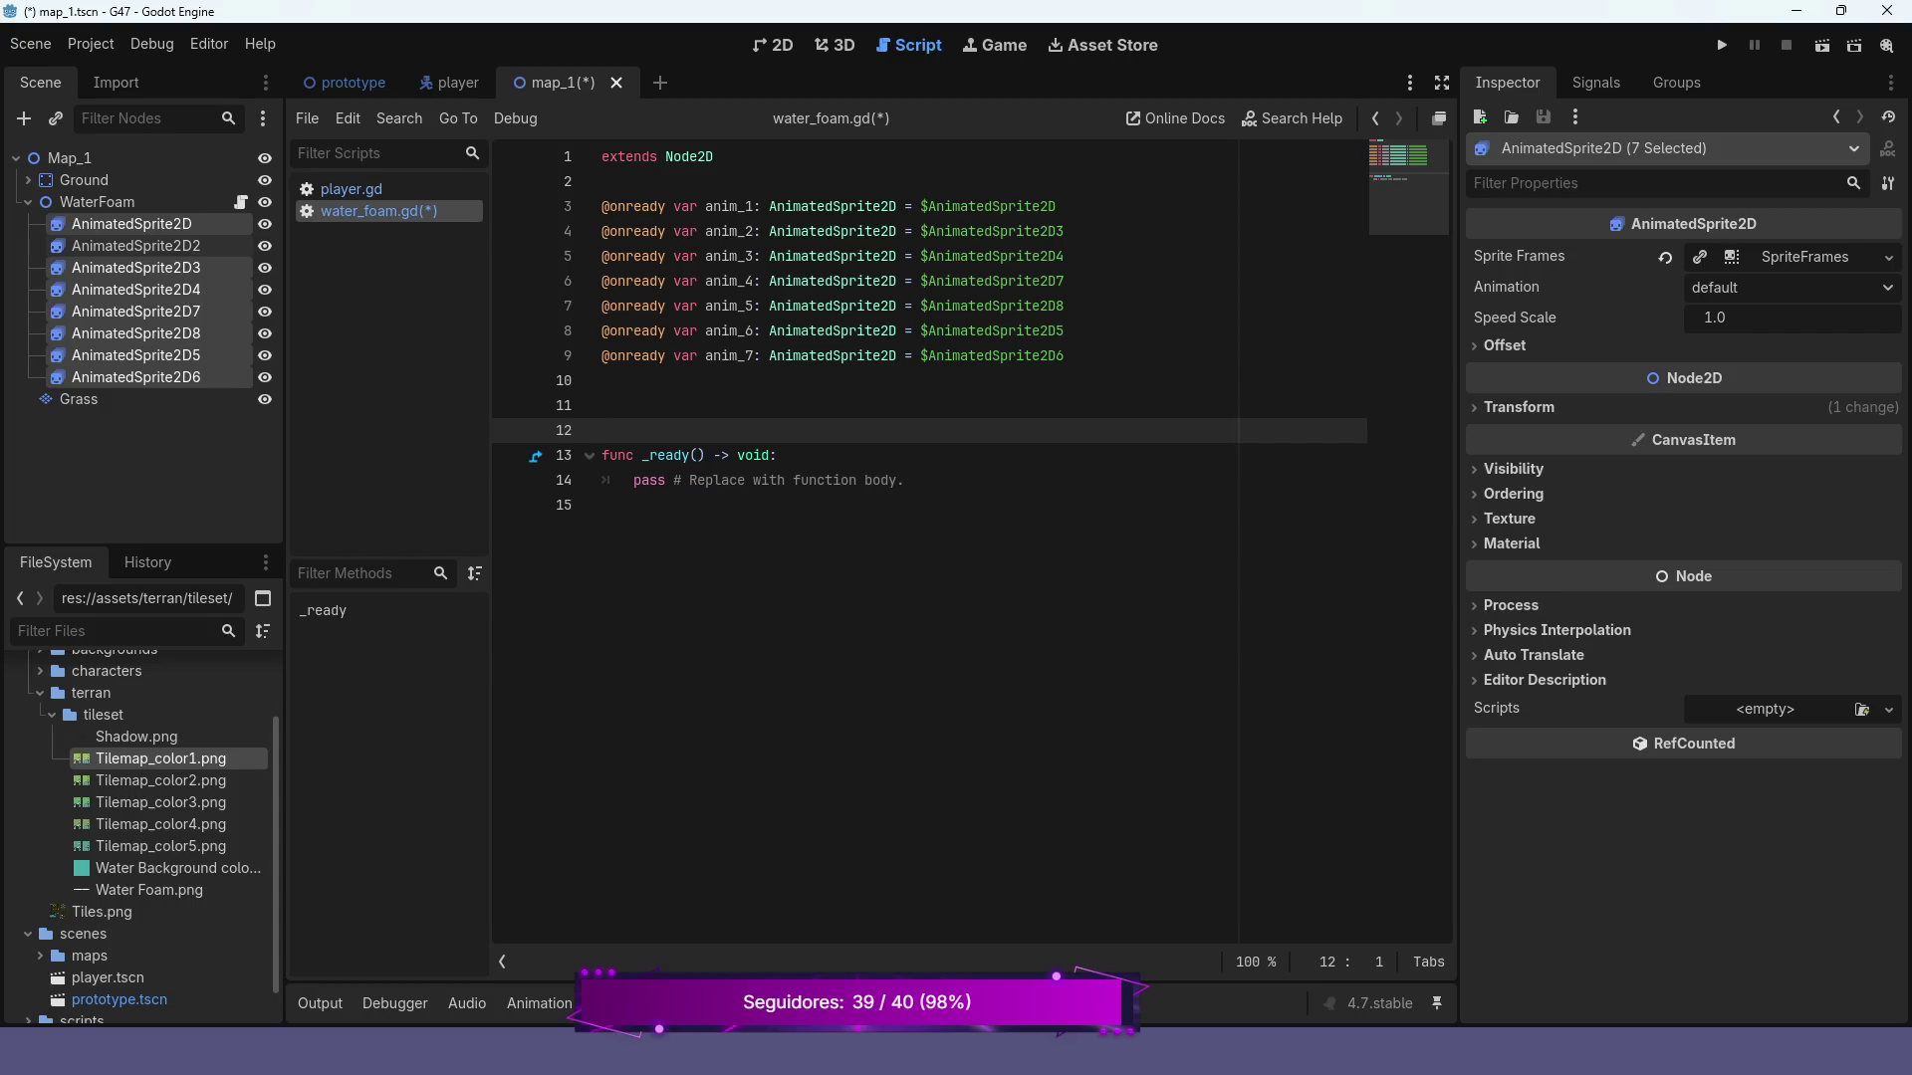
Replace the pass line in _ready with anim_1.play("default")
{"action": "left_click_drag", "start_coordinate": [903, 479], "coordinate": [633, 480]}
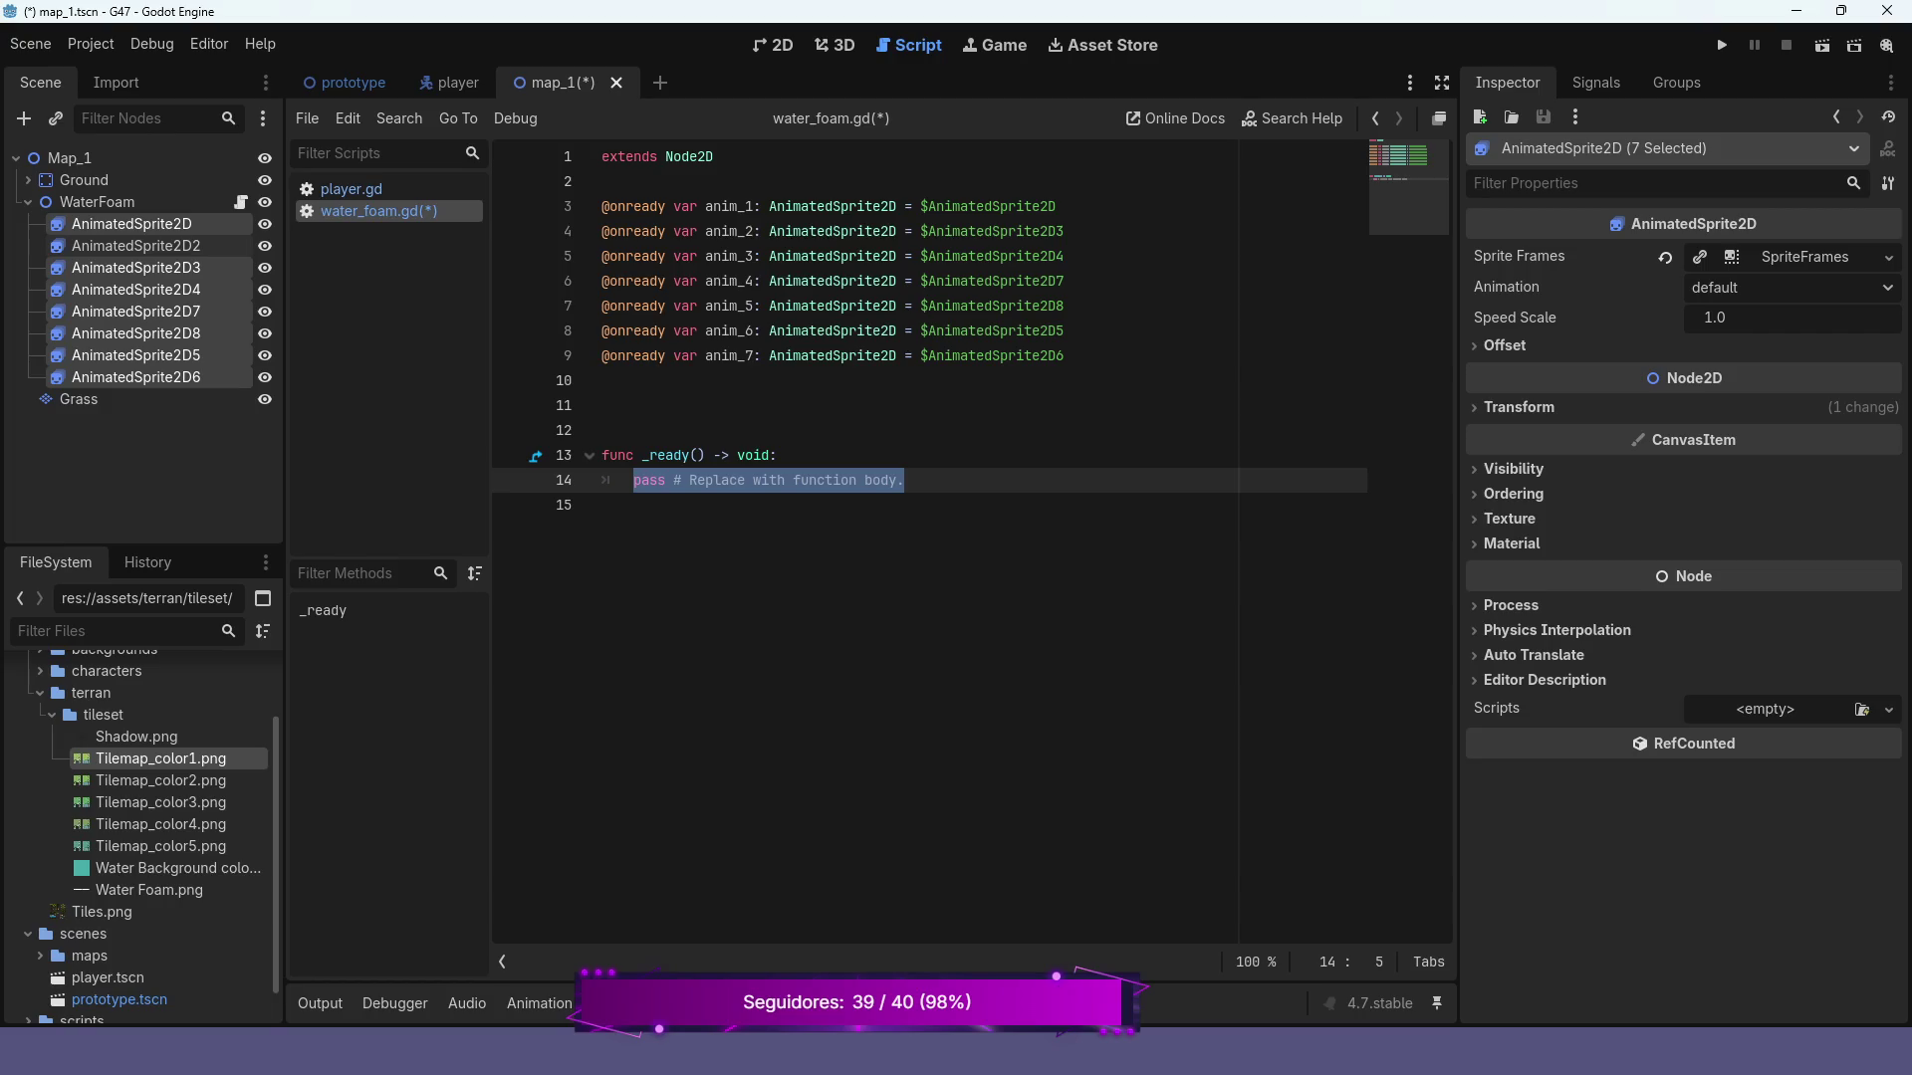
{"action": "type", "text": "anim"}
{"action": "key", "text": "Return"}
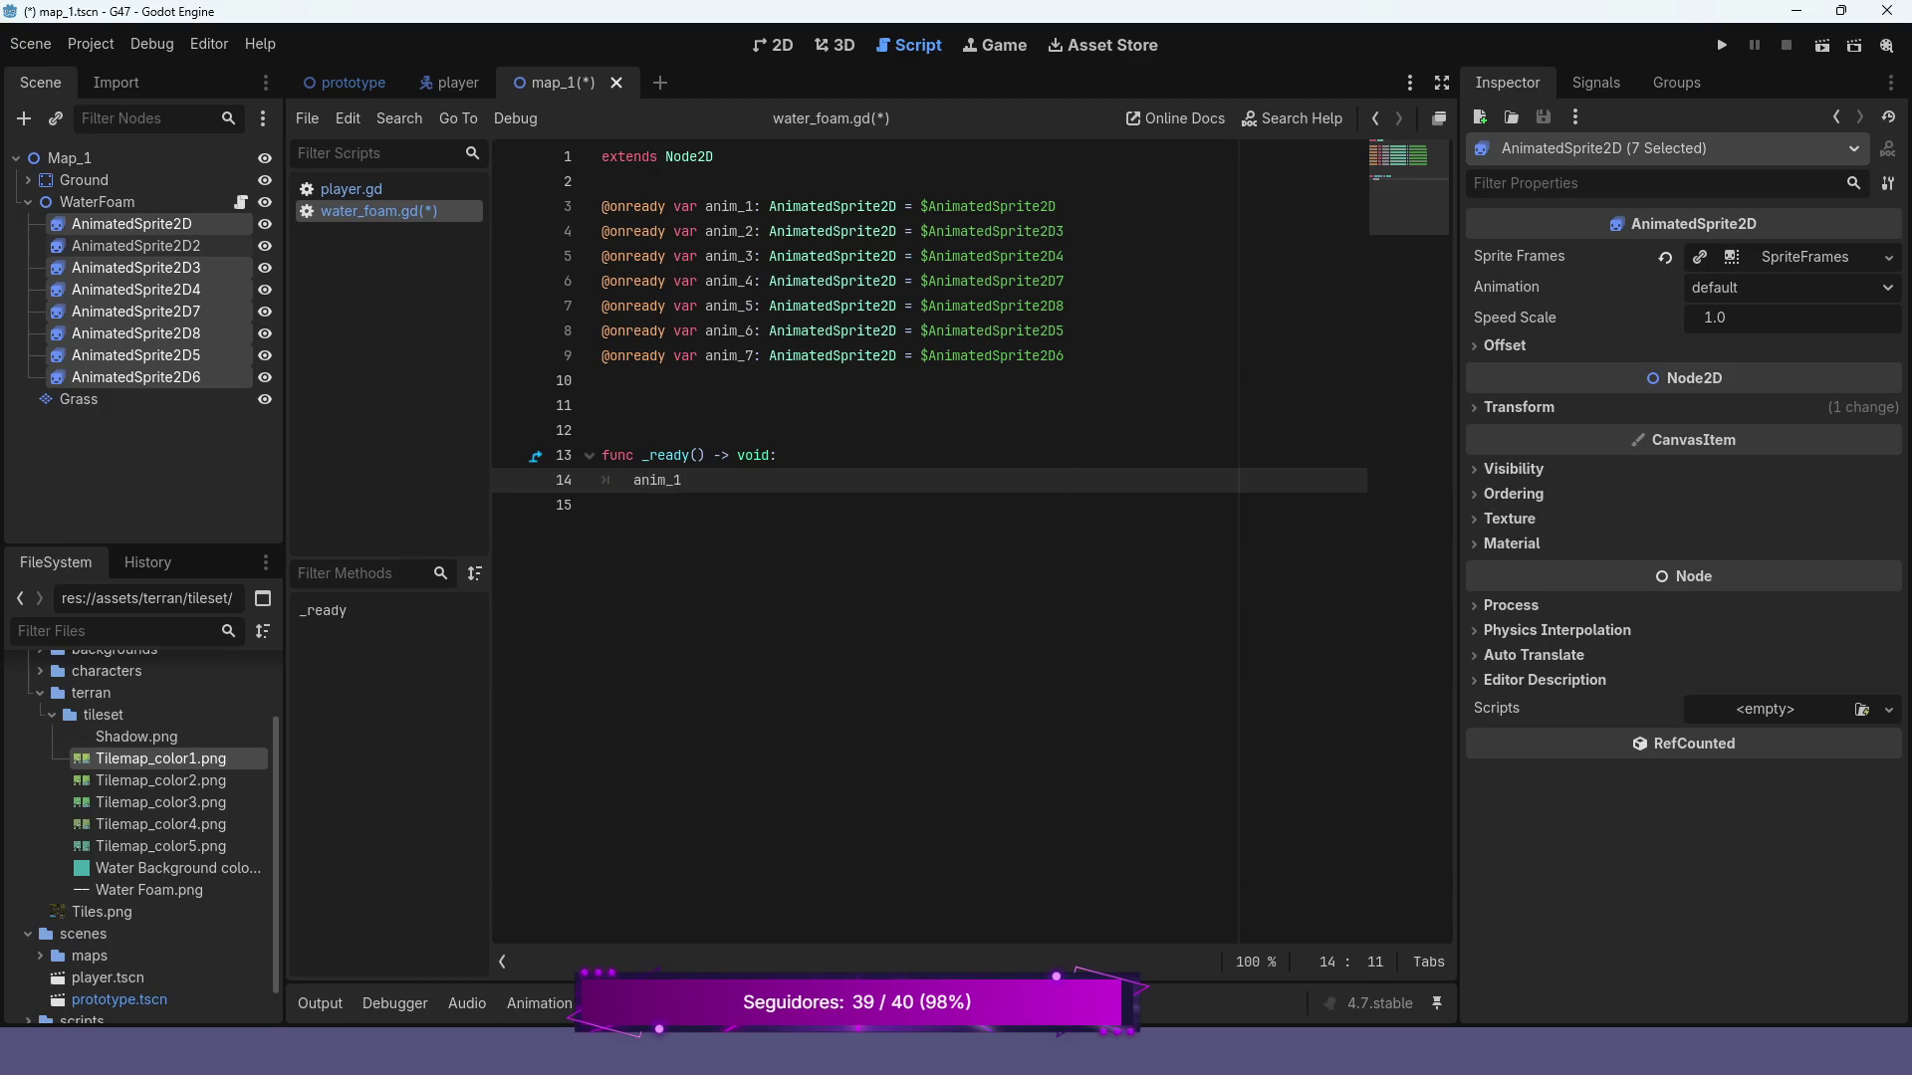
{"action": "type", "text": ".pl"}
{"action": "key", "text": "Return"}
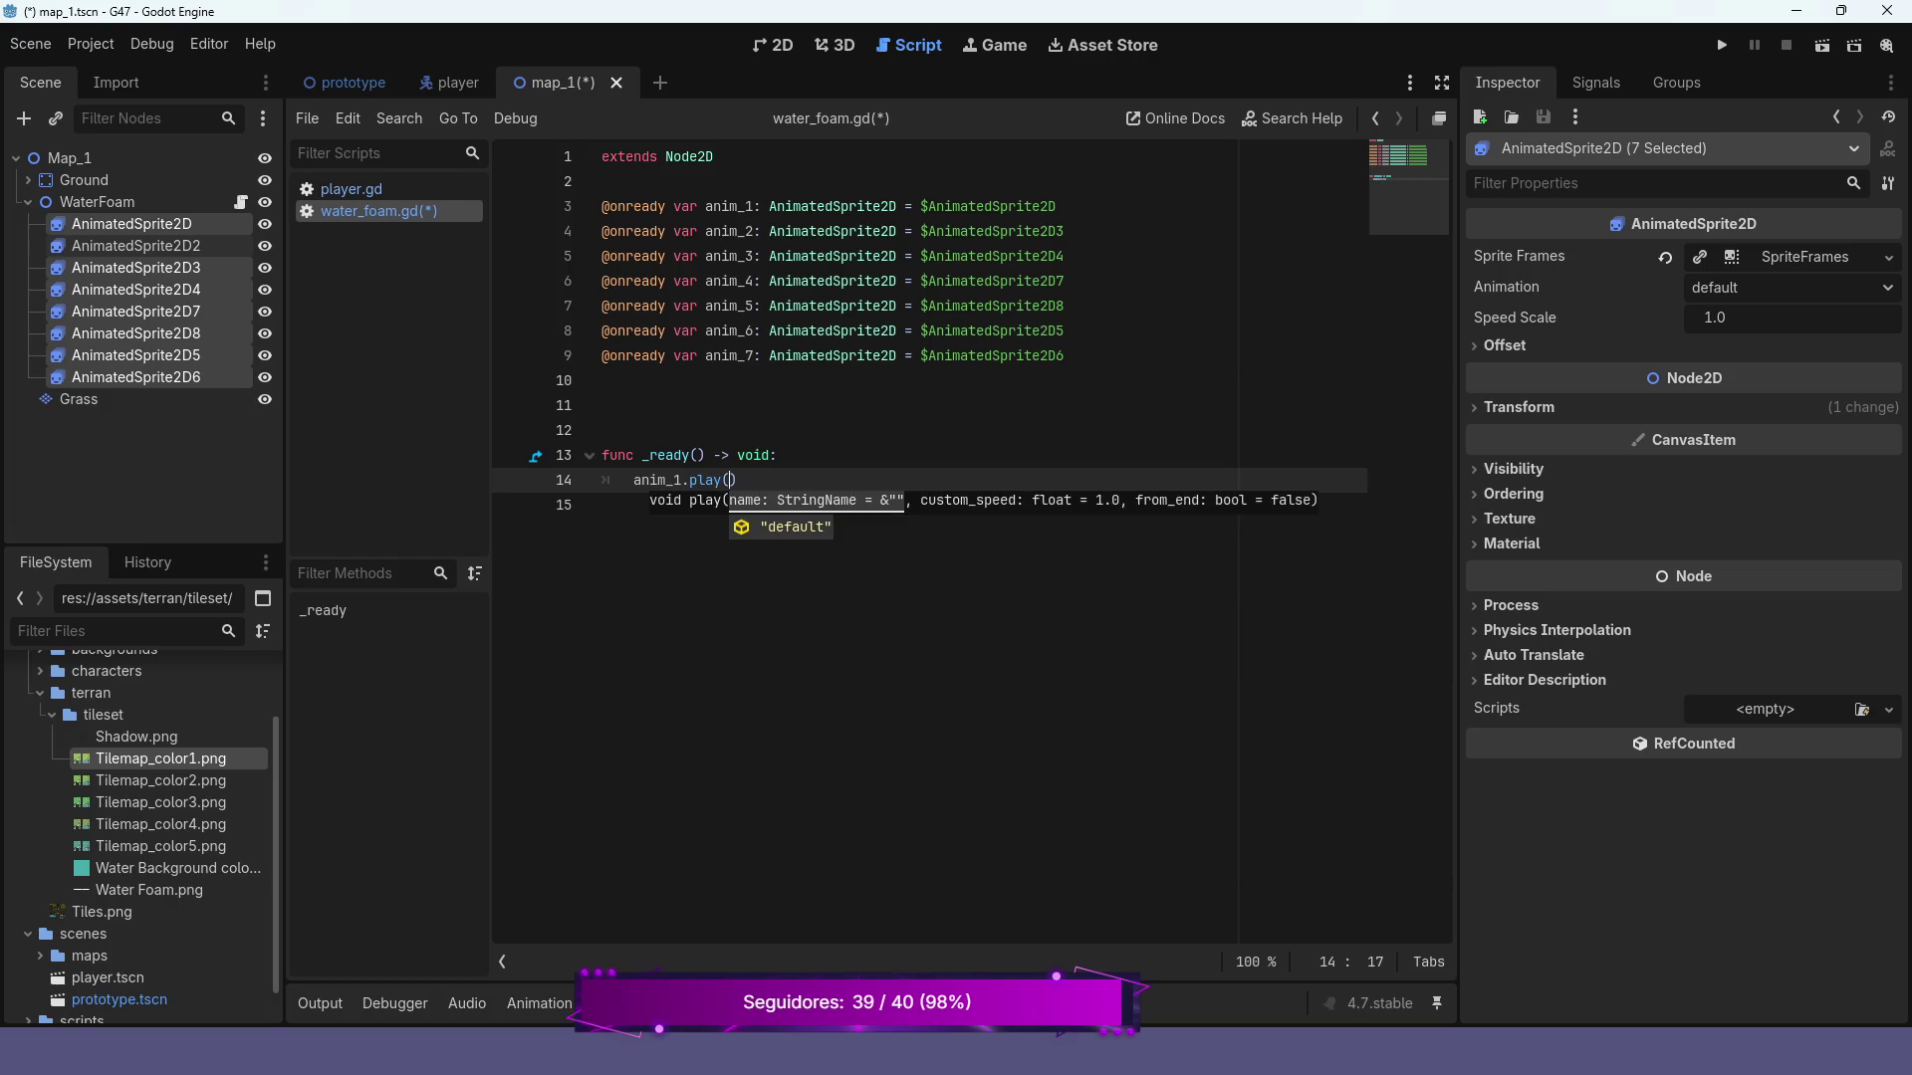
{"action": "key", "text": "Return"}
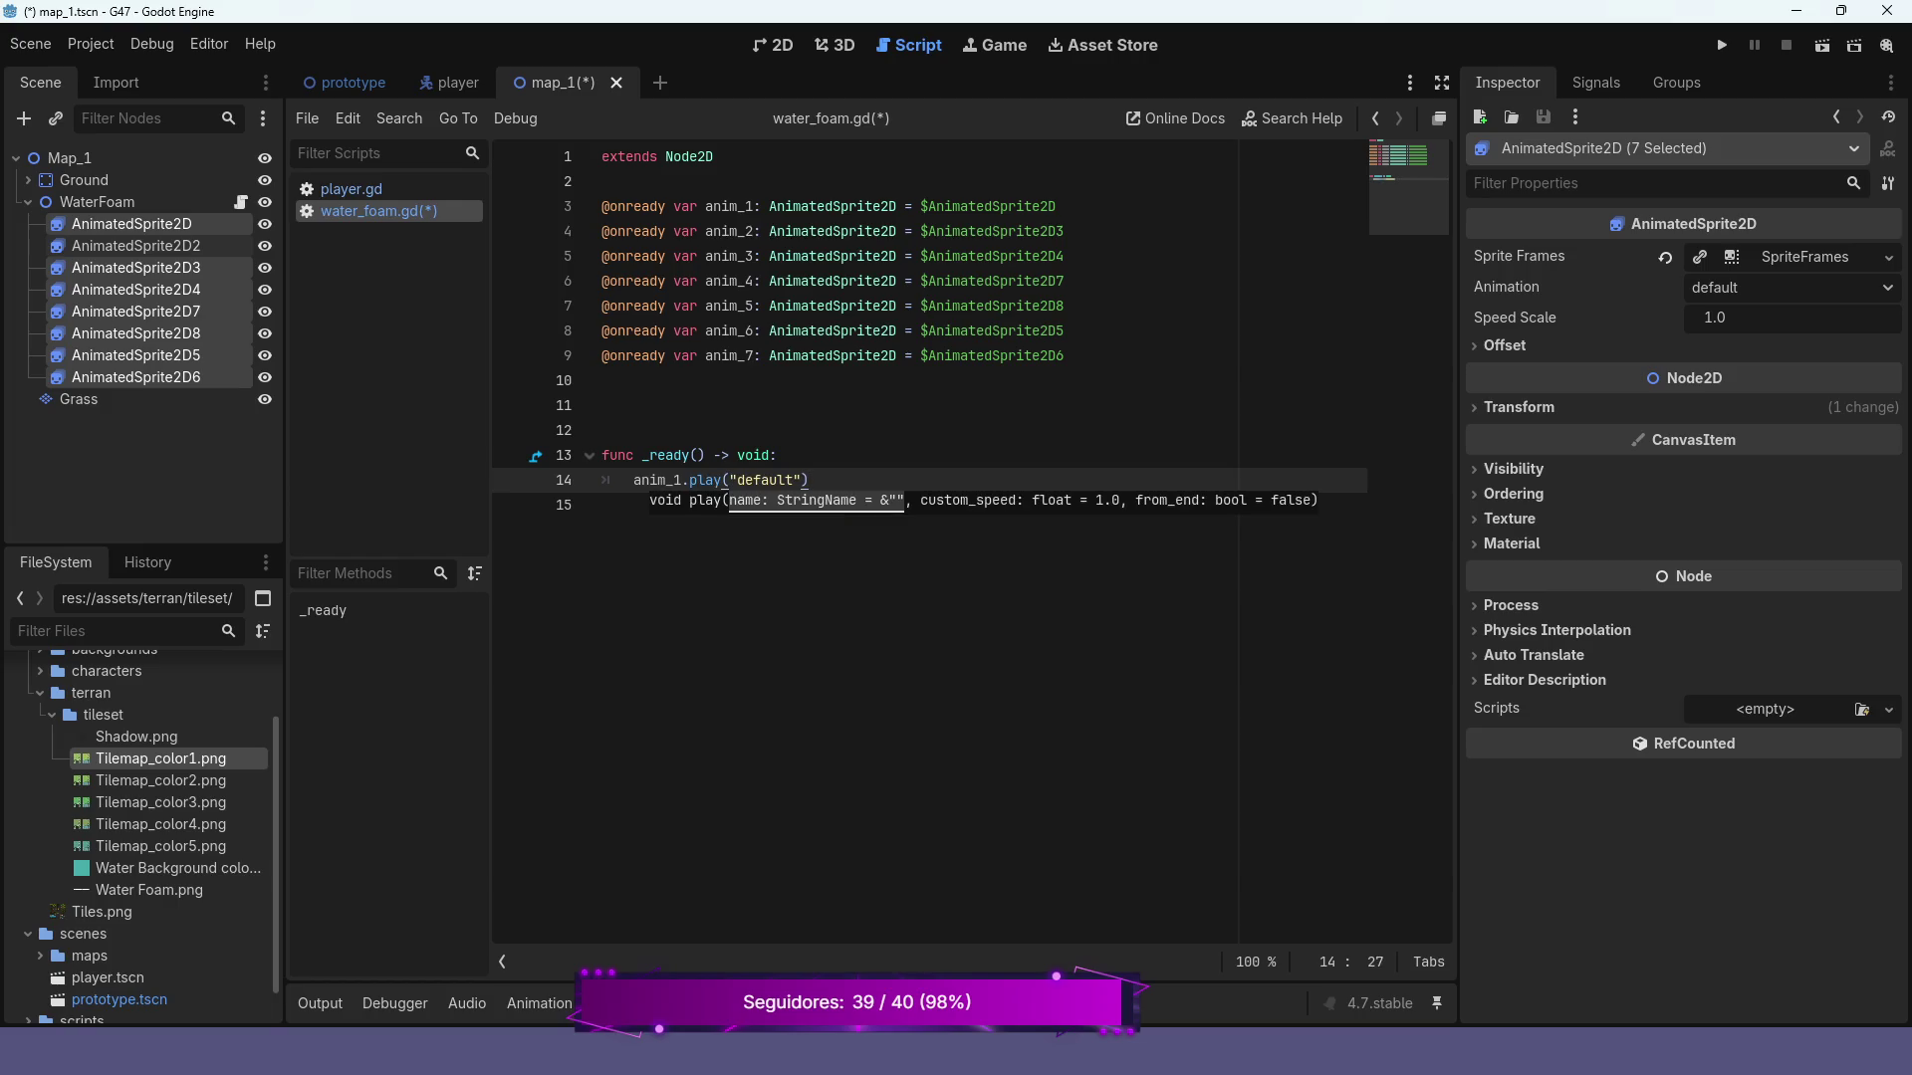
{"action": "left_click", "coordinate": [604, 405]}
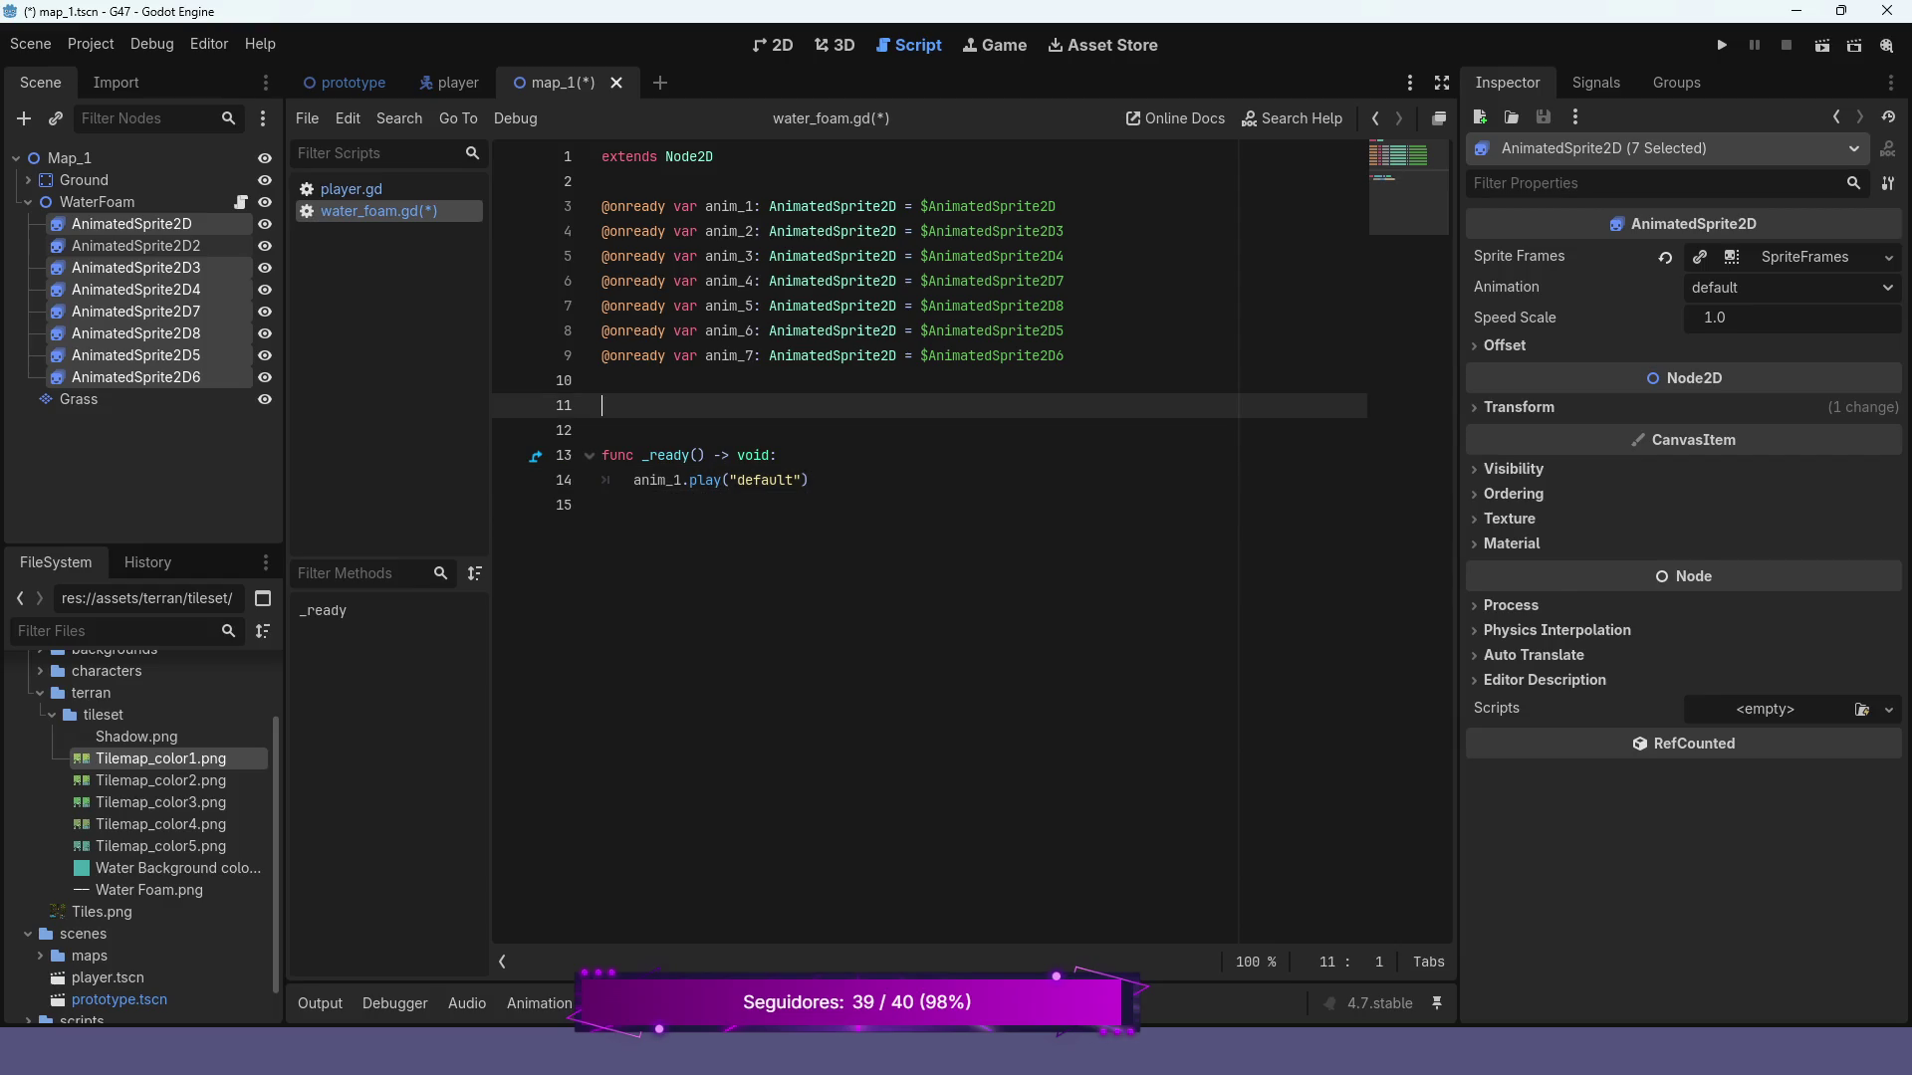
Copy the anim_1.play("default") line down to make seven identical play calls
{"action": "left_click_drag", "start_coordinate": [808, 480], "coordinate": [634, 480]}
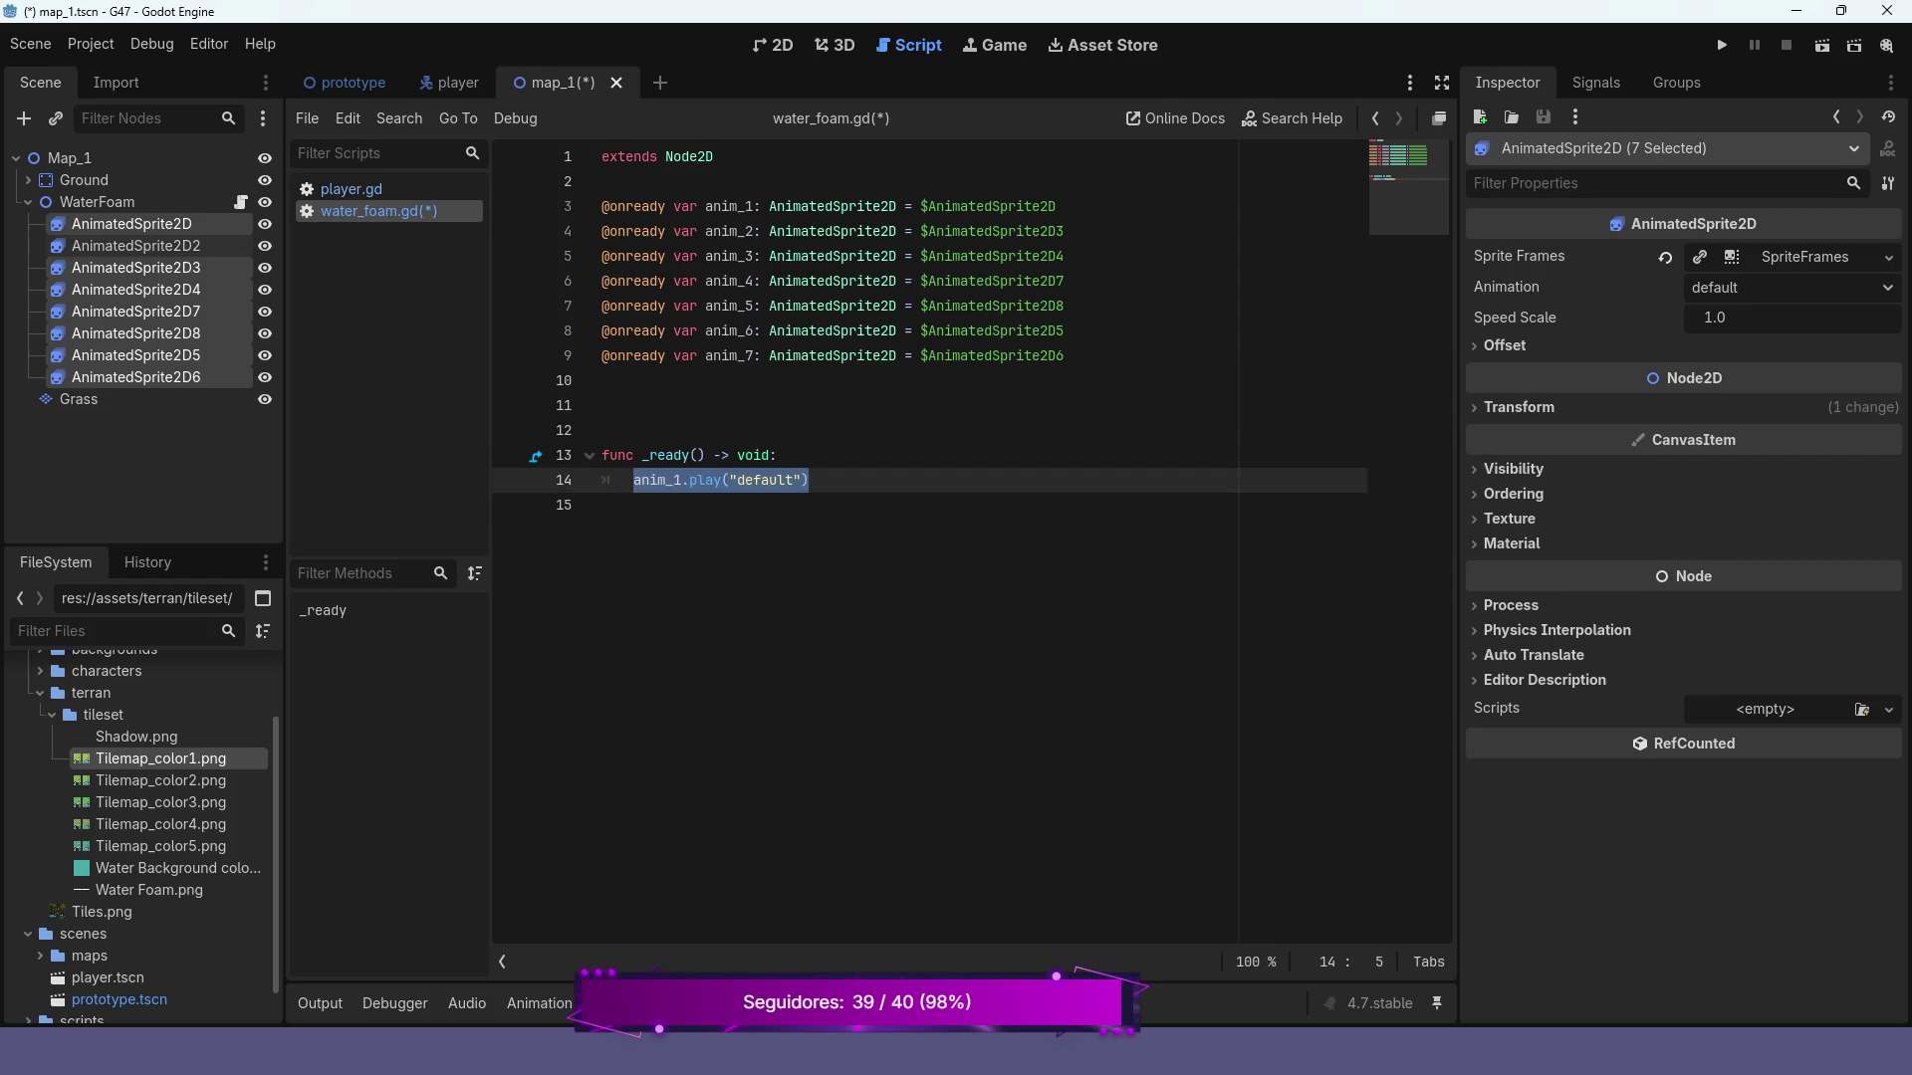
{"action": "key", "text": "ctrl+c"}
{"action": "key", "text": "End"}
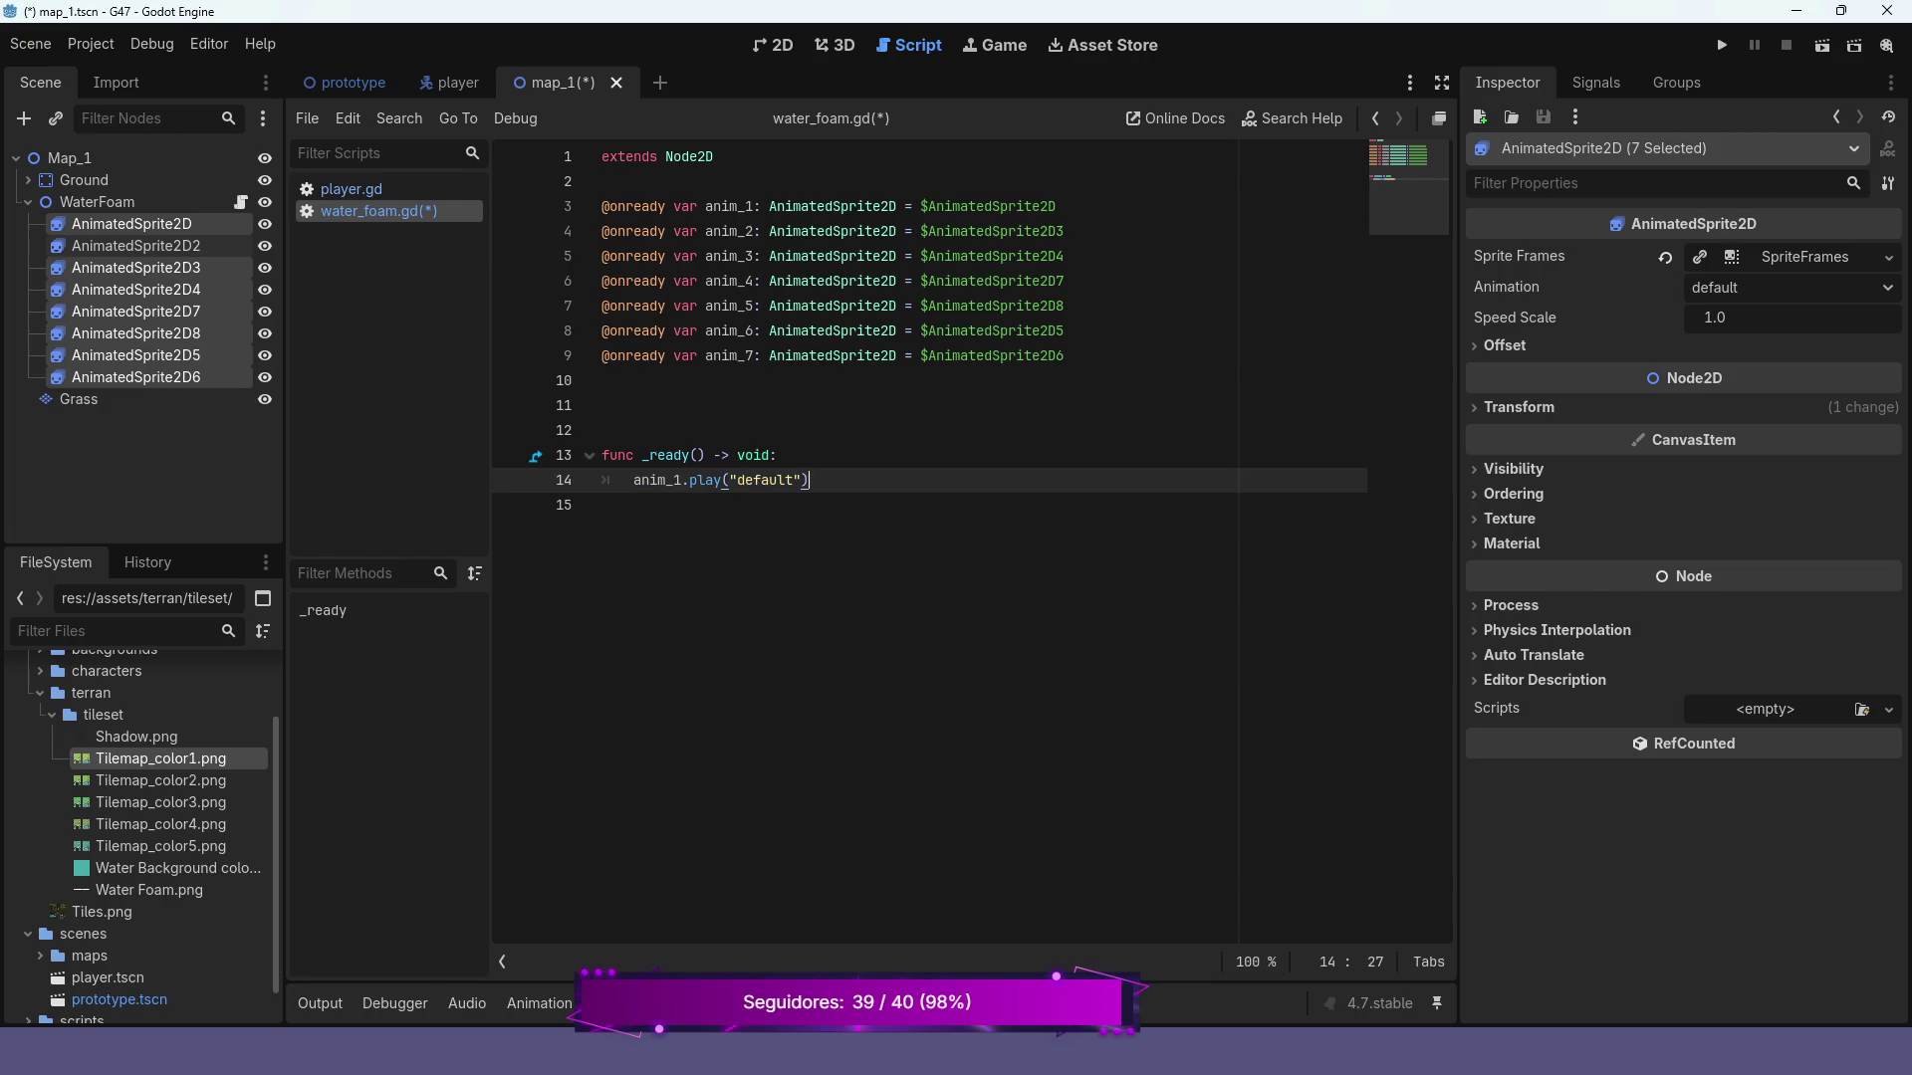
{"action": "key", "text": "Return"}
{"action": "key", "text": "ctrl+v"}
{"action": "key", "text": "Return"}
{"action": "key", "text": "ctrl+v"}
{"action": "key", "text": "Return"}
{"action": "key", "text": "ctrl+v"}
{"action": "key", "text": "Return"}
{"action": "key", "text": "ctrl+v"}
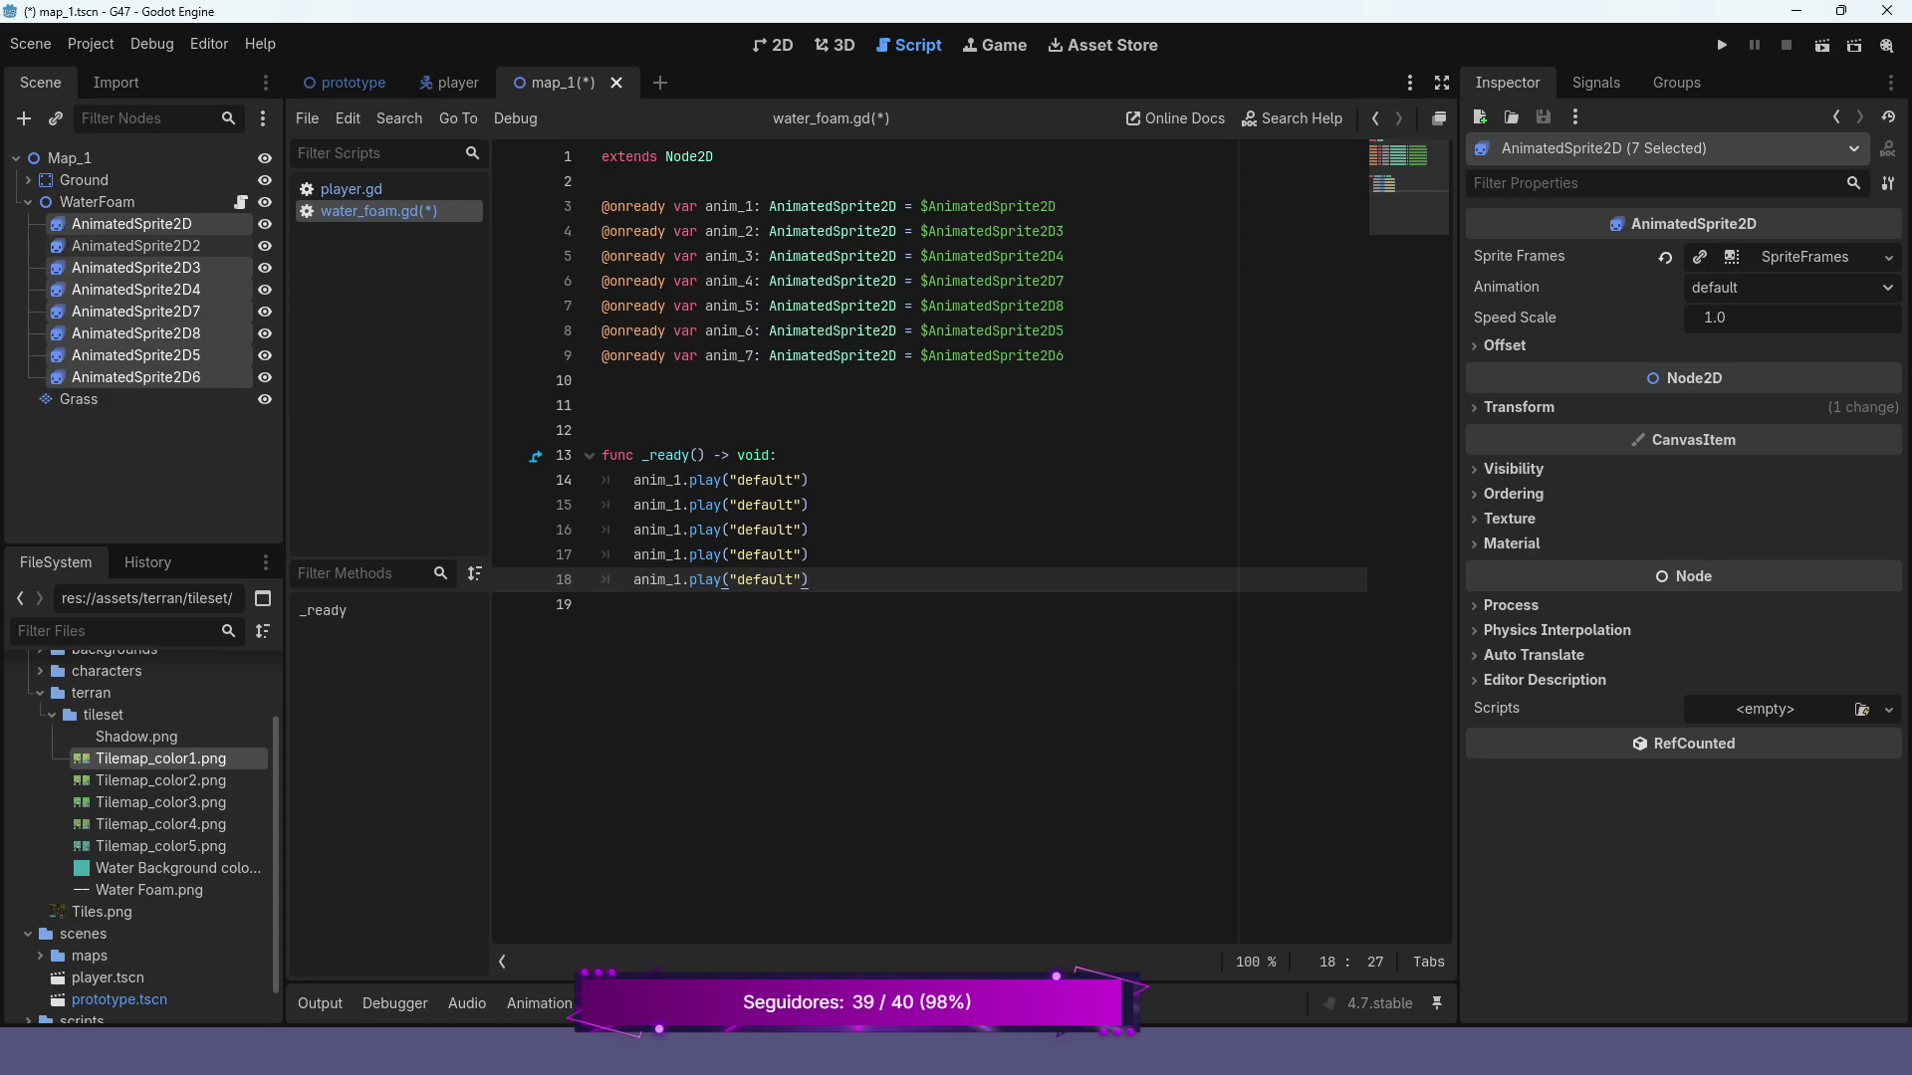
{"action": "key", "text": "Return"}
{"action": "key", "text": "Return"}
{"action": "type", "text": "anim_1.play(\"default\""}
Renumber the copied calls to anim_2 through anim_7 and save water_foam.gd
{"action": "left_click", "coordinate": [688, 629]}
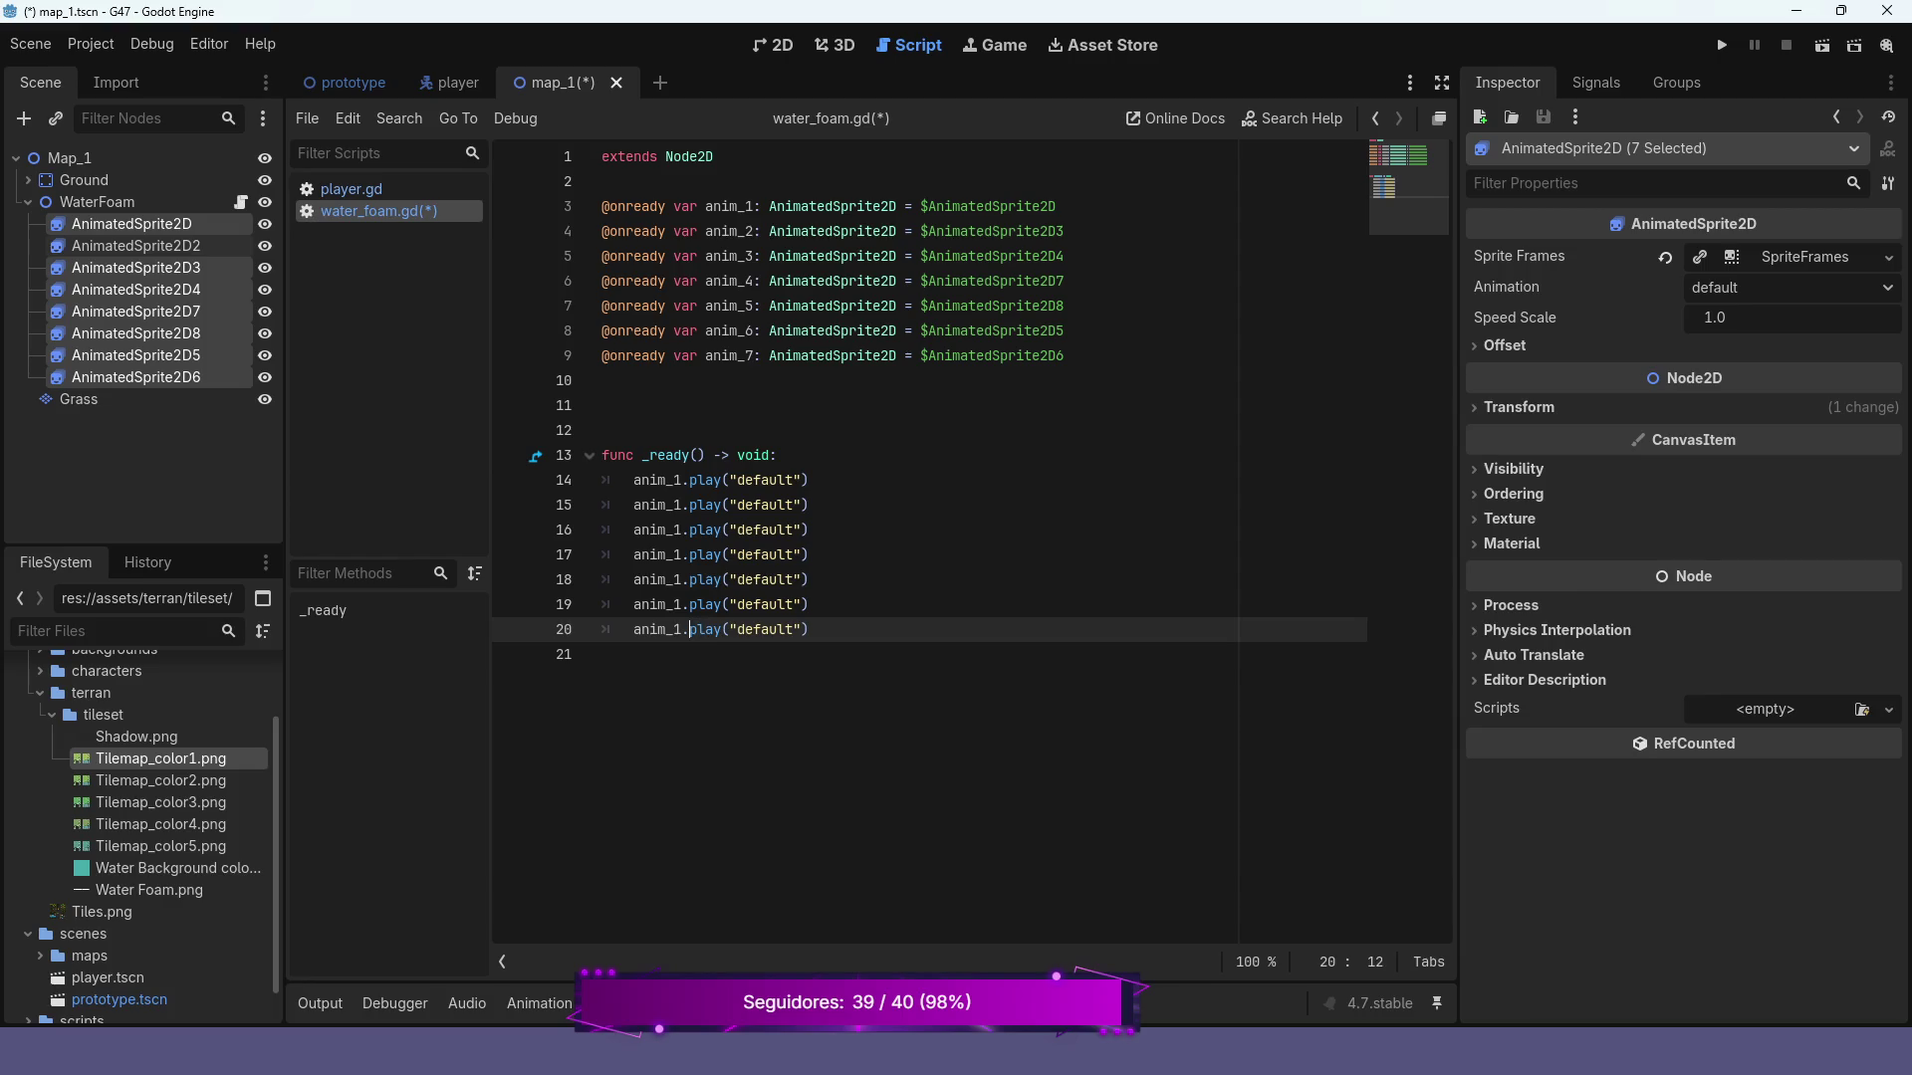
{"action": "key", "text": "BackSpace"}
{"action": "type", "text": "7"}
{"action": "key", "text": "Up"}
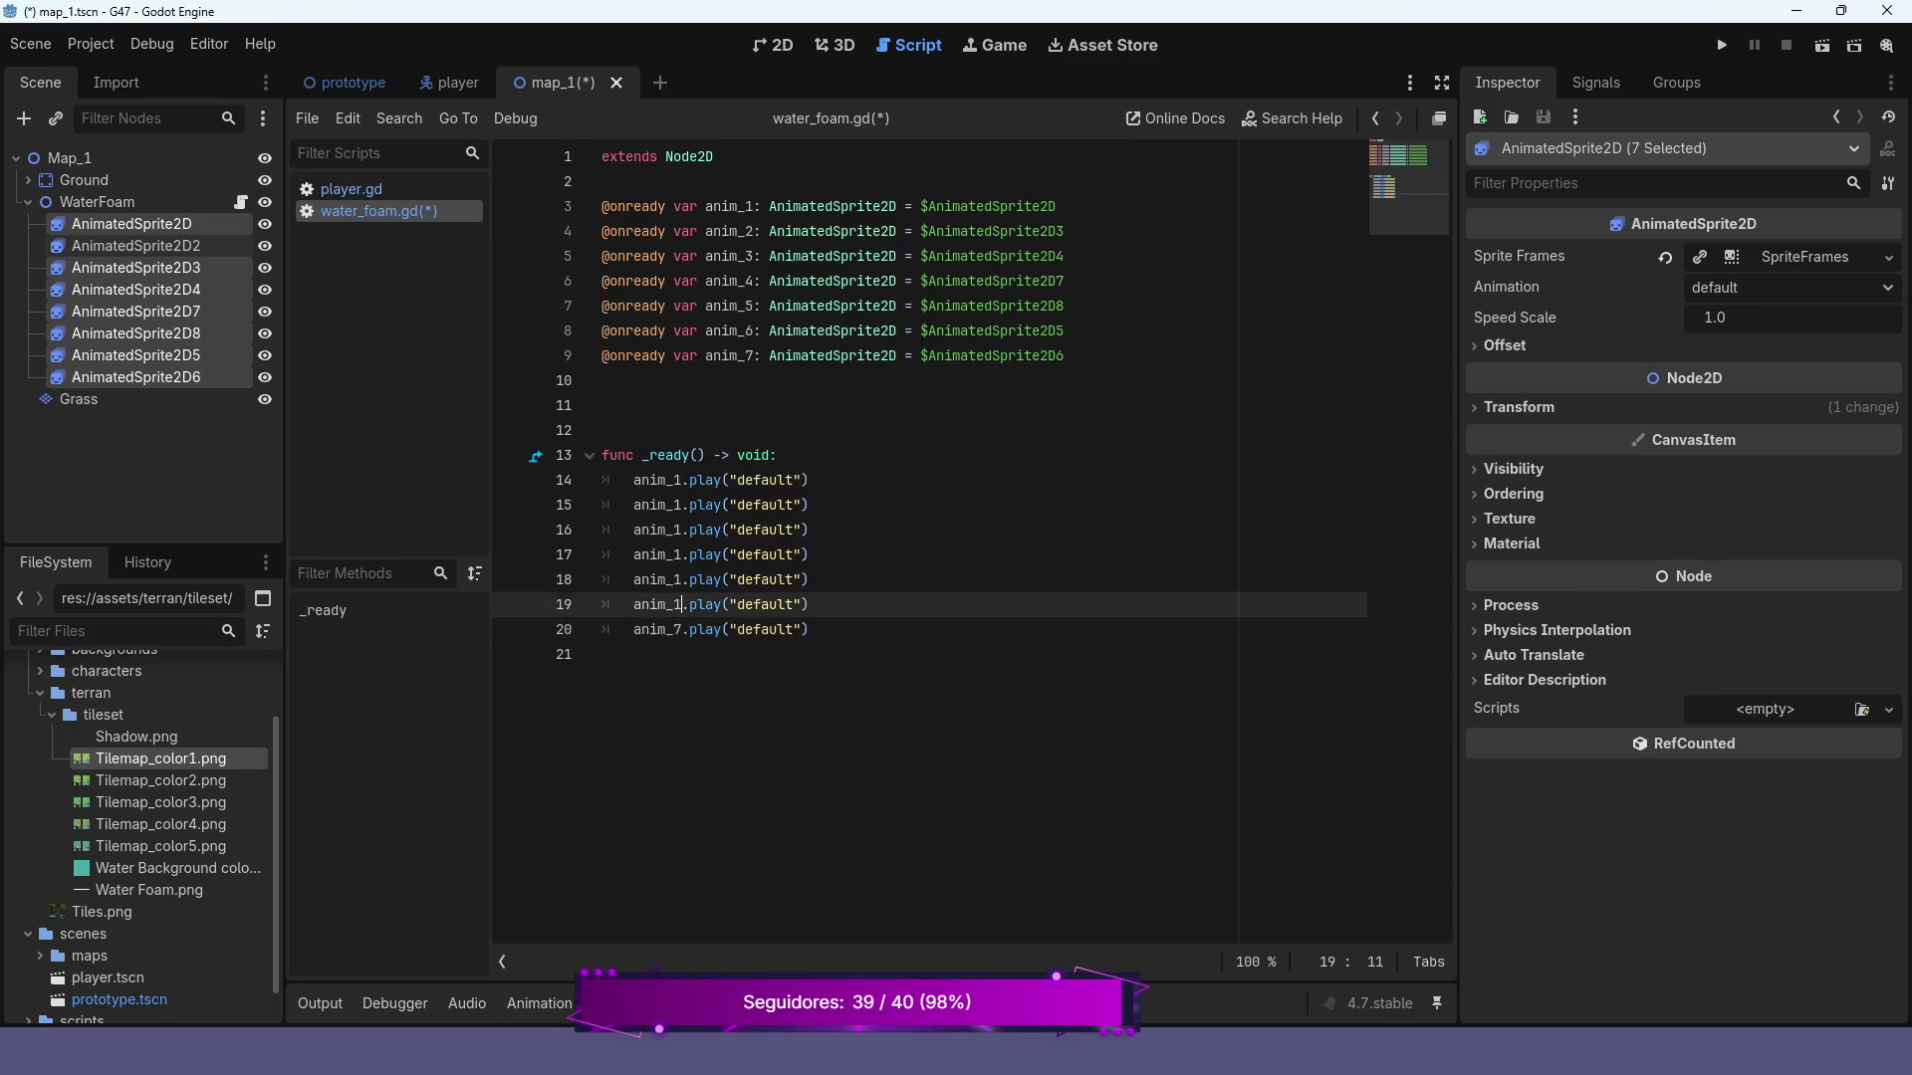
{"action": "key", "text": "BackSpace"}
{"action": "type", "text": "6"}
{"action": "key", "text": "Up"}
{"action": "key", "text": "BackSpace"}
{"action": "type", "text": "5"}
{"action": "key", "text": "Up"}
{"action": "key", "text": "BackSpace"}
{"action": "type", "text": "4"}
{"action": "key", "text": "Up"}
{"action": "key", "text": "BackSpace"}
{"action": "type", "text": "3"}
{"action": "key", "text": "Up"}
{"action": "key", "text": "BackSpace"}
{"action": "type", "text": "2"}
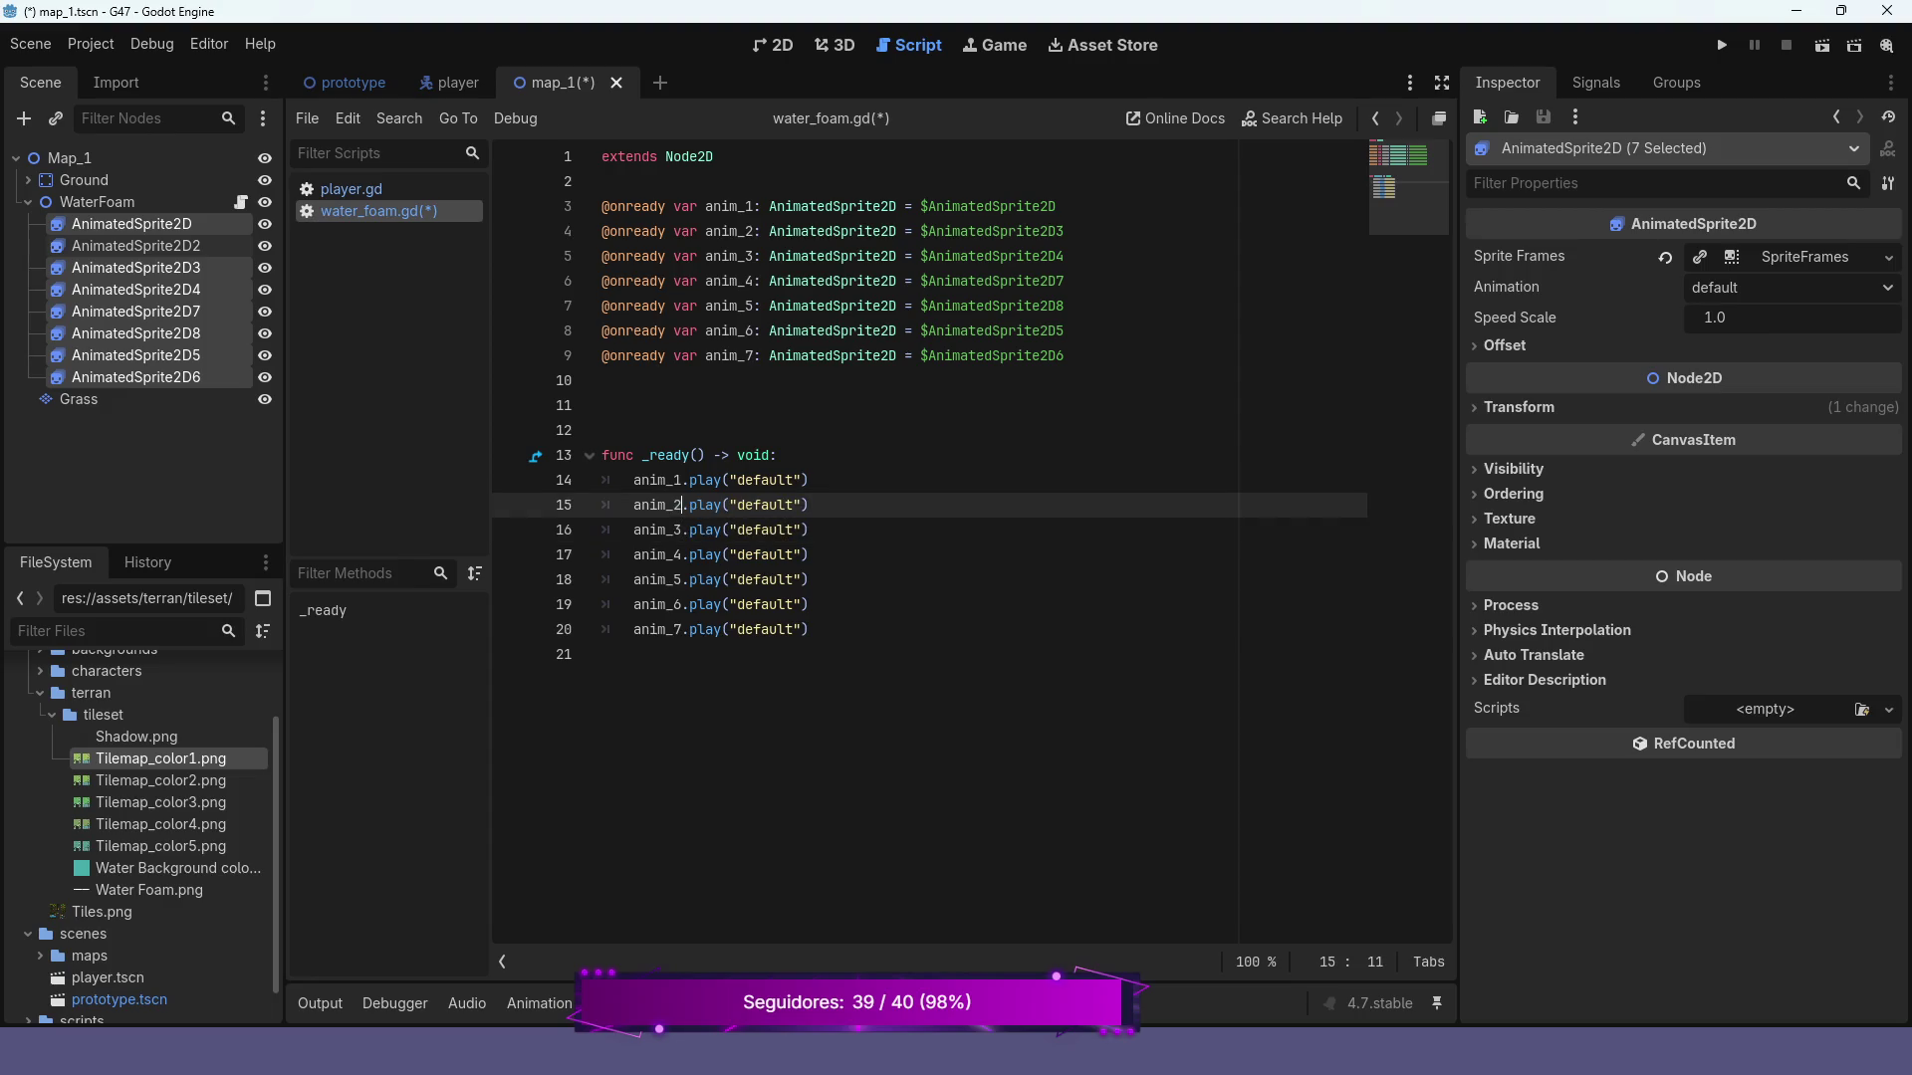
{"action": "key", "text": "Up"}
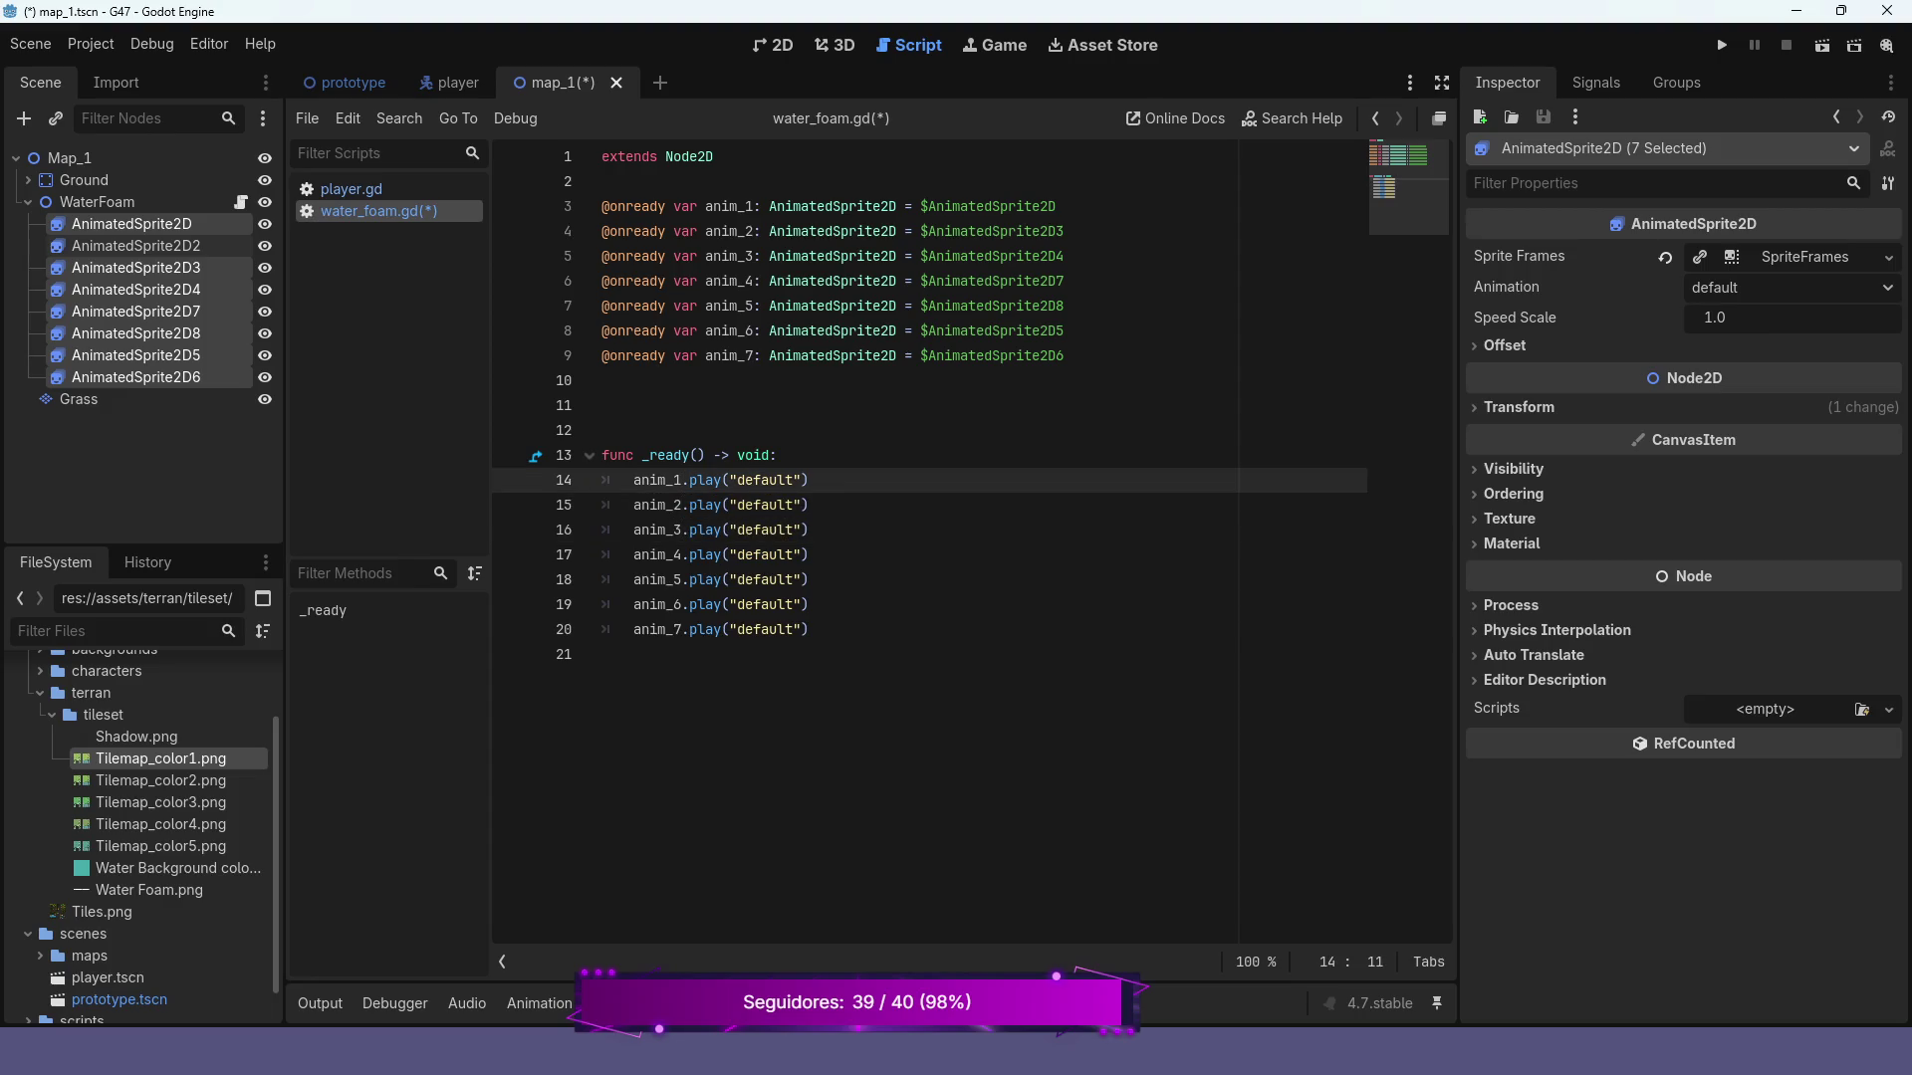
{"action": "key", "text": "ctrl+s"}
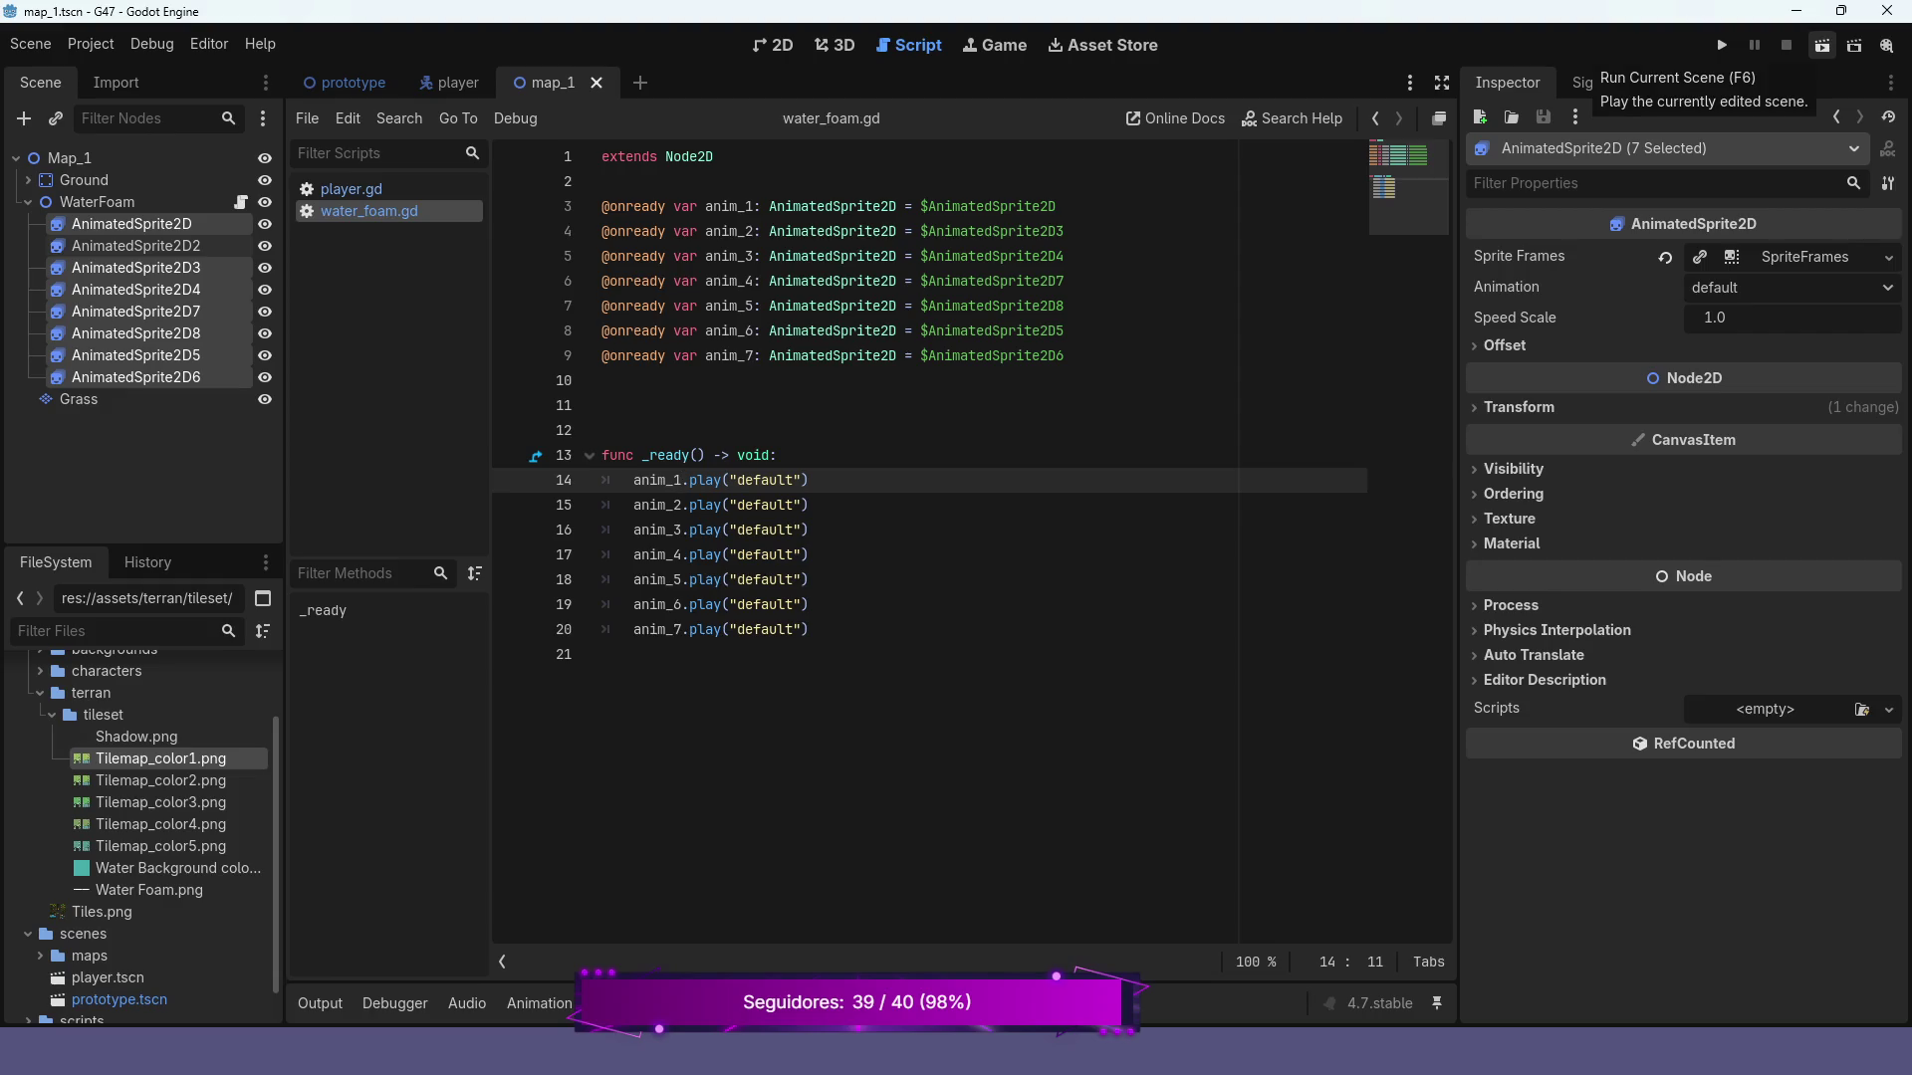
Test-run map_1 to watch the foam animate around the island, then close the game
{"action": "left_click", "coordinate": [1821, 45]}
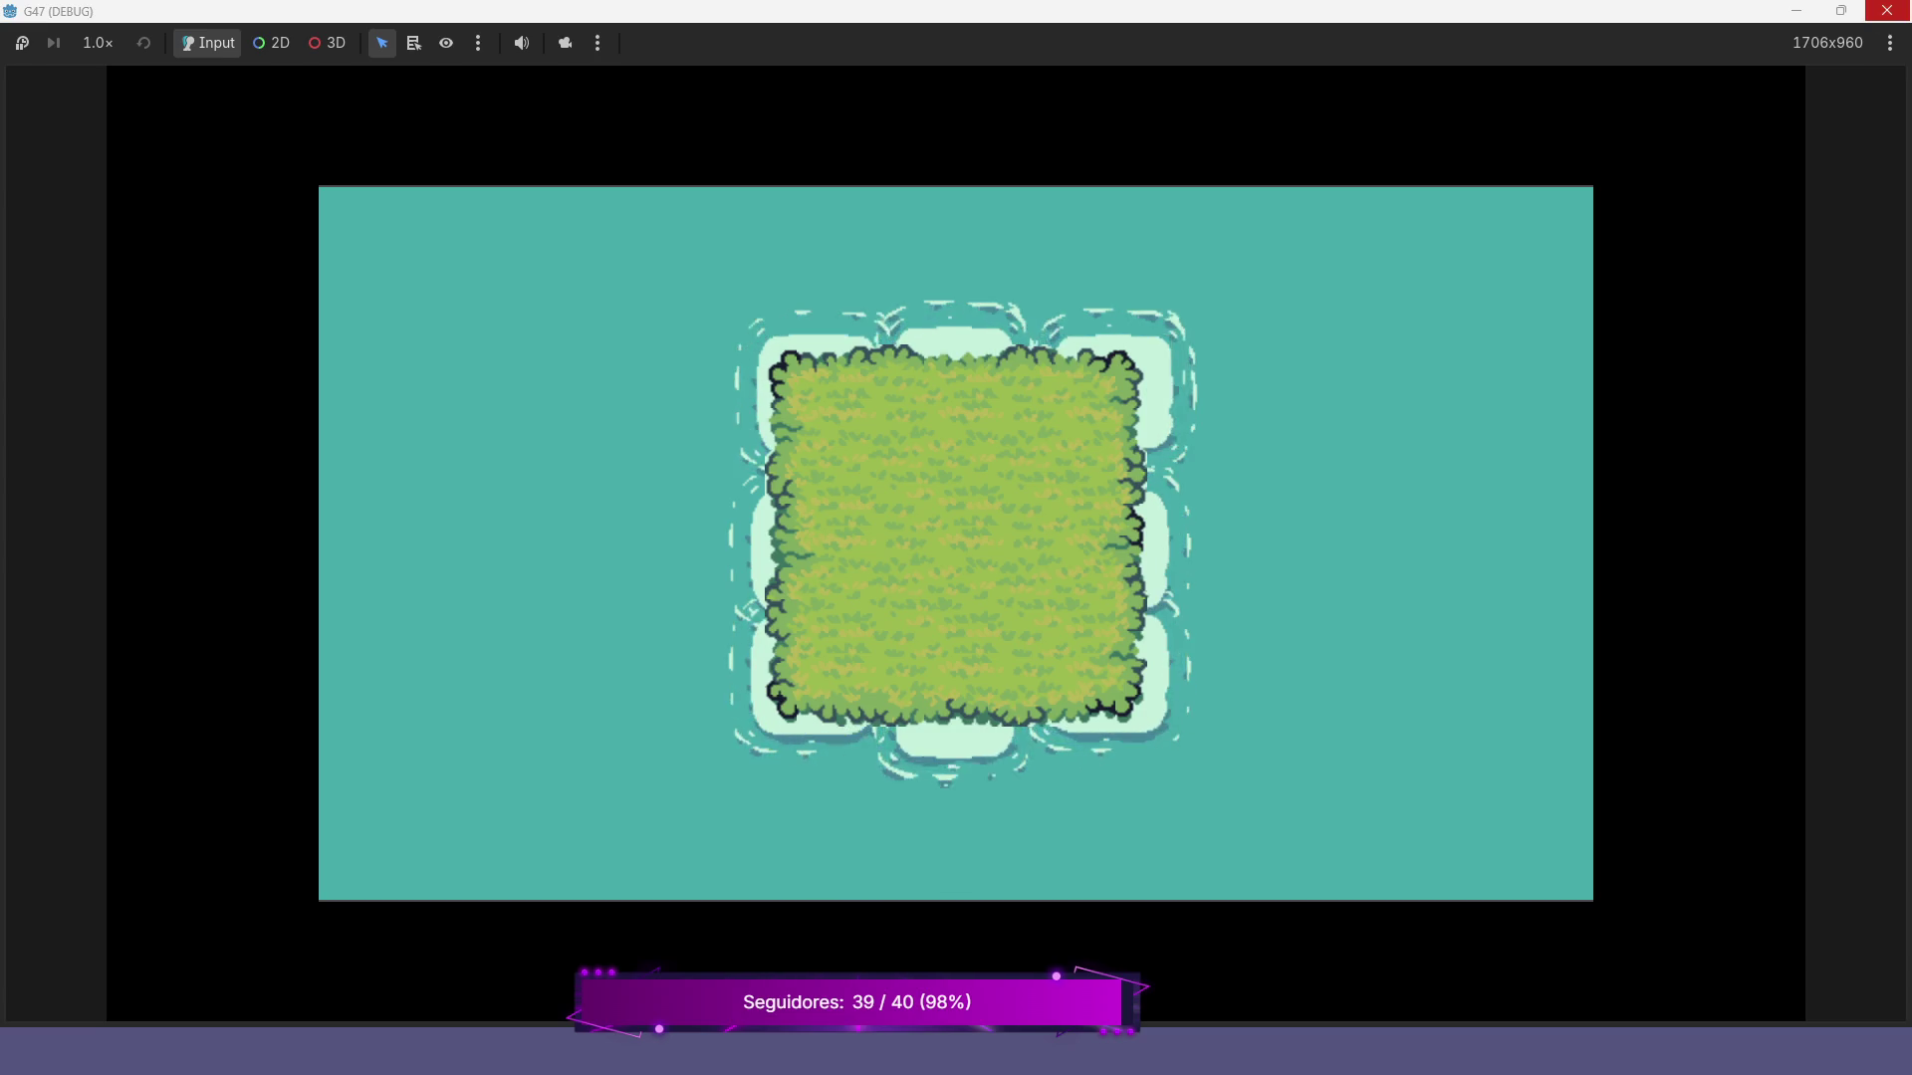
{"action": "left_click", "coordinate": [1887, 10]}
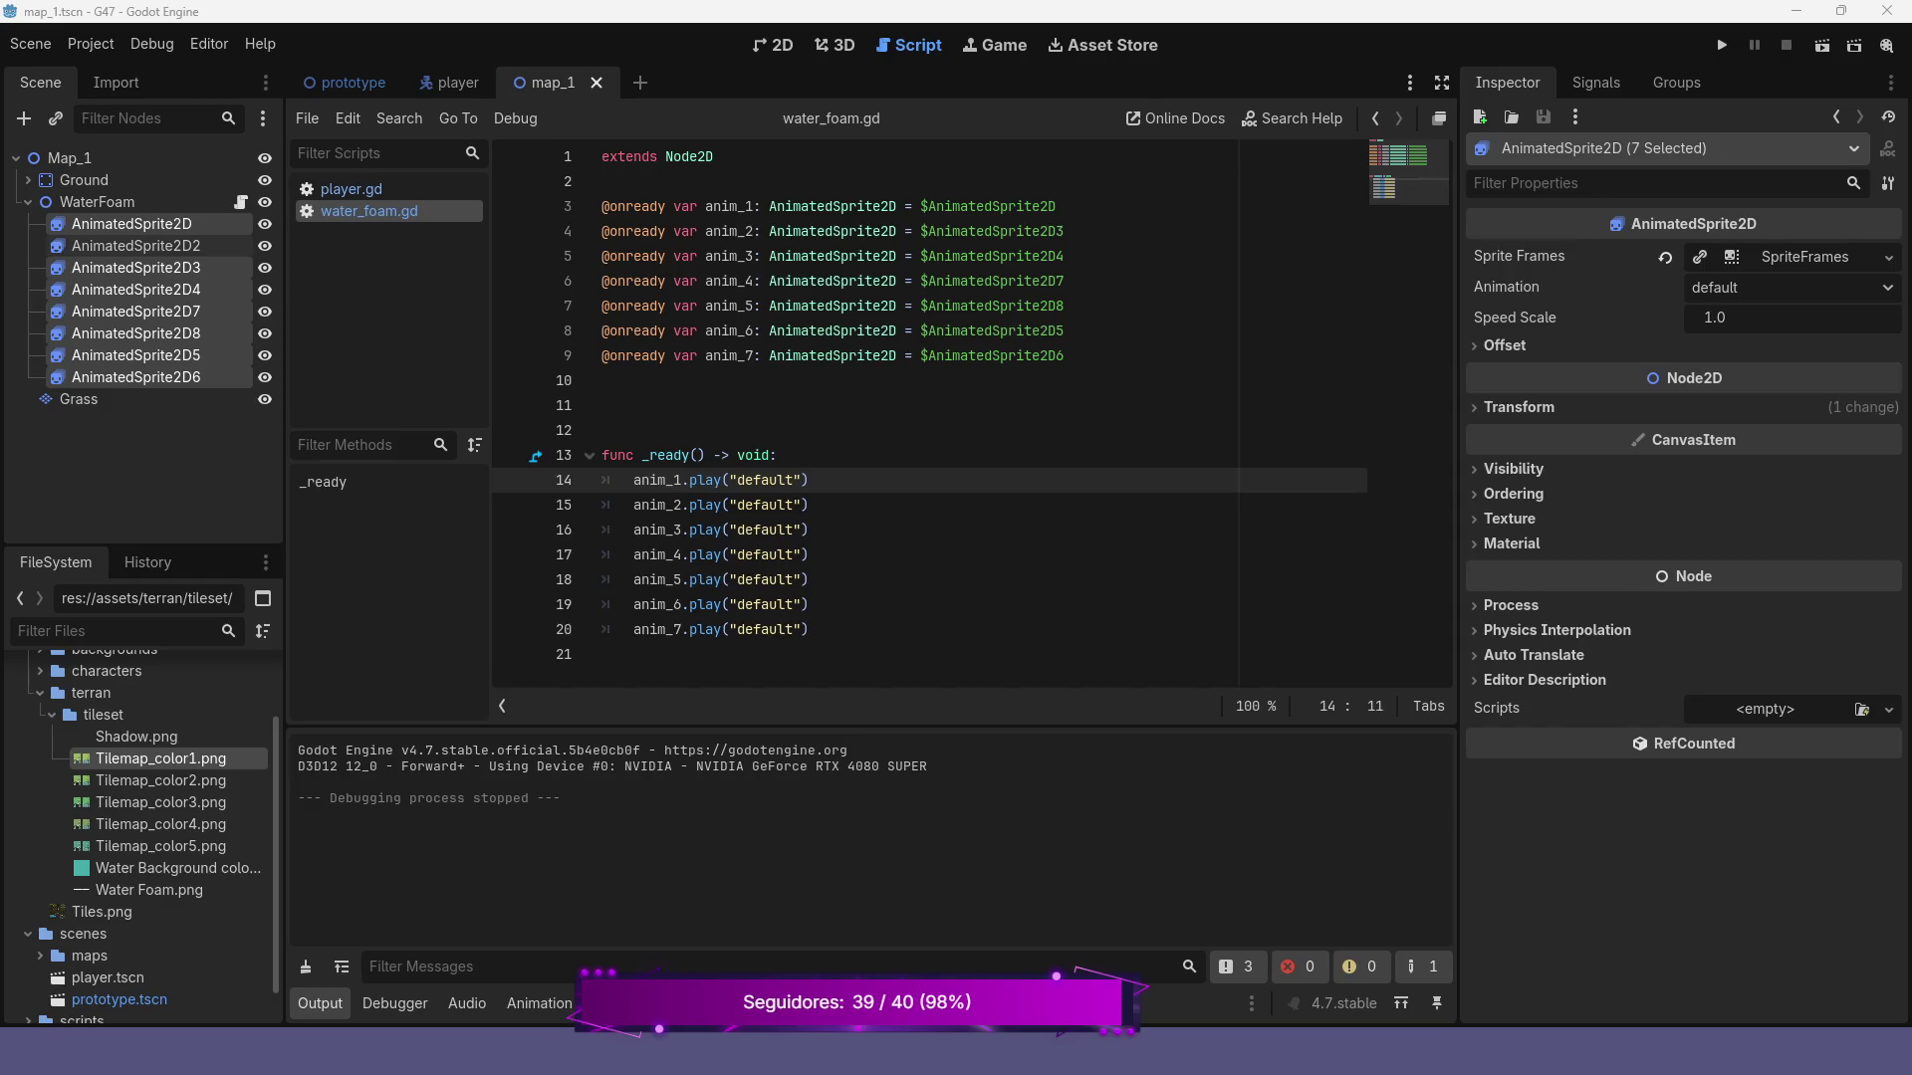
{"action": "left_click", "coordinate": [922, 331]}
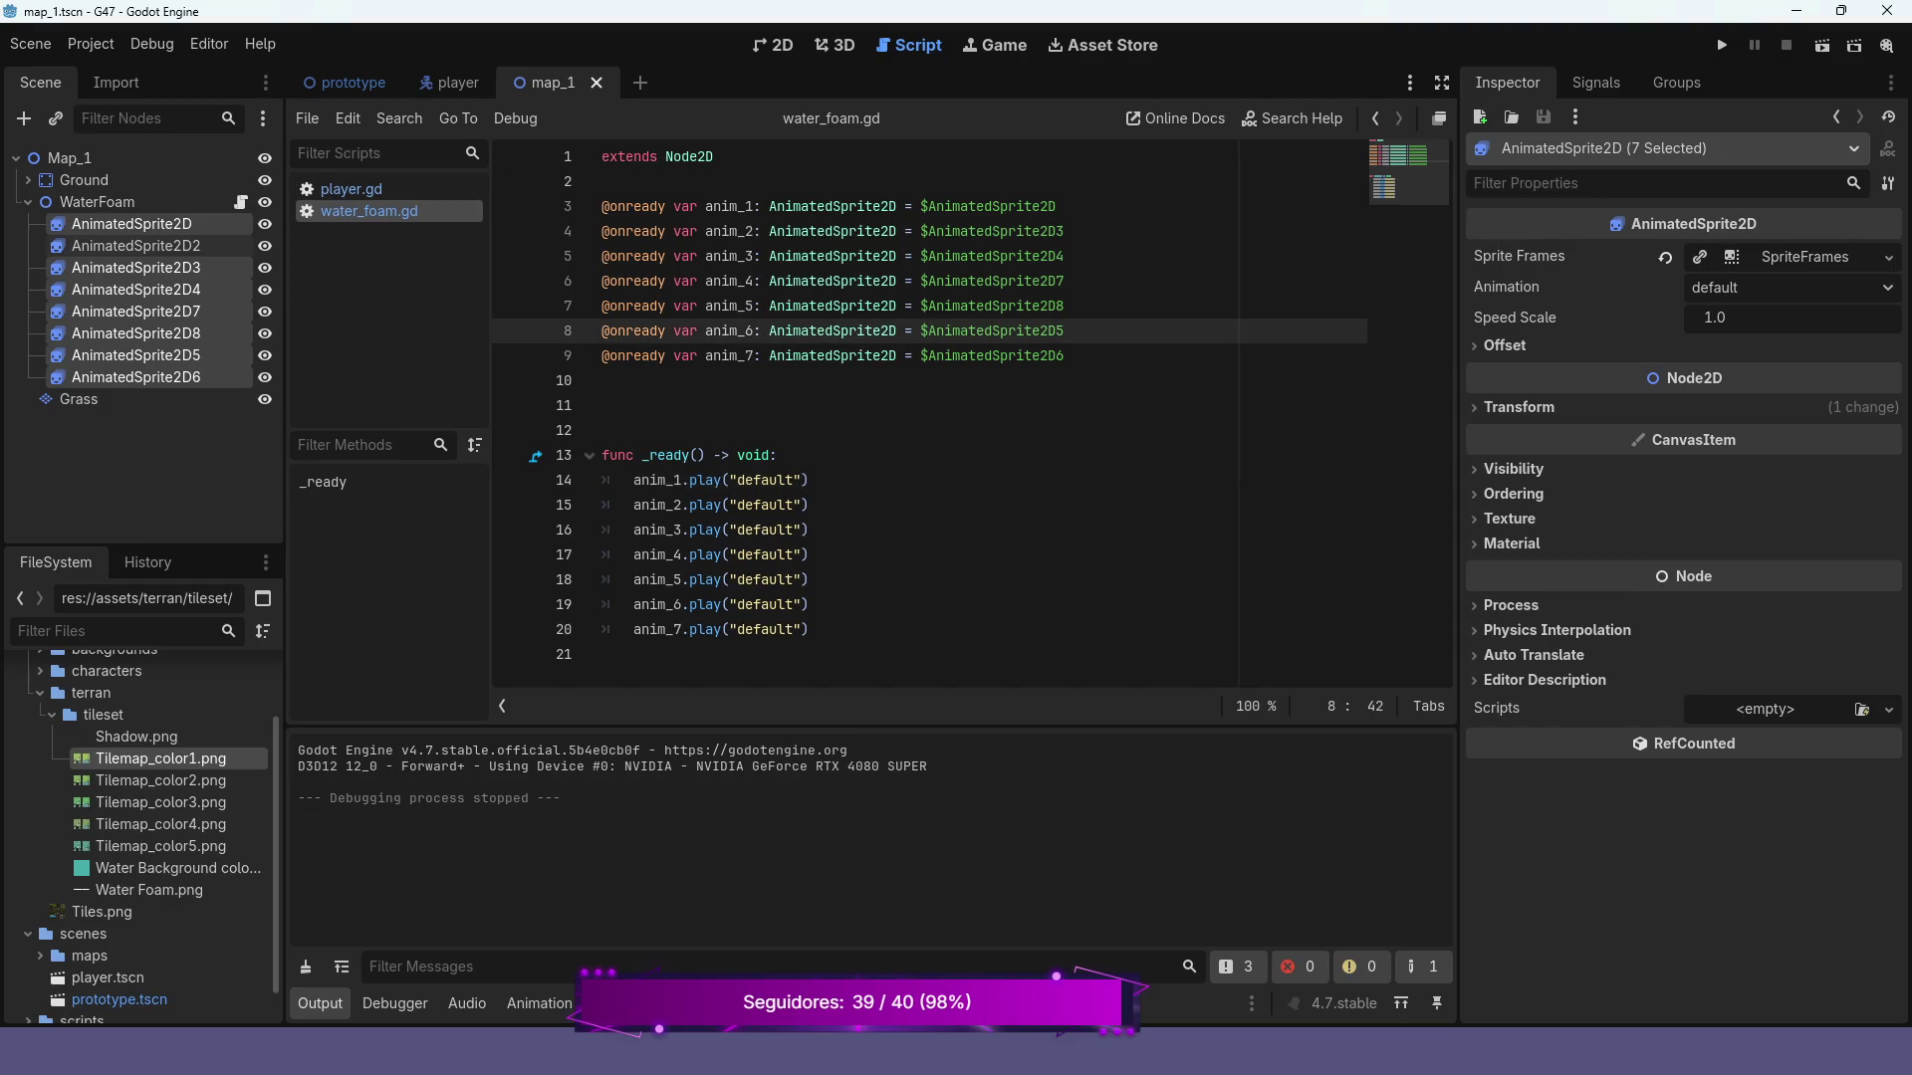
Use Save Branch as Scene on WaterFoam to create water_foam.tscn, then open it
{"action": "left_click", "coordinate": [28, 202]}
{"action": "left_click", "coordinate": [97, 202]}
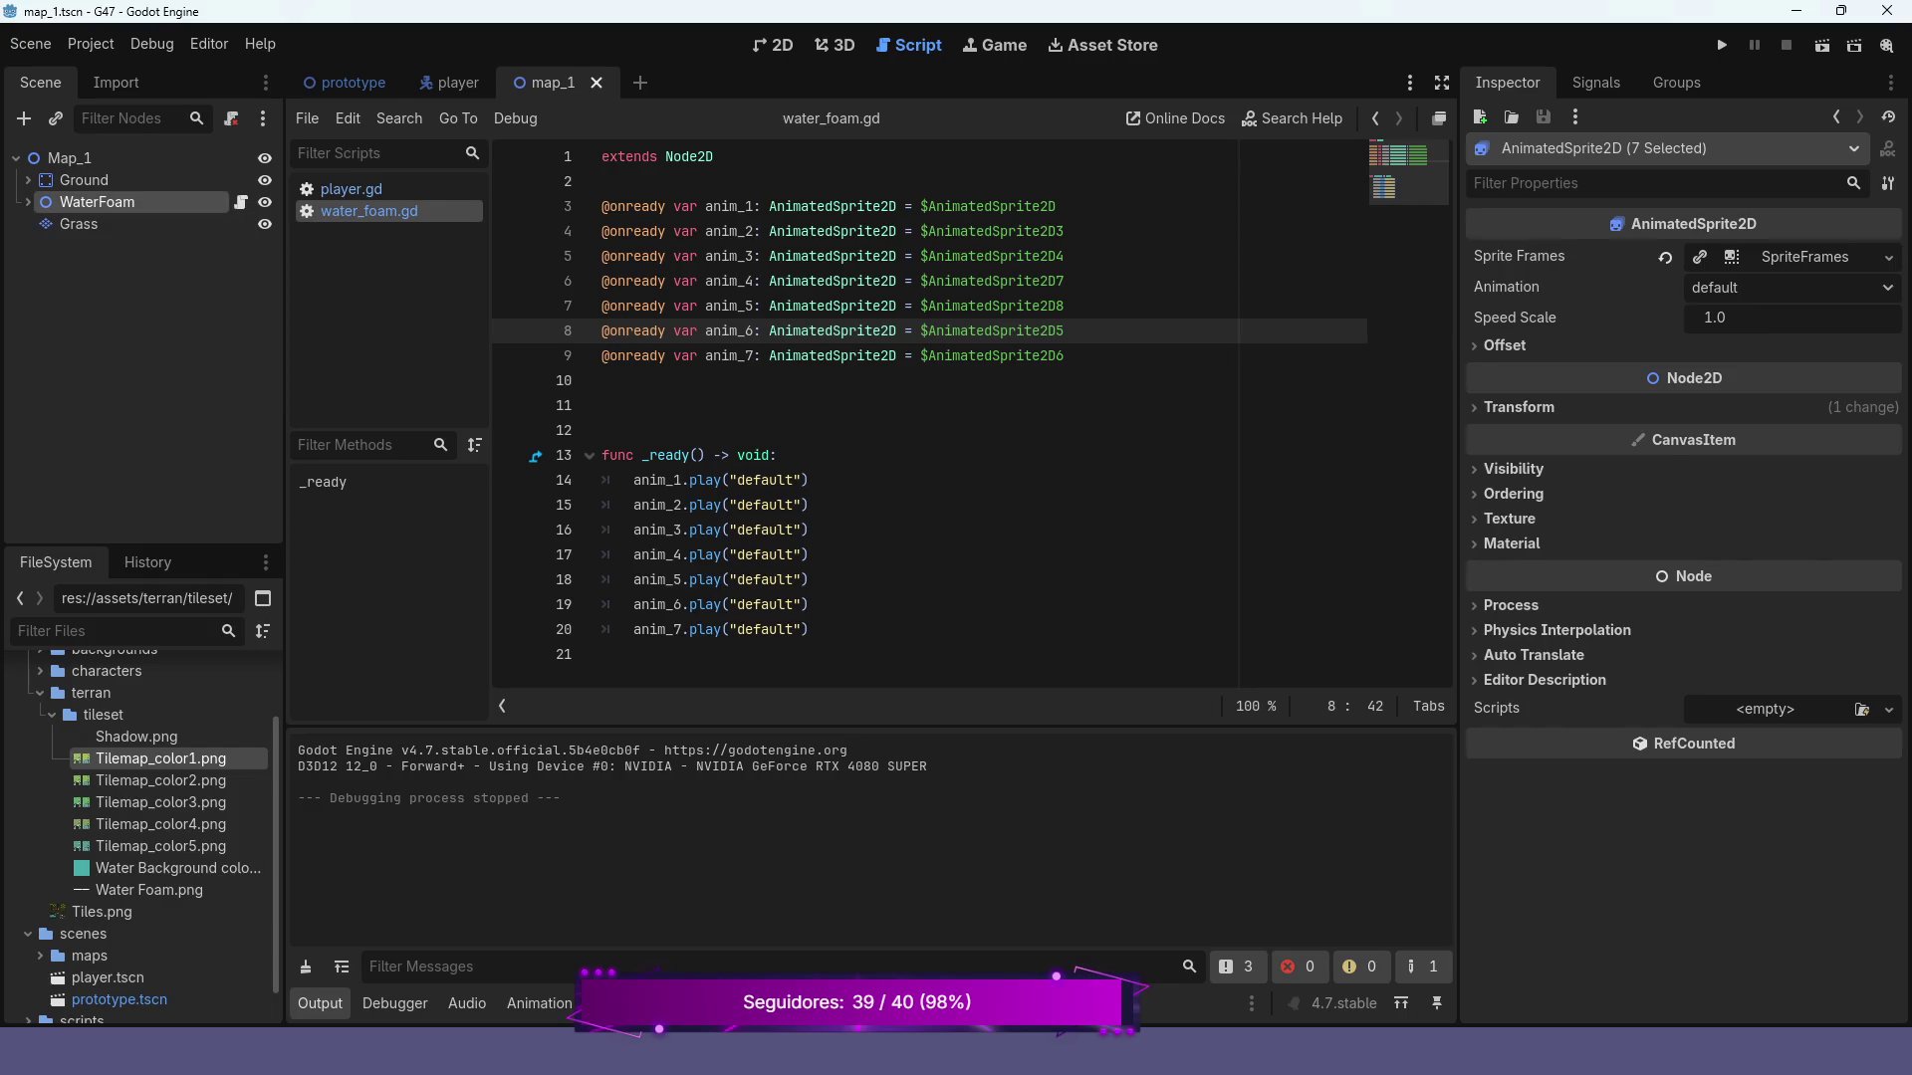
{"action": "right_click", "coordinate": [96, 203]}
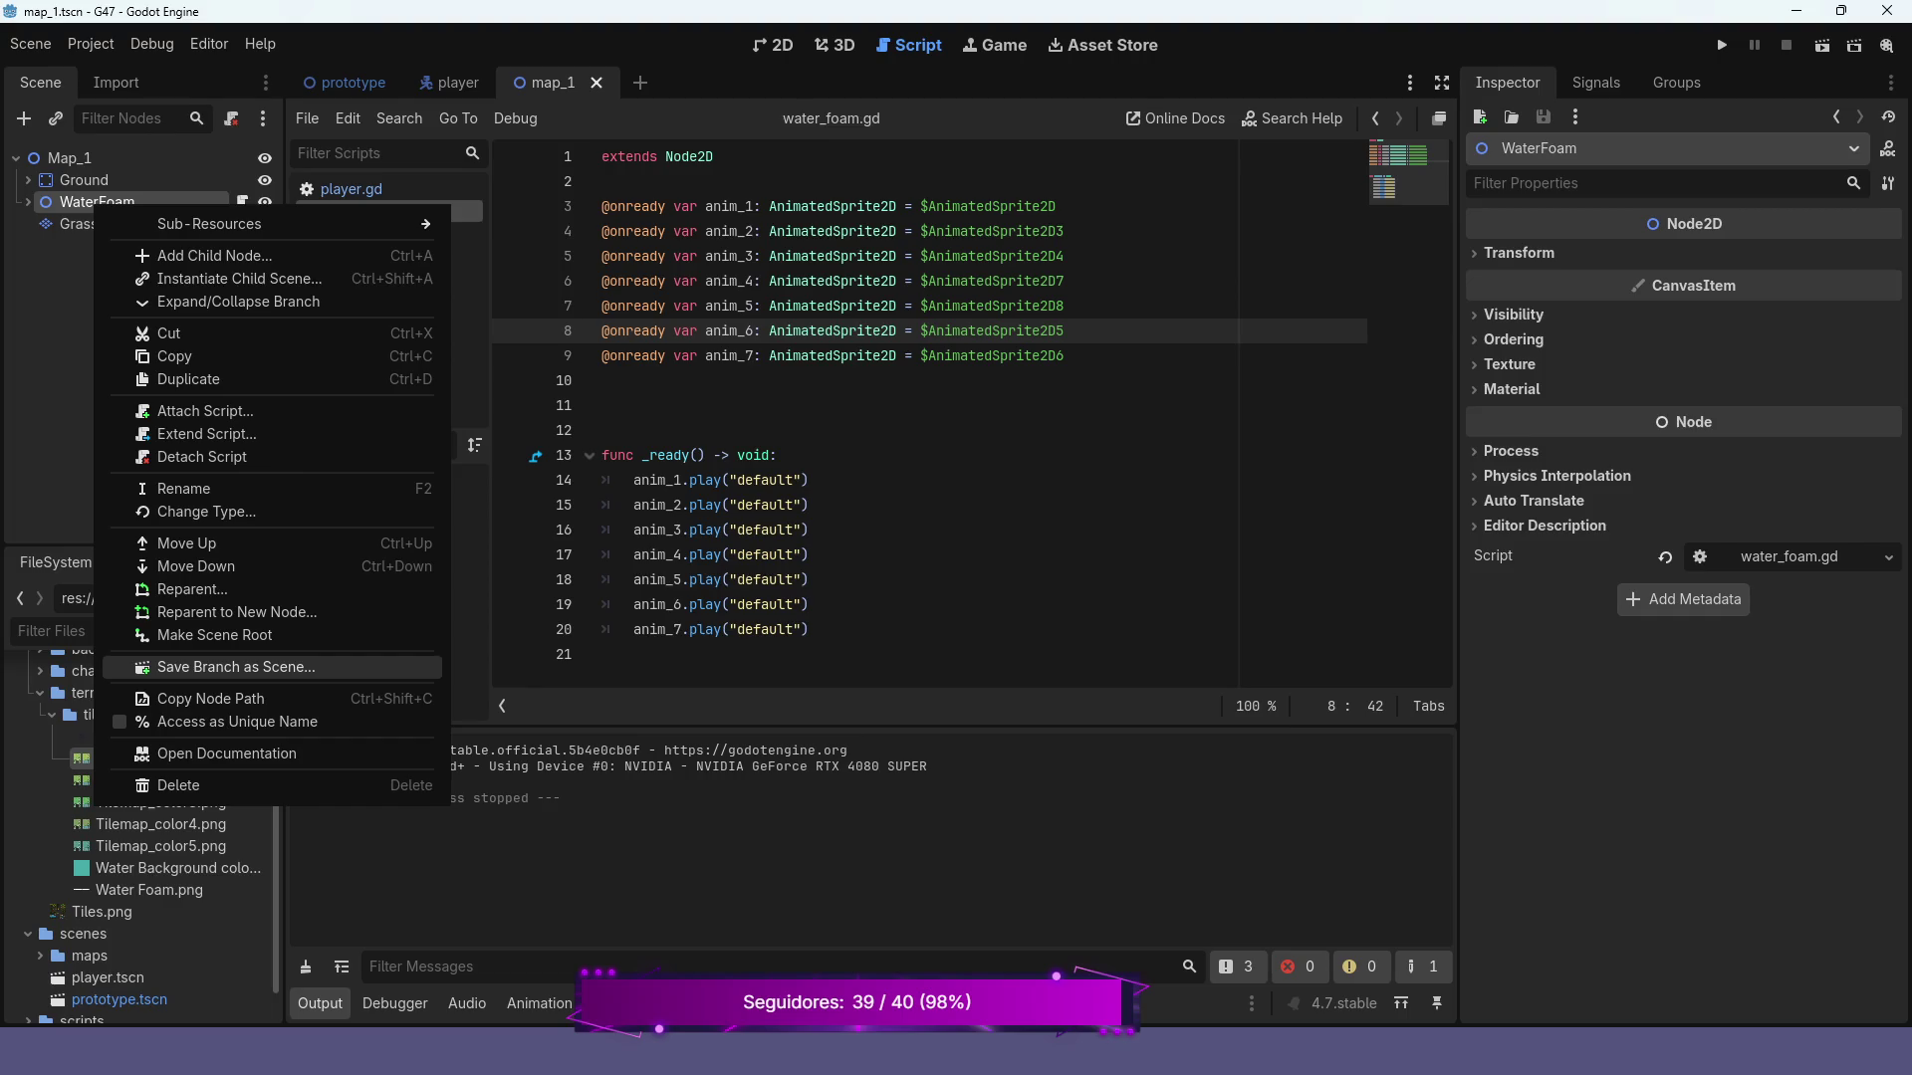
{"action": "left_click", "coordinate": [236, 667]}
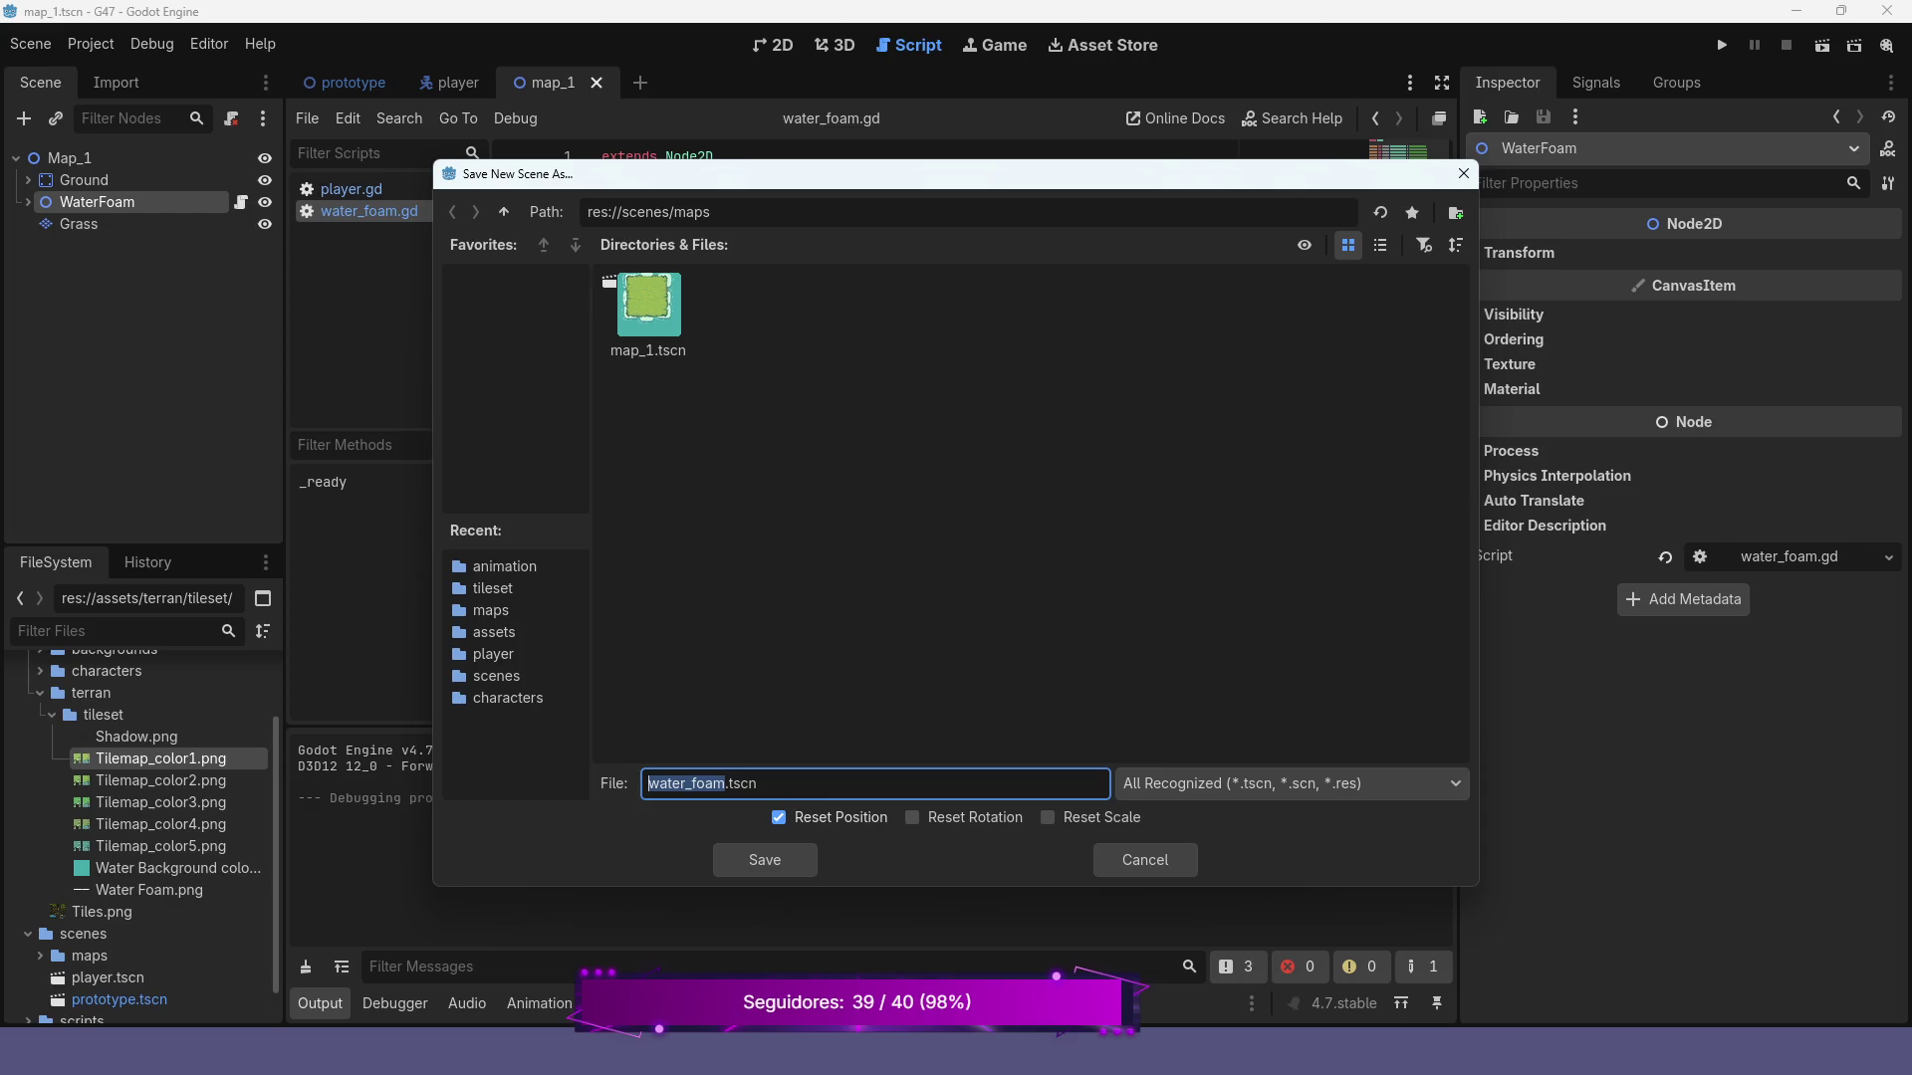
{"action": "left_click", "coordinate": [765, 859]}
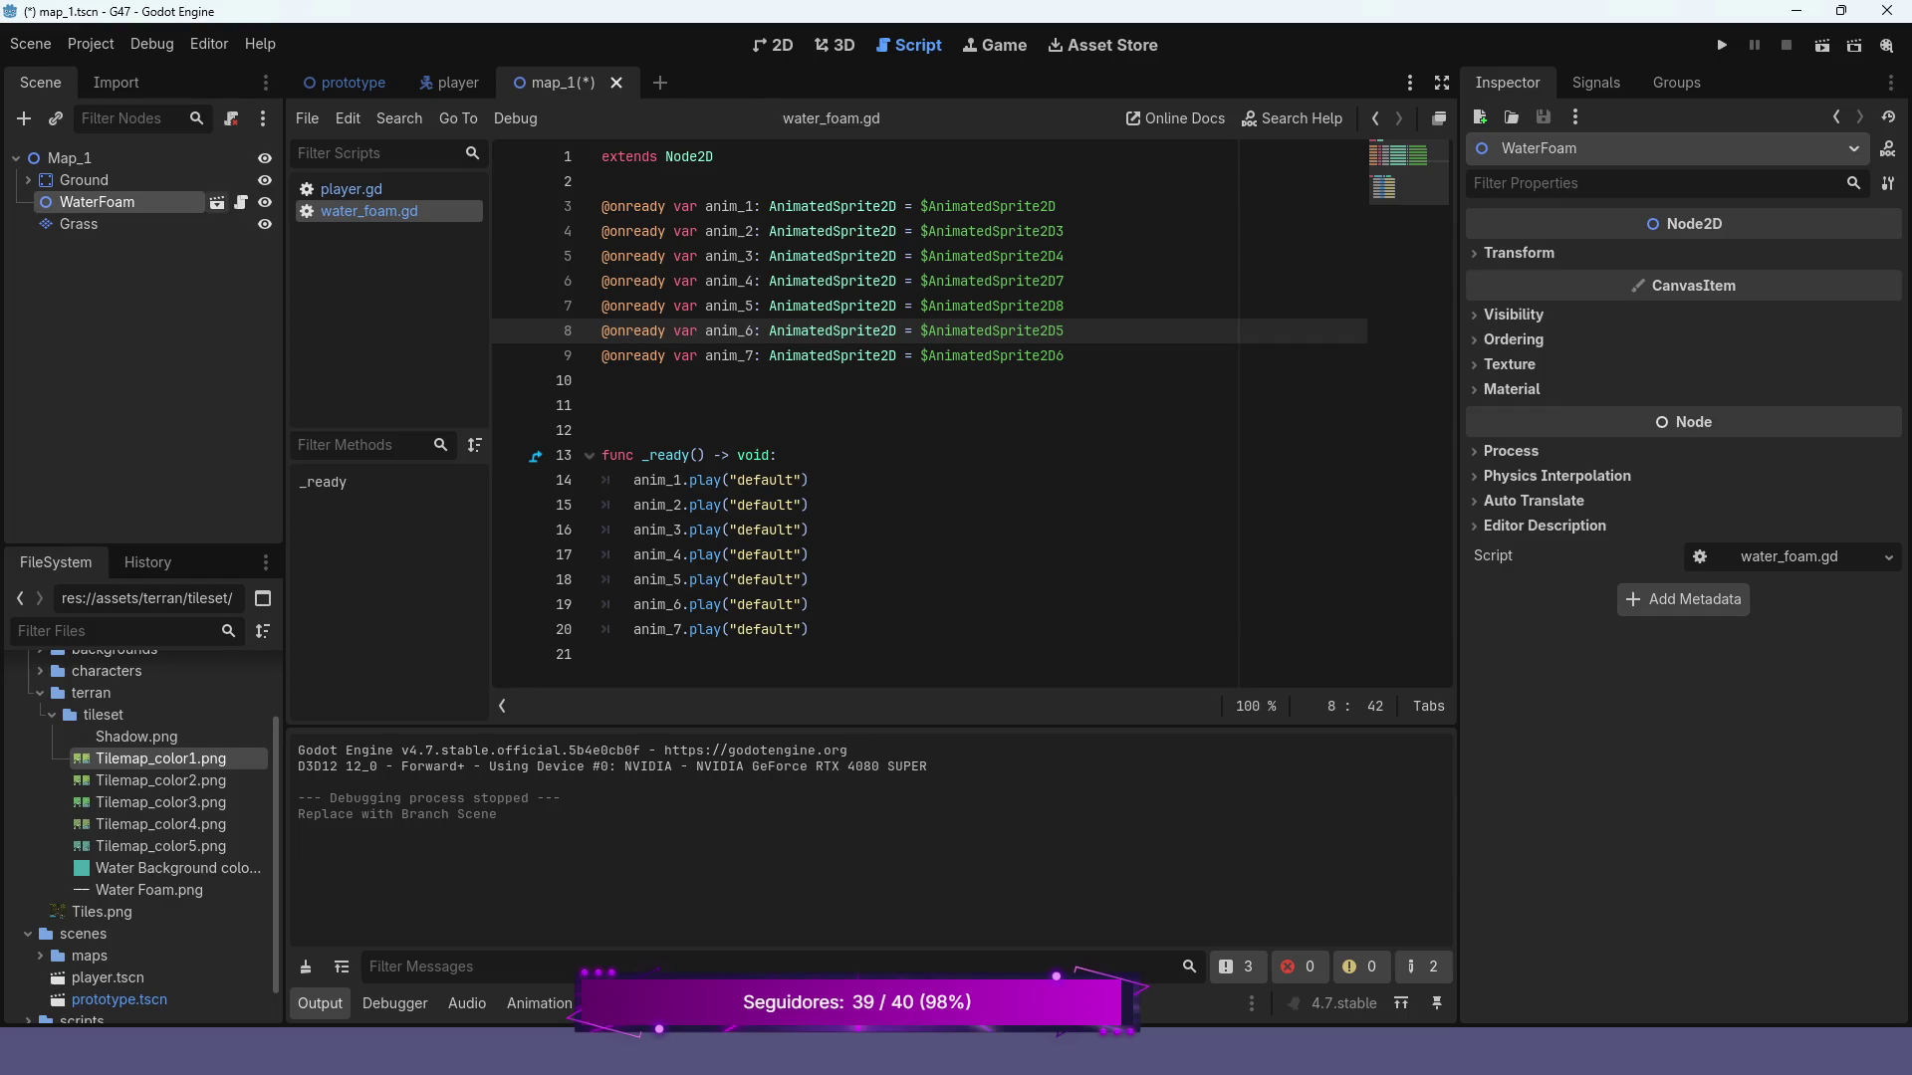
{"action": "left_click", "coordinate": [217, 202]}
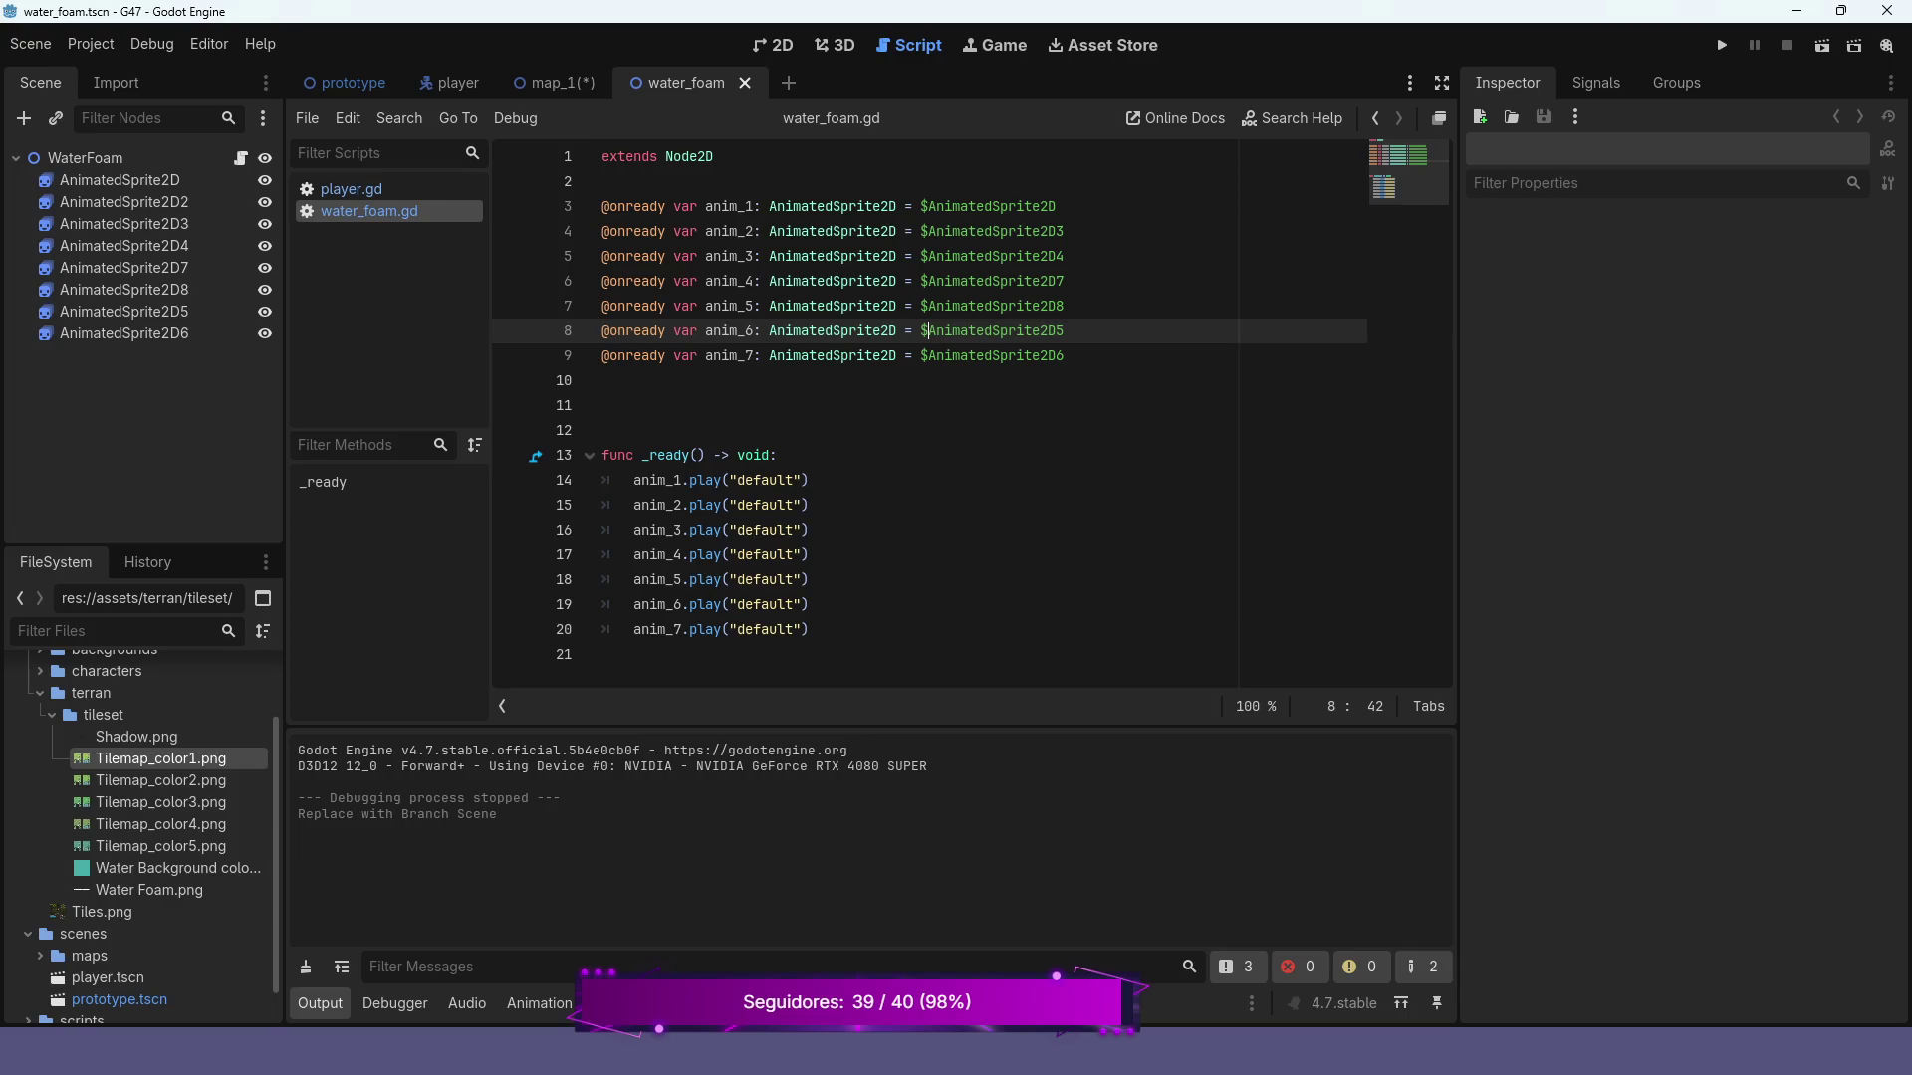
Add 'var nodes = self.get_children()' as the first line of _ready
{"action": "left_click", "coordinate": [776, 455]}
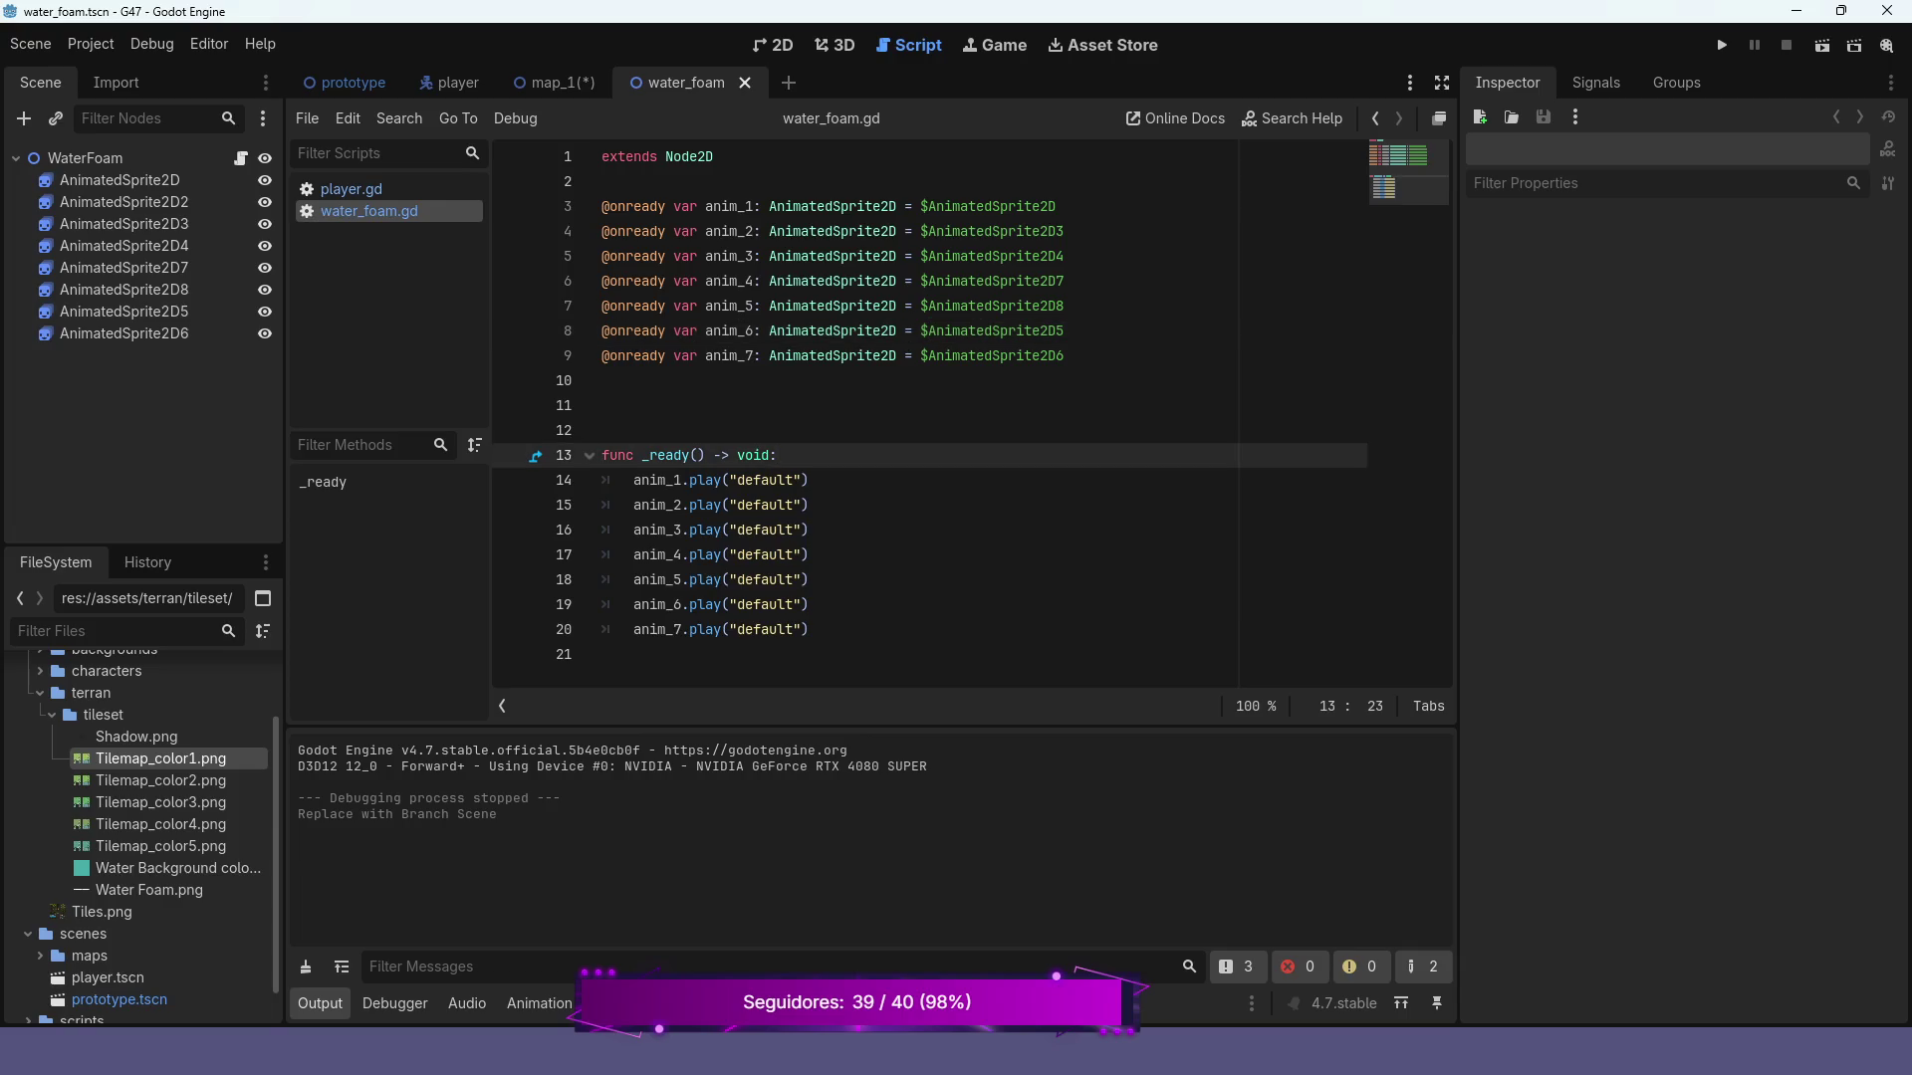
{"action": "key", "text": "Return"}
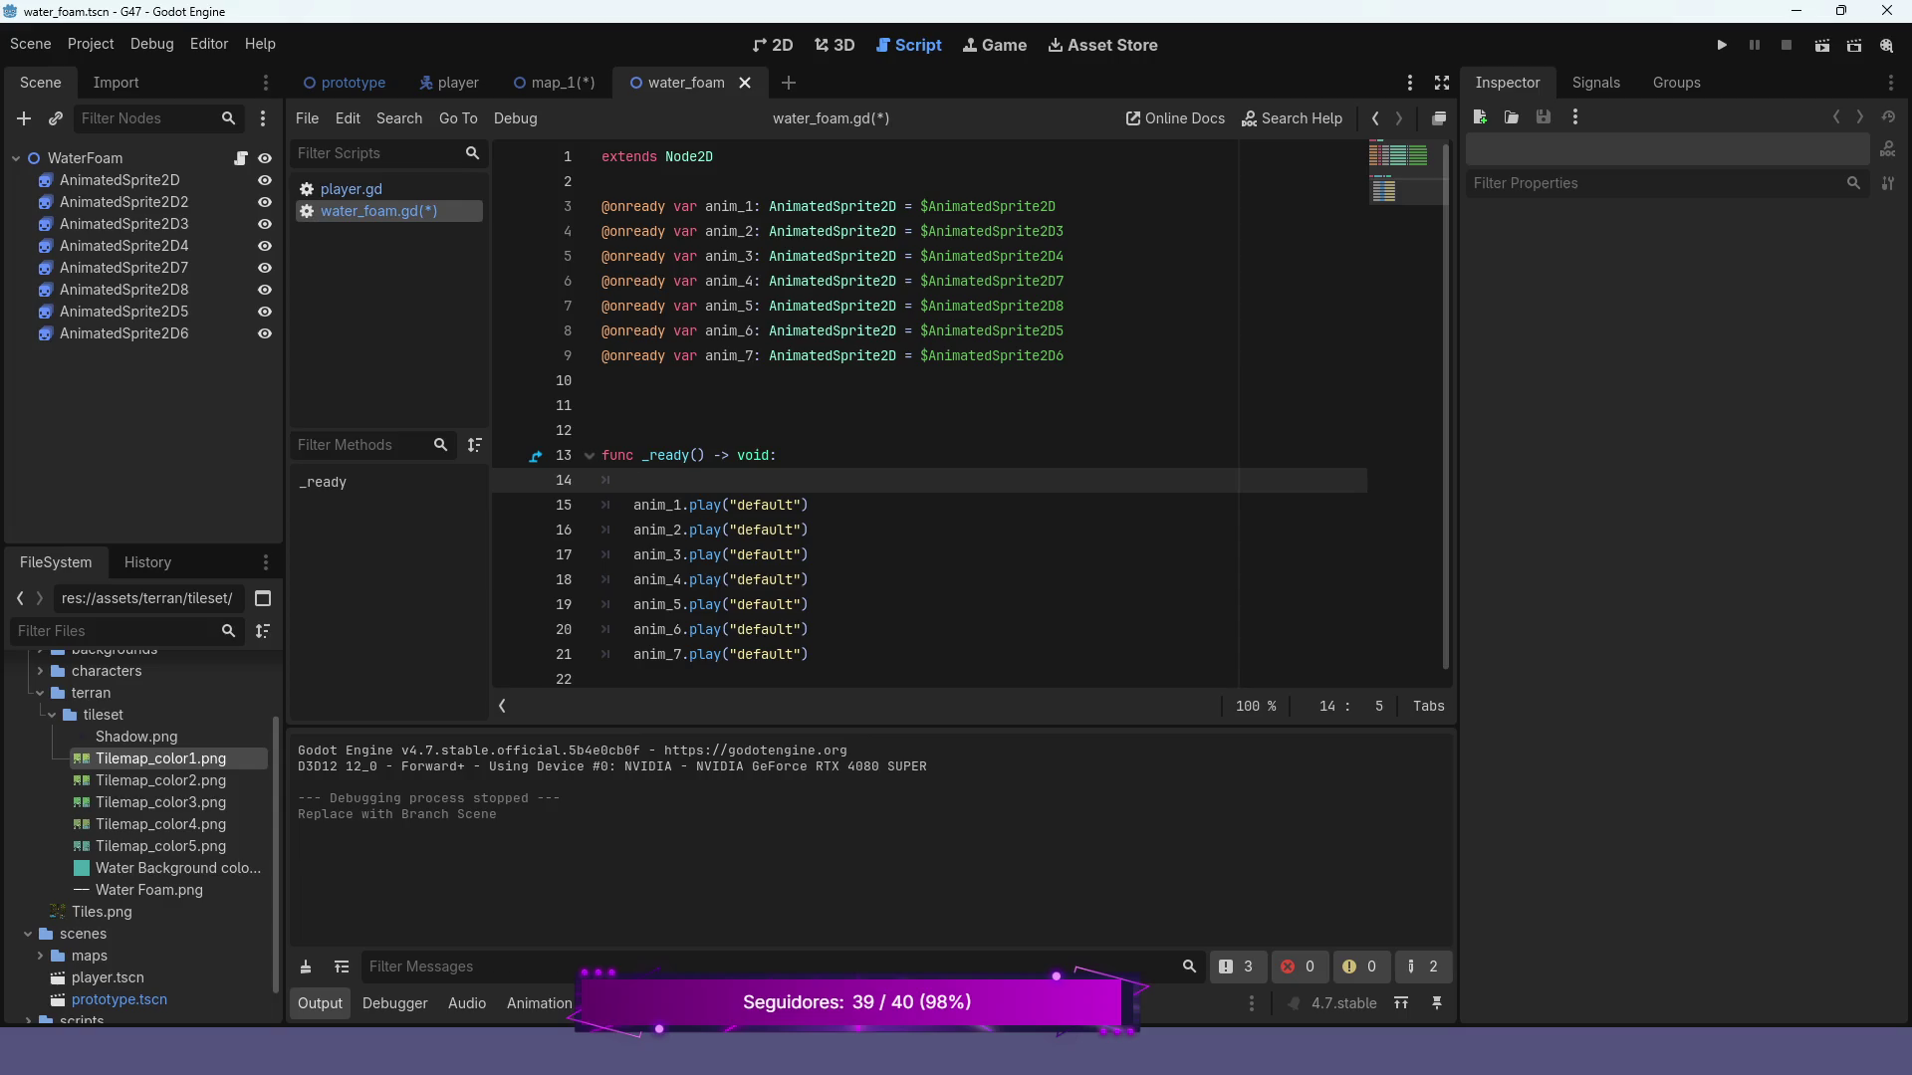
{"action": "type", "text": "var "}
{"action": "type", "text": "nodes "}
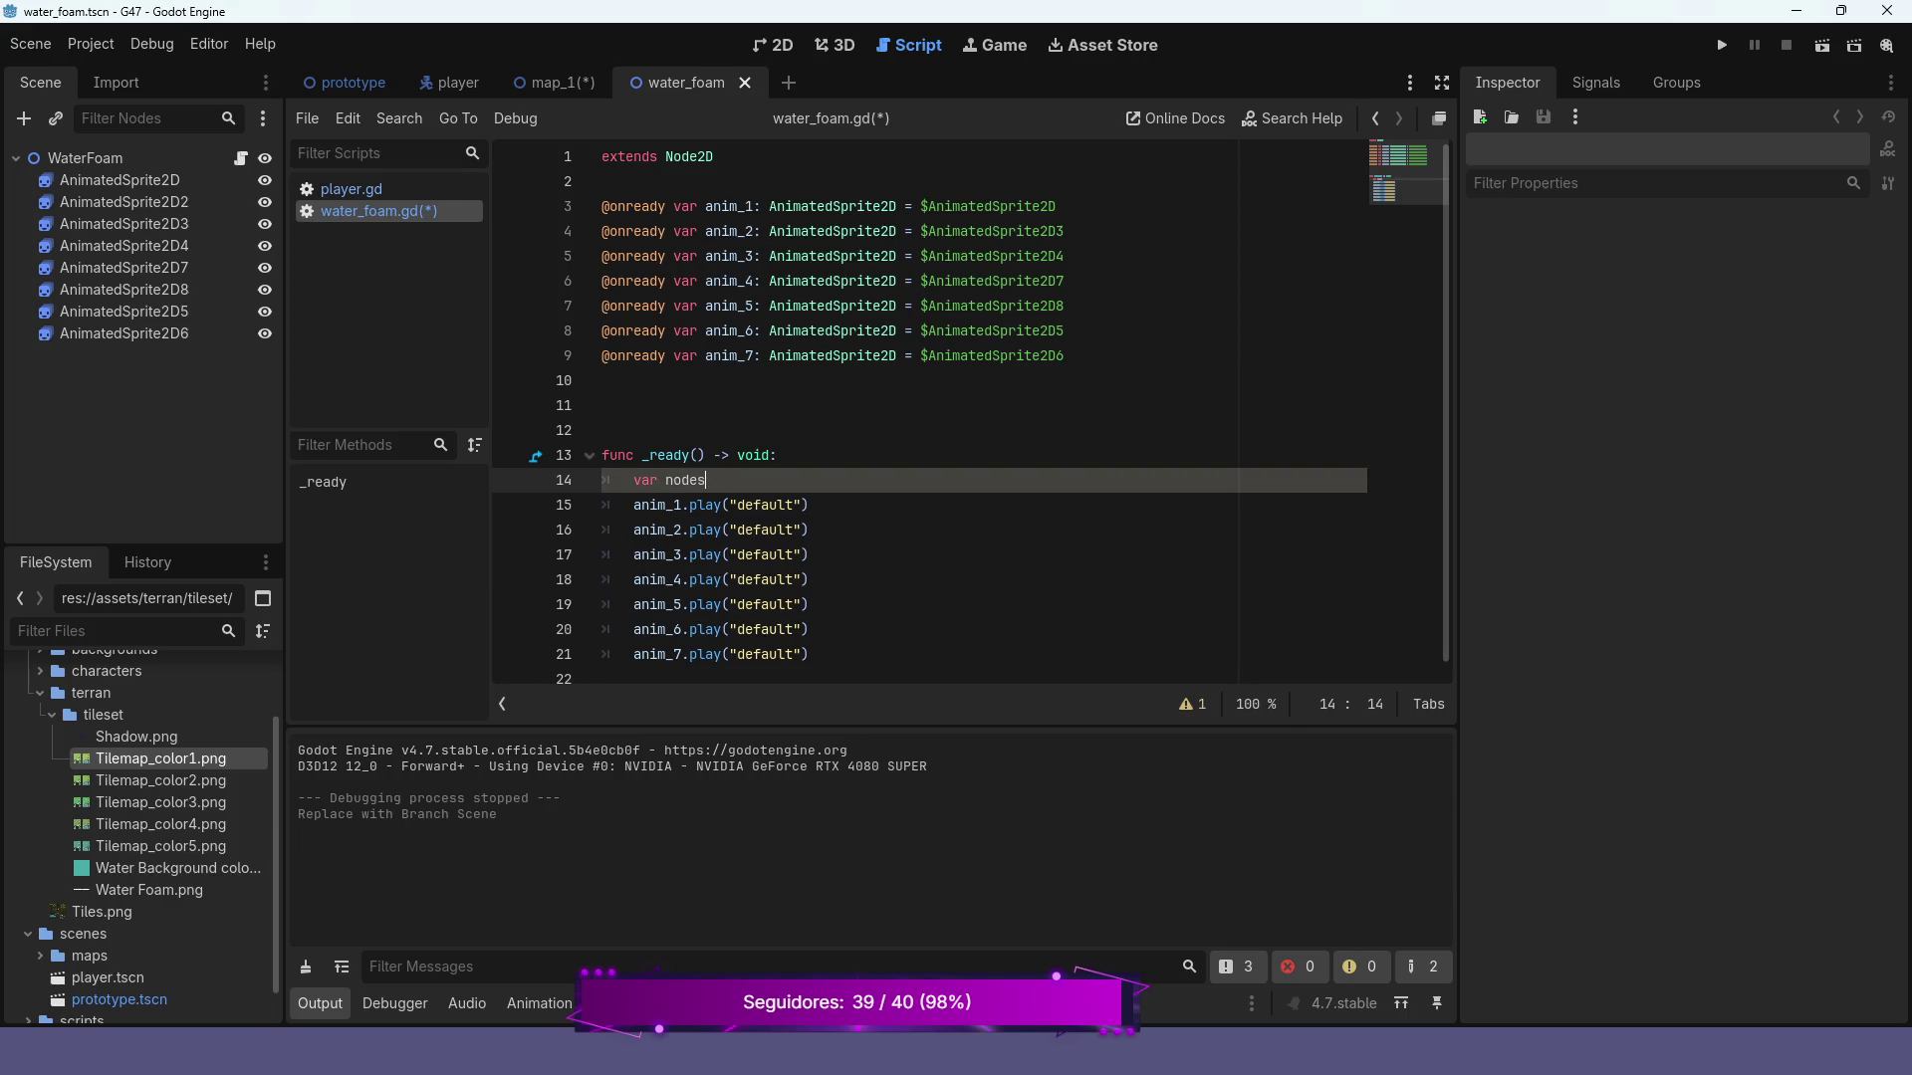
{"action": "type", "text": "= selft"}
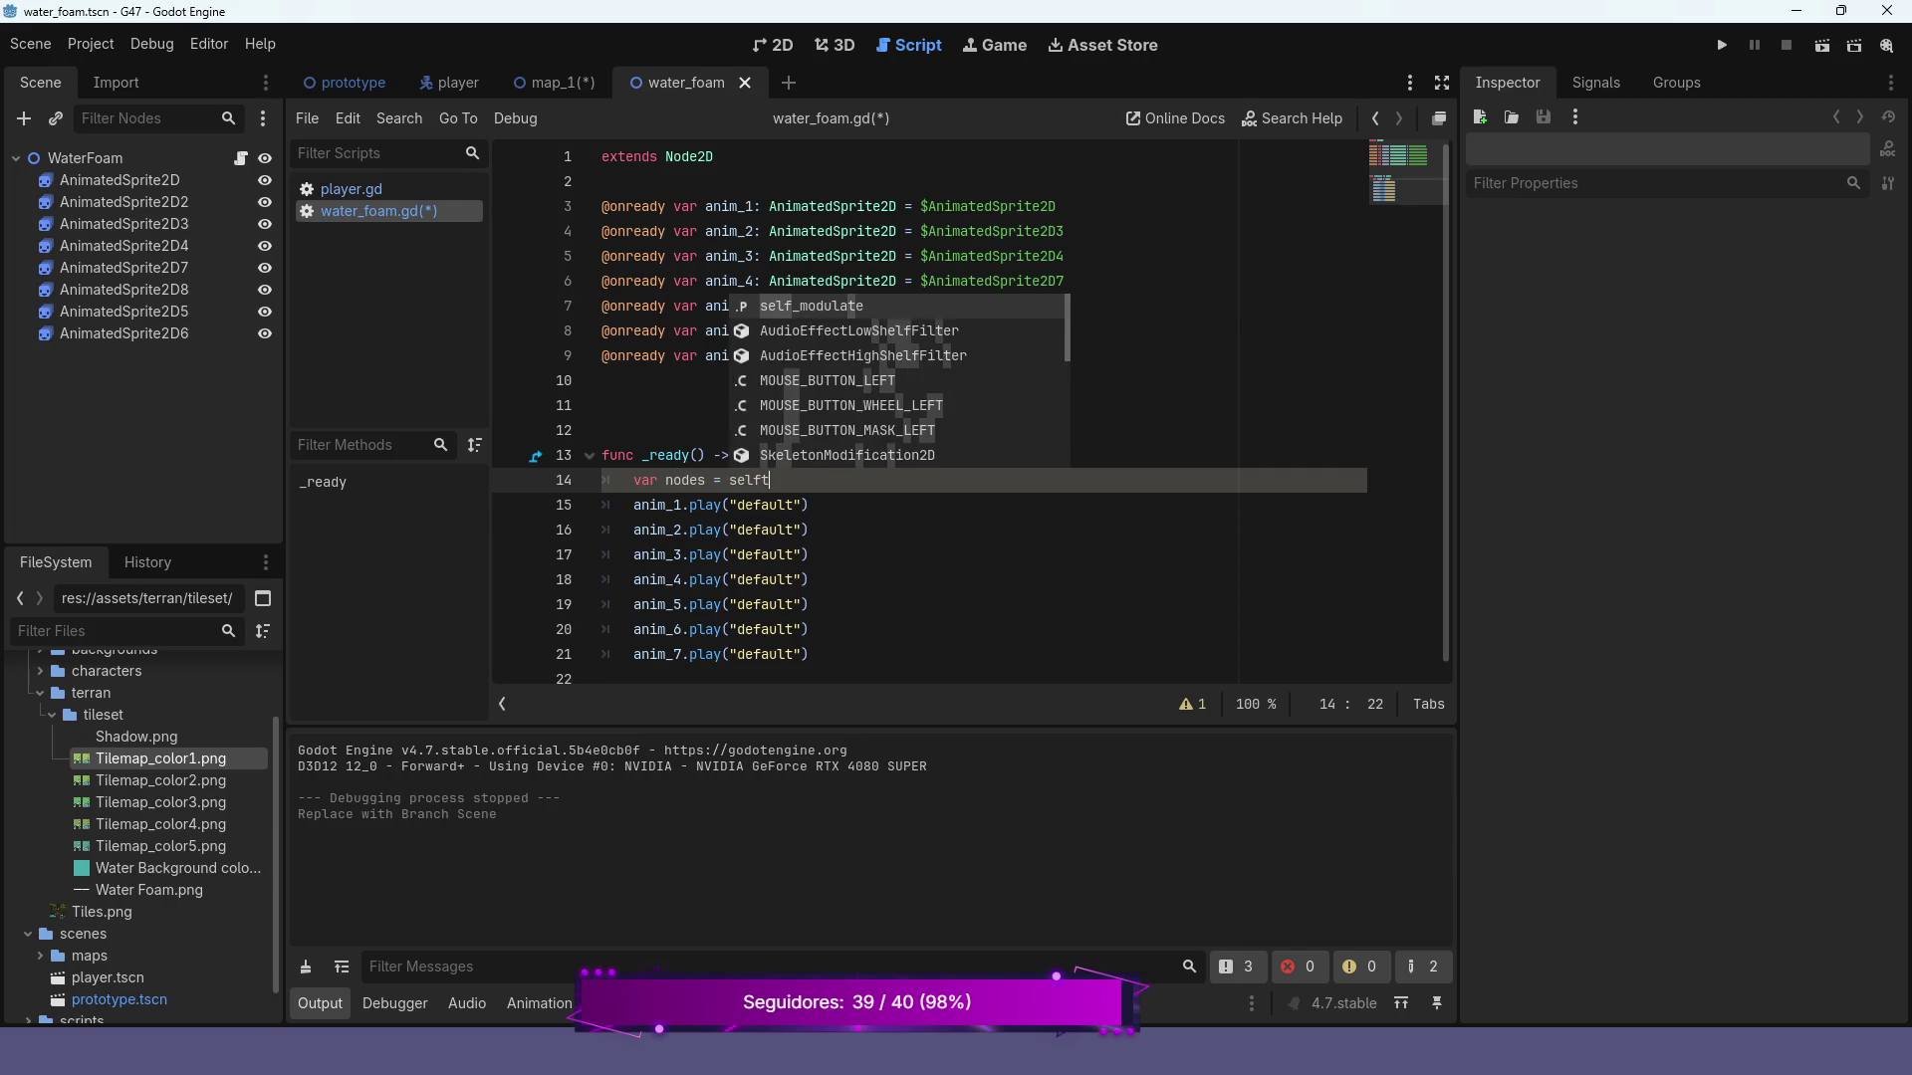
{"action": "key", "text": "BackSpace"}
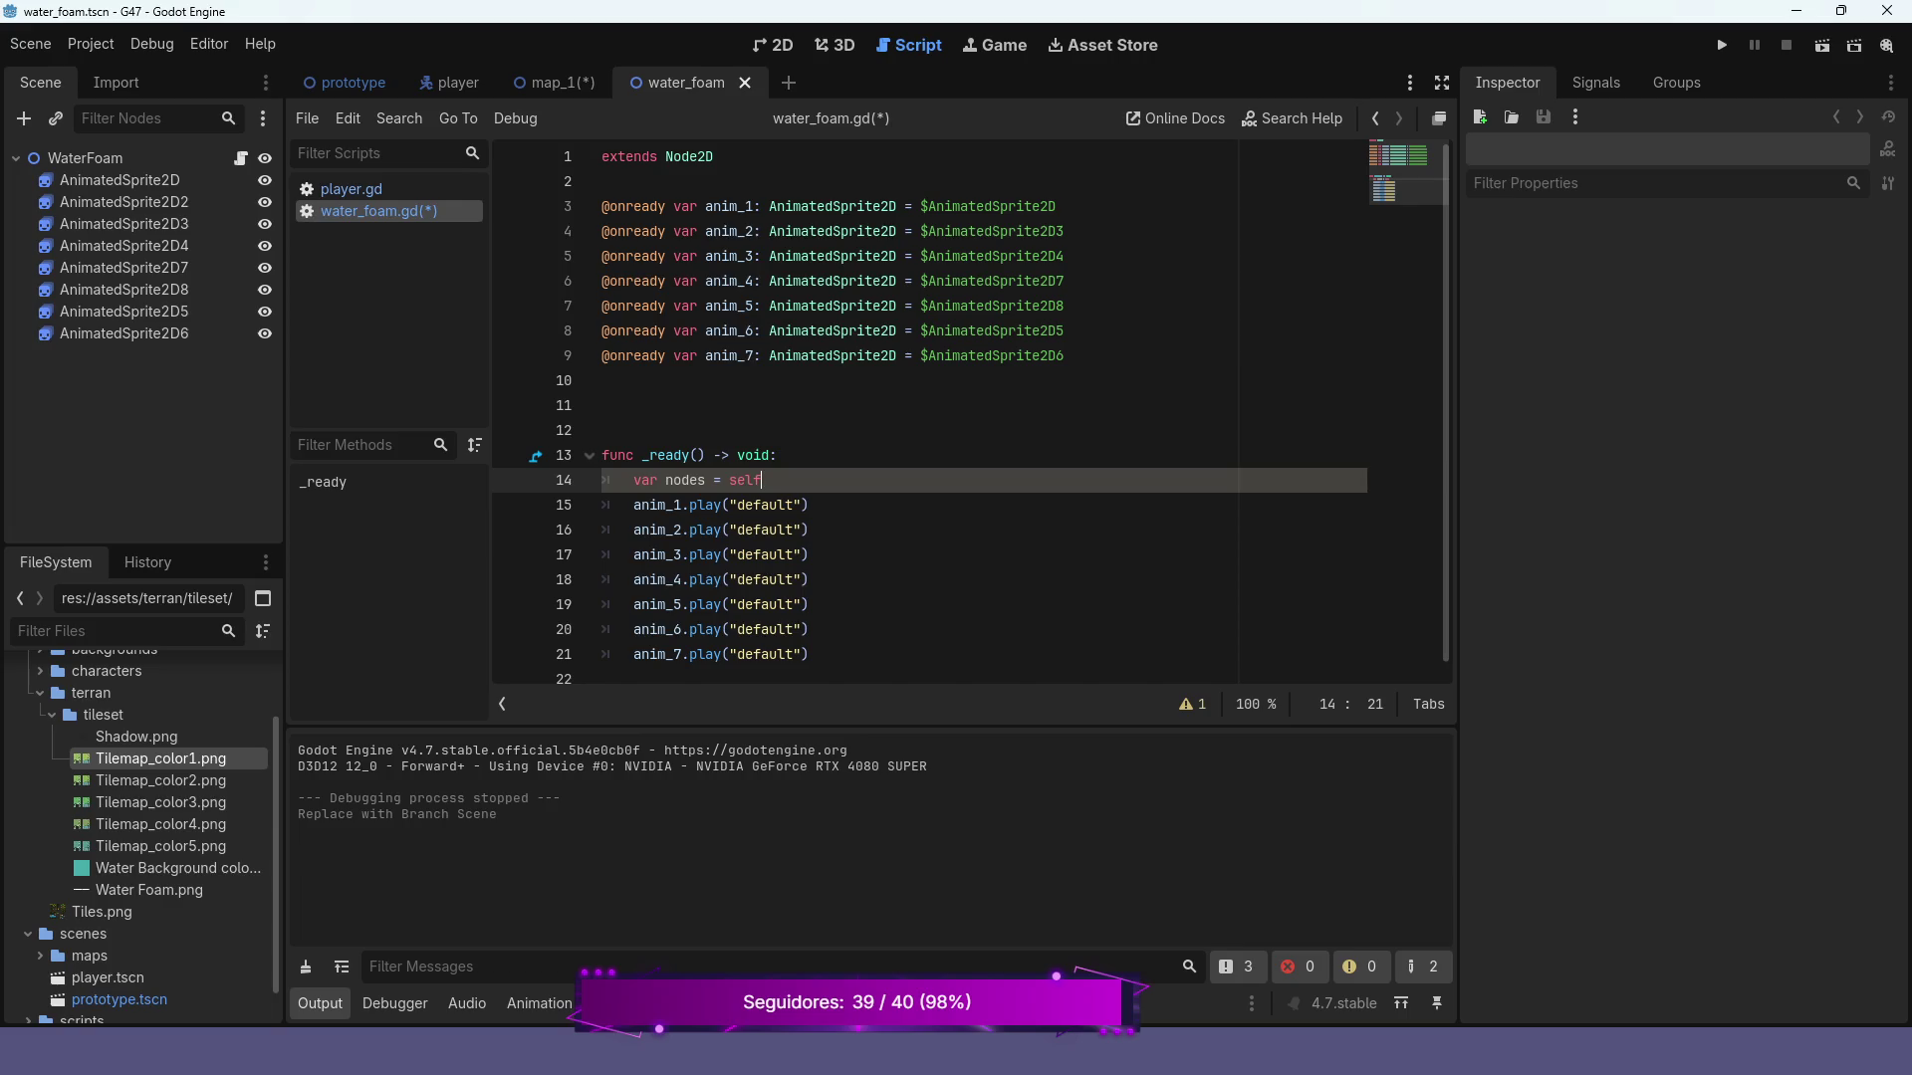
{"action": "type", "text": ".get"}
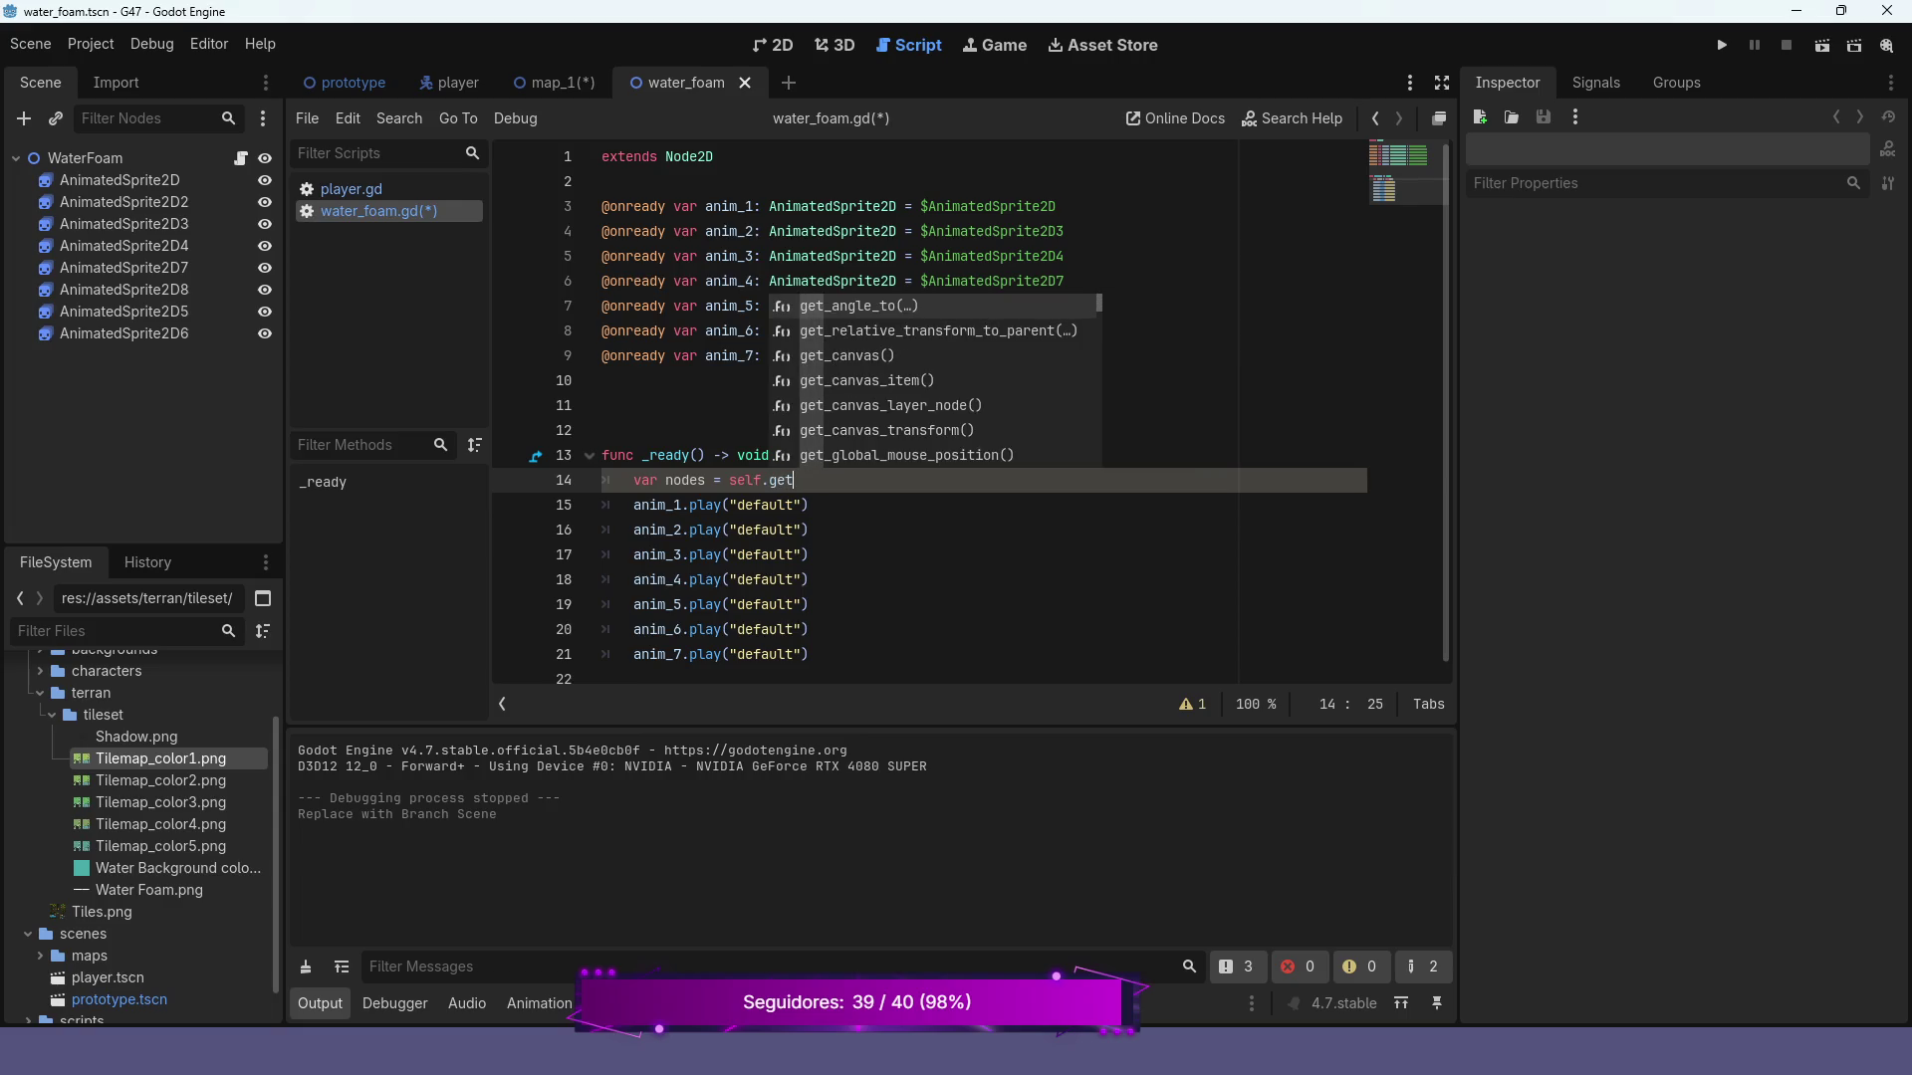
{"action": "type", "text": "_ch"}
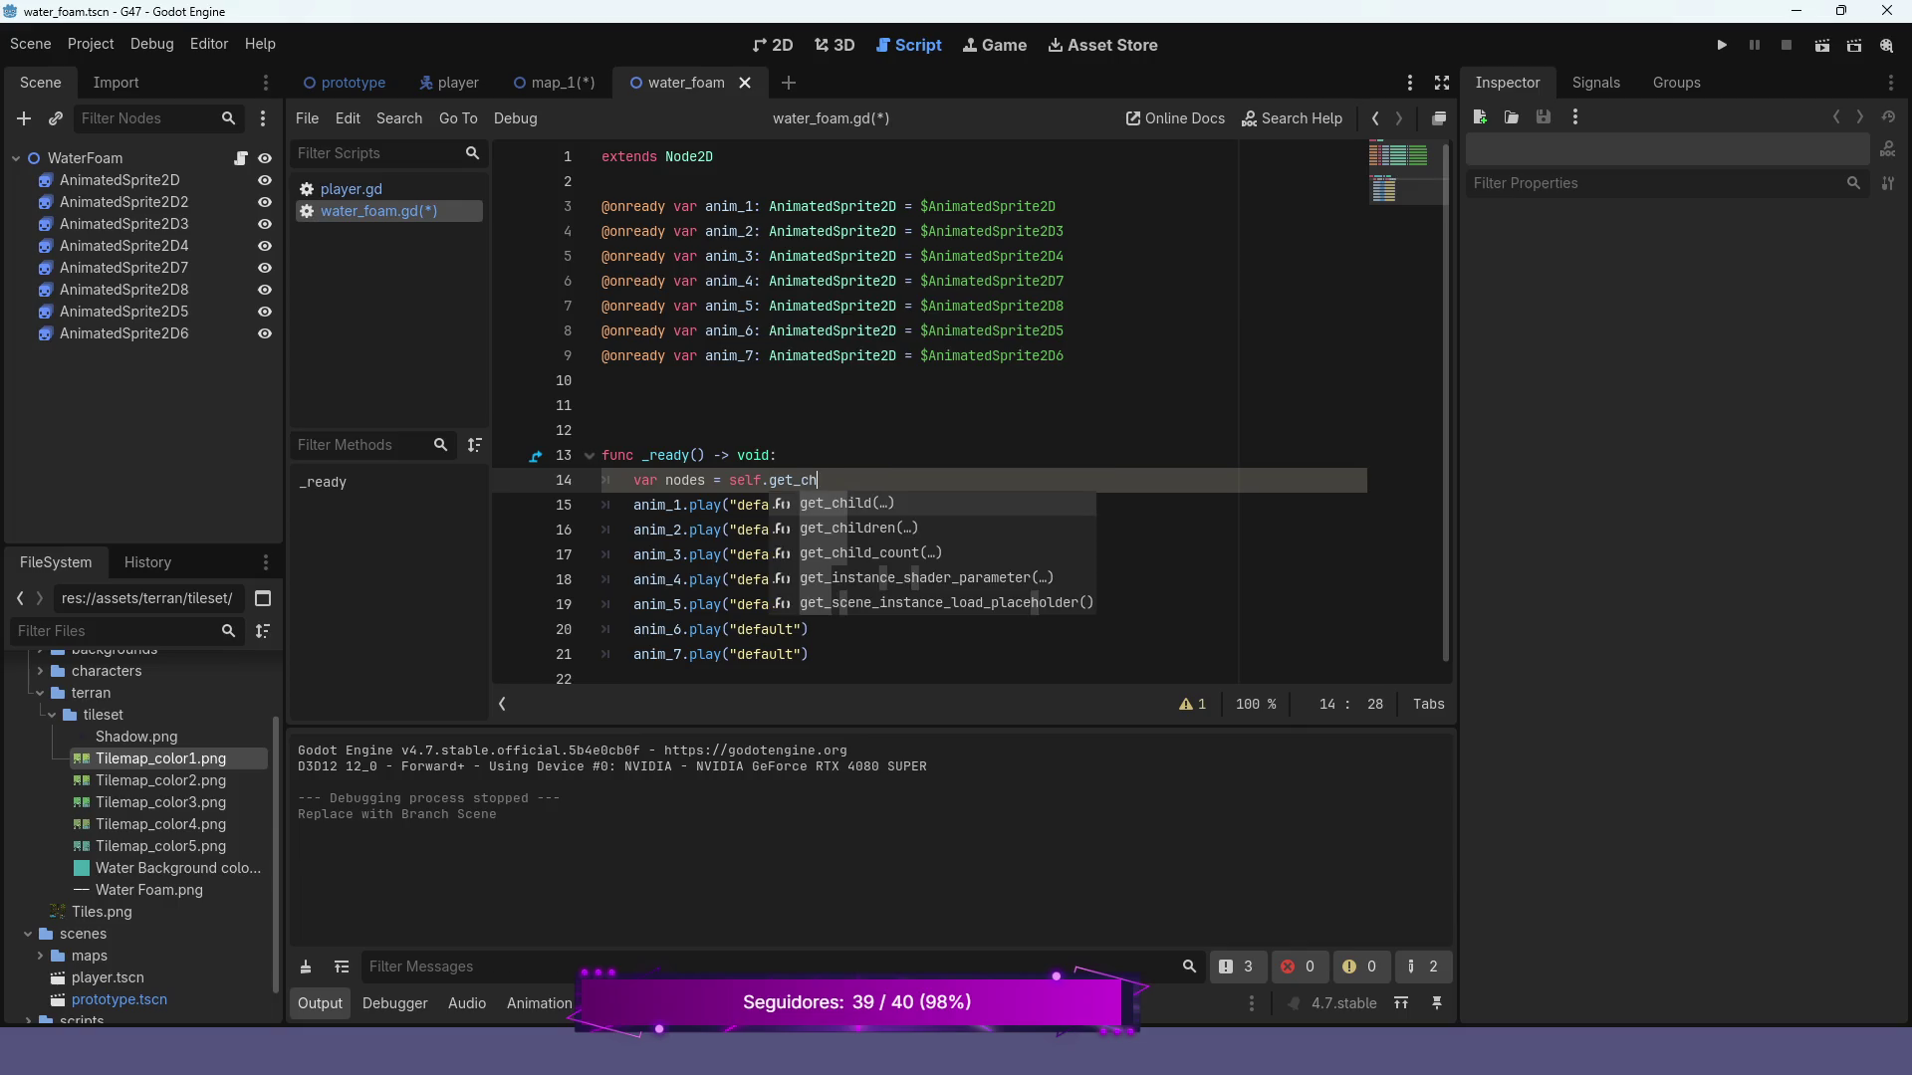
{"action": "key", "text": "Down"}
{"action": "key", "text": "Return"}
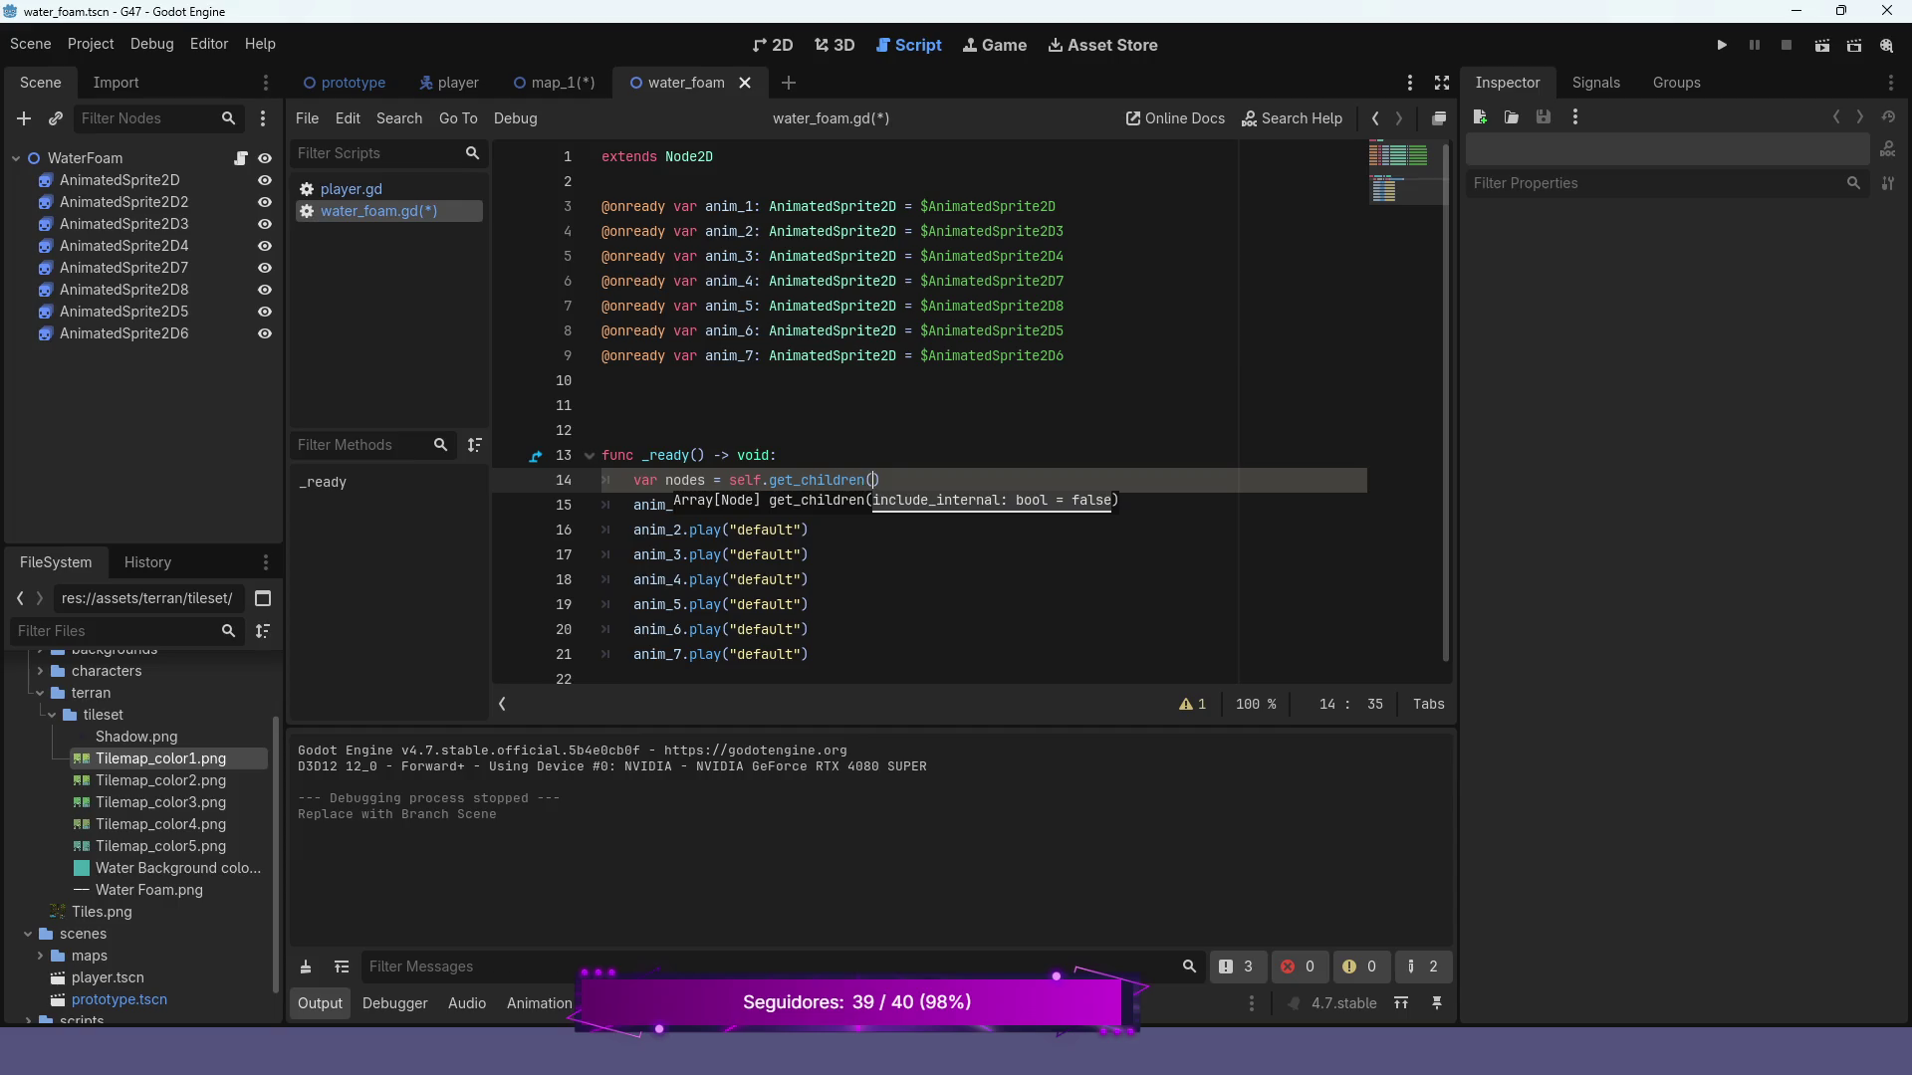
{"action": "key", "text": "Escape"}
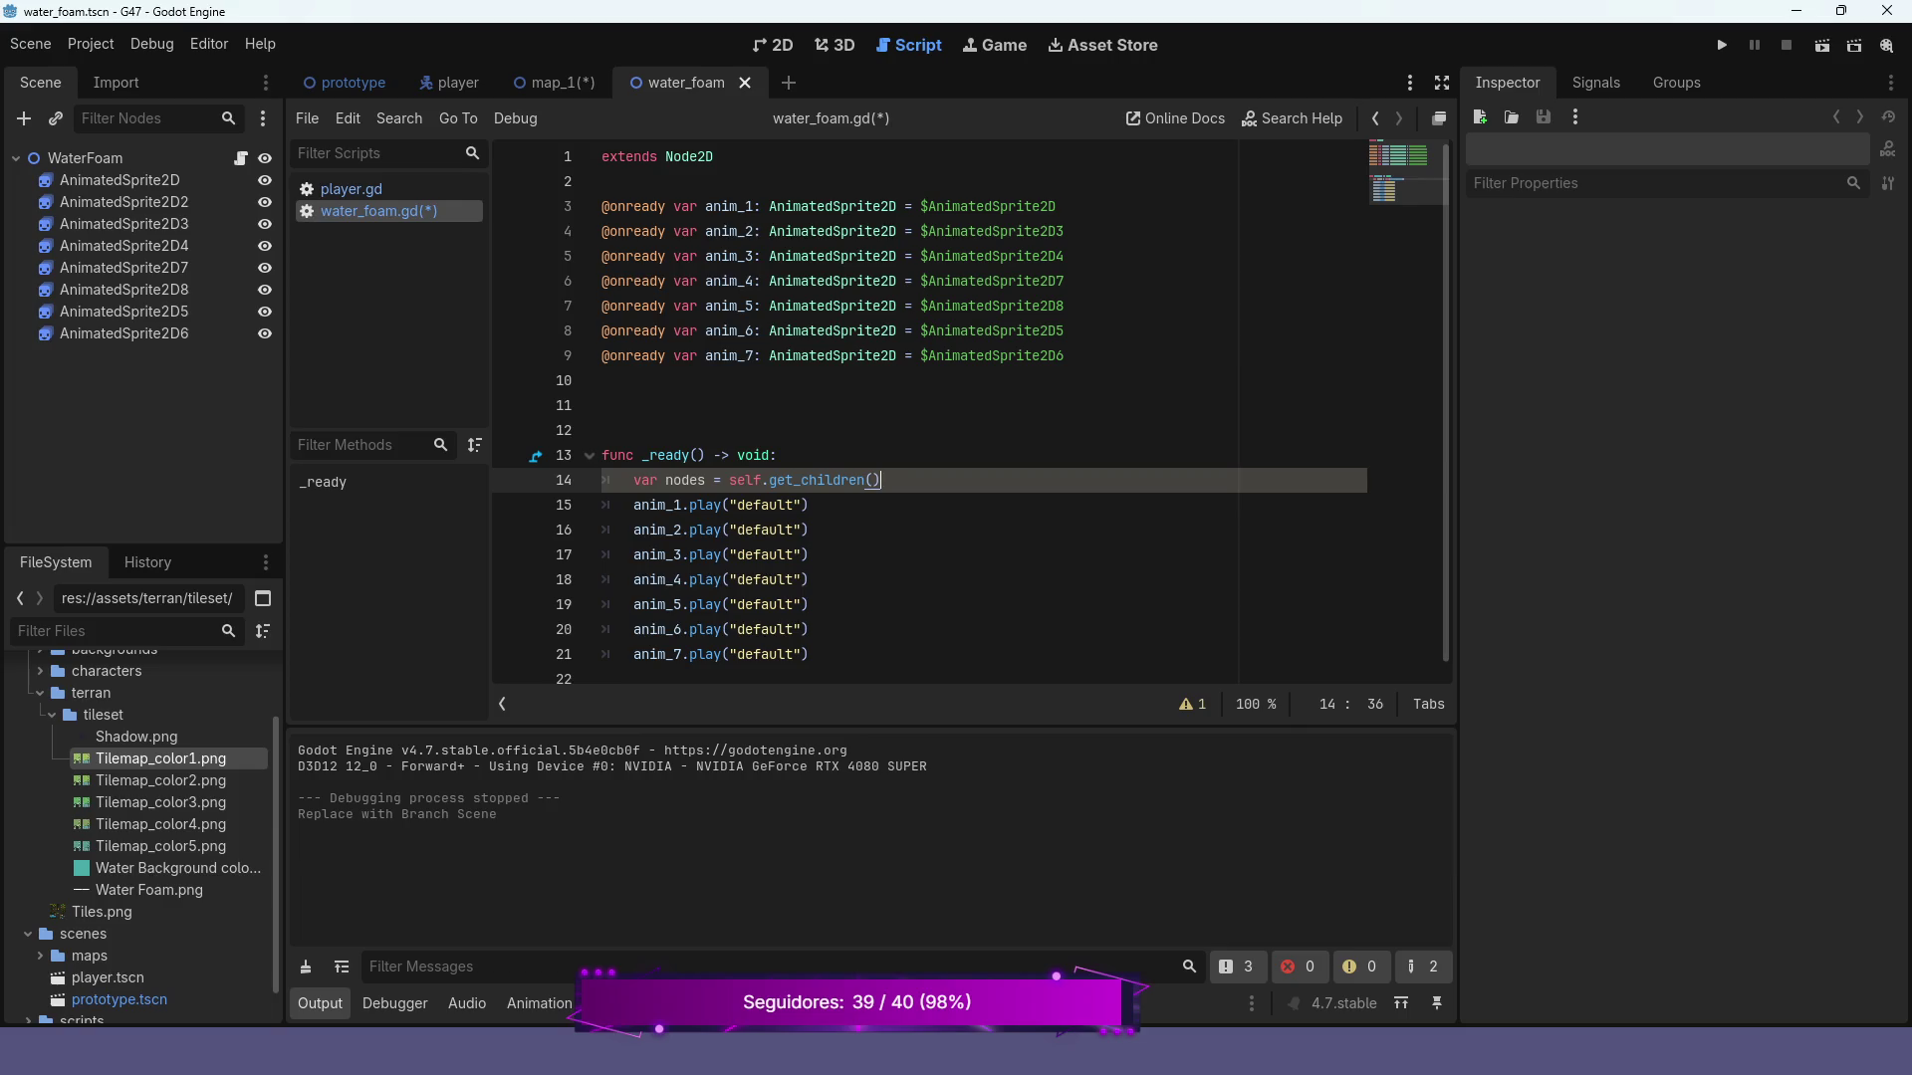
Add a 'for child in nodes:' loop printing child.name, then test-run the scene
{"action": "key", "text": "Return"}
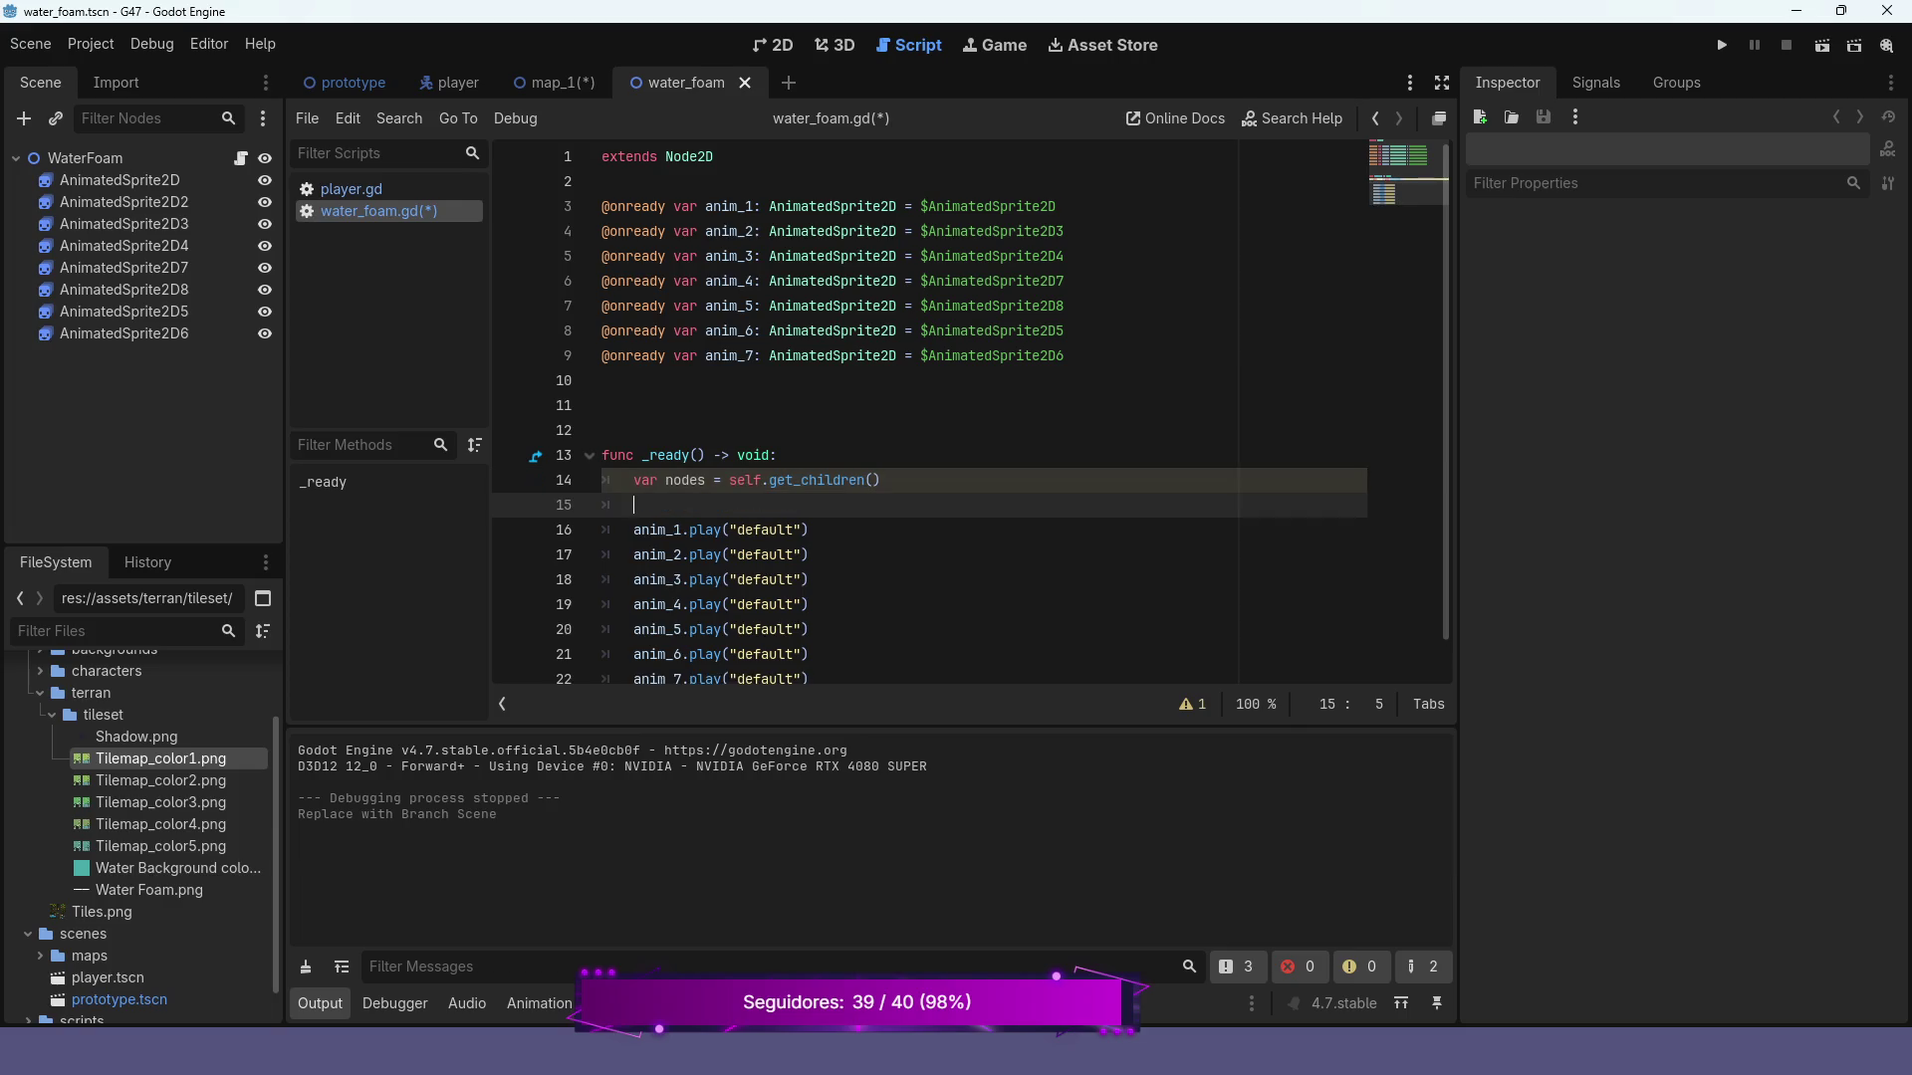
{"action": "key", "text": "Return"}
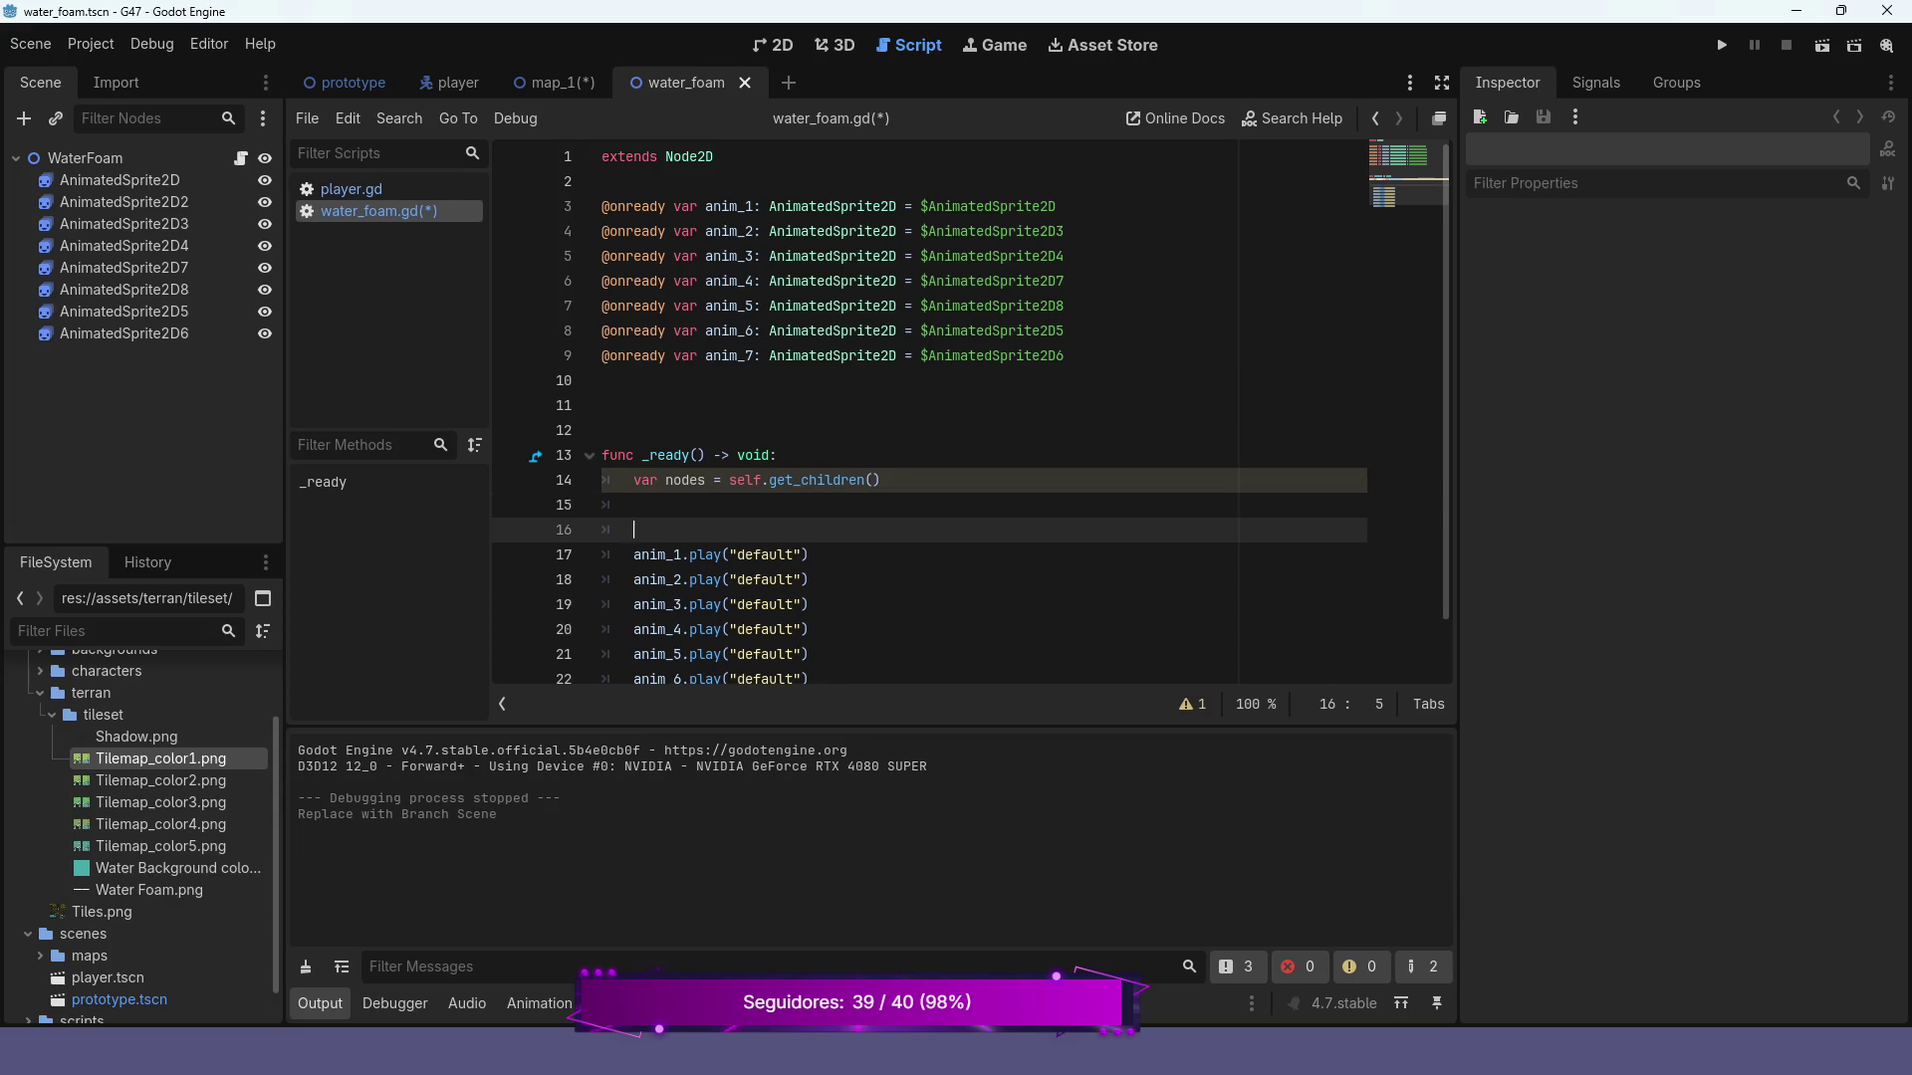
{"action": "type", "text": "for"}
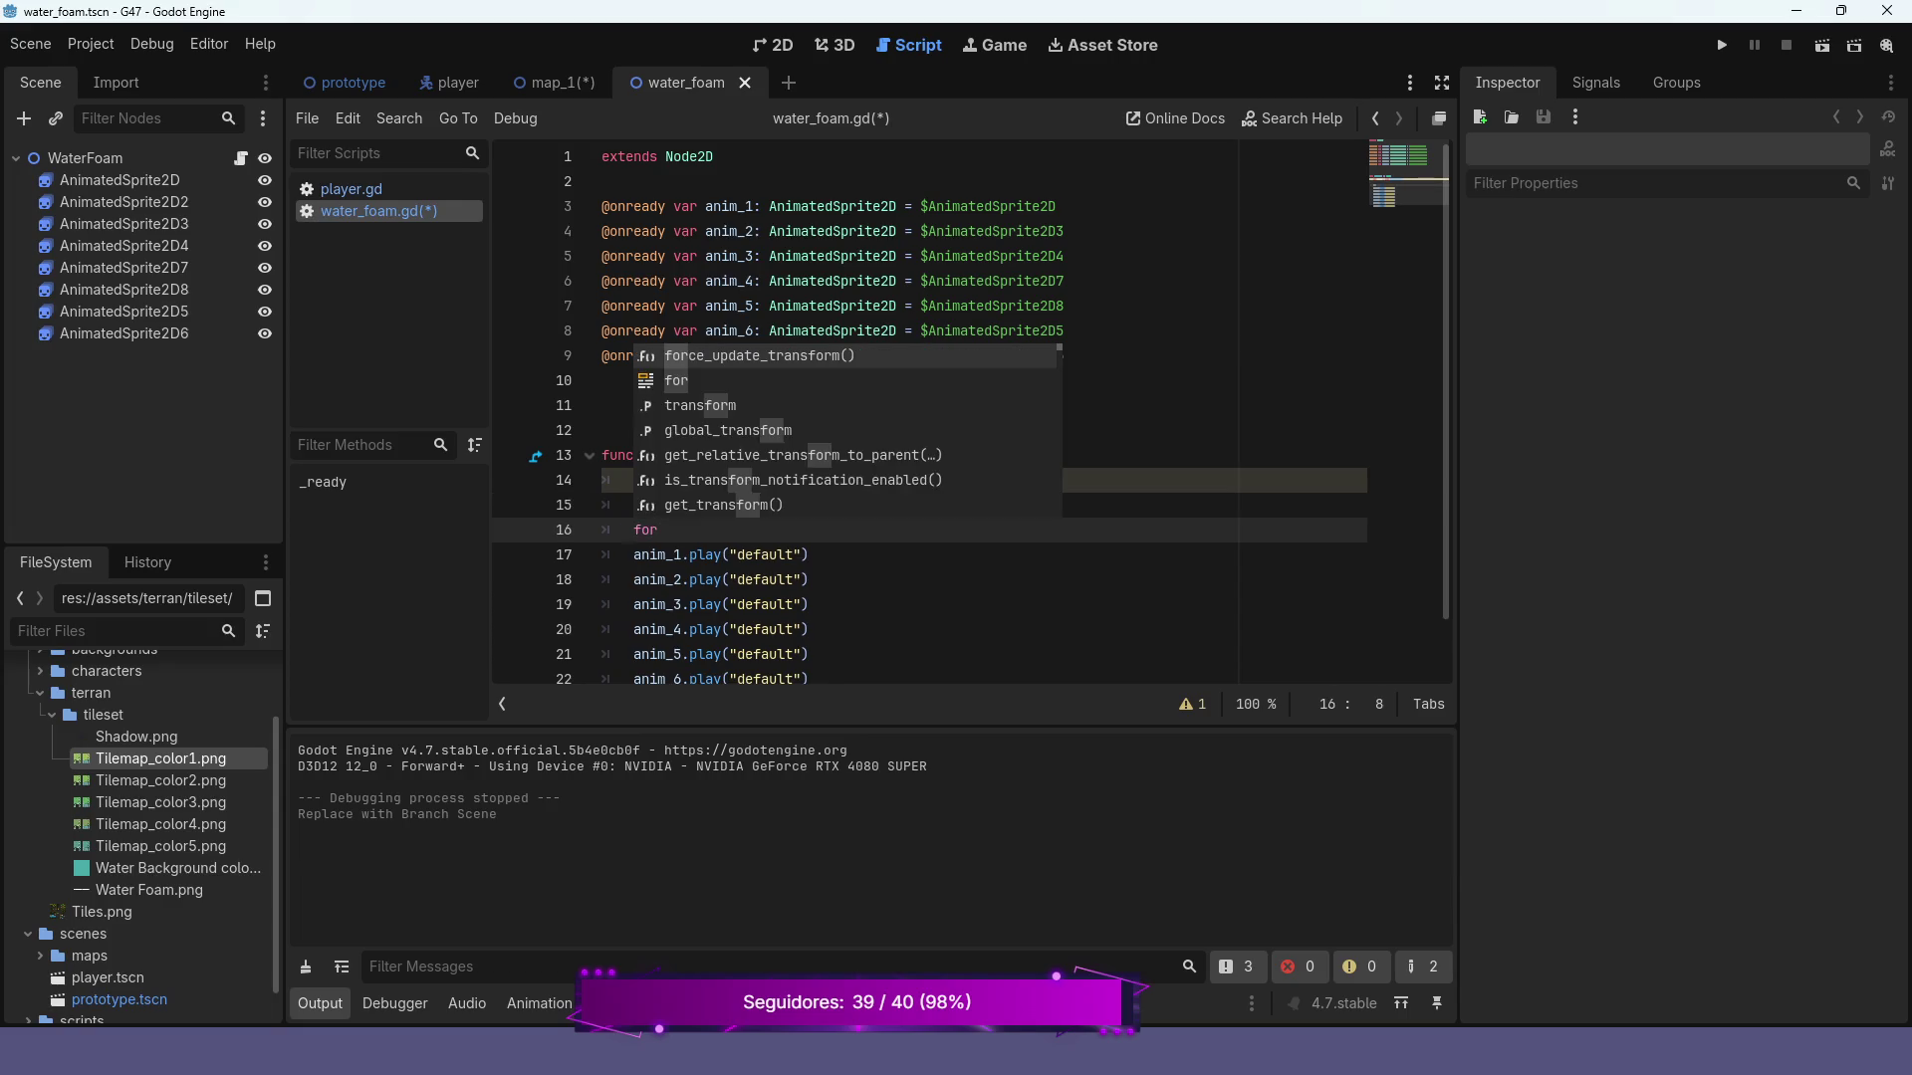
{"action": "type", "text": " child in"}
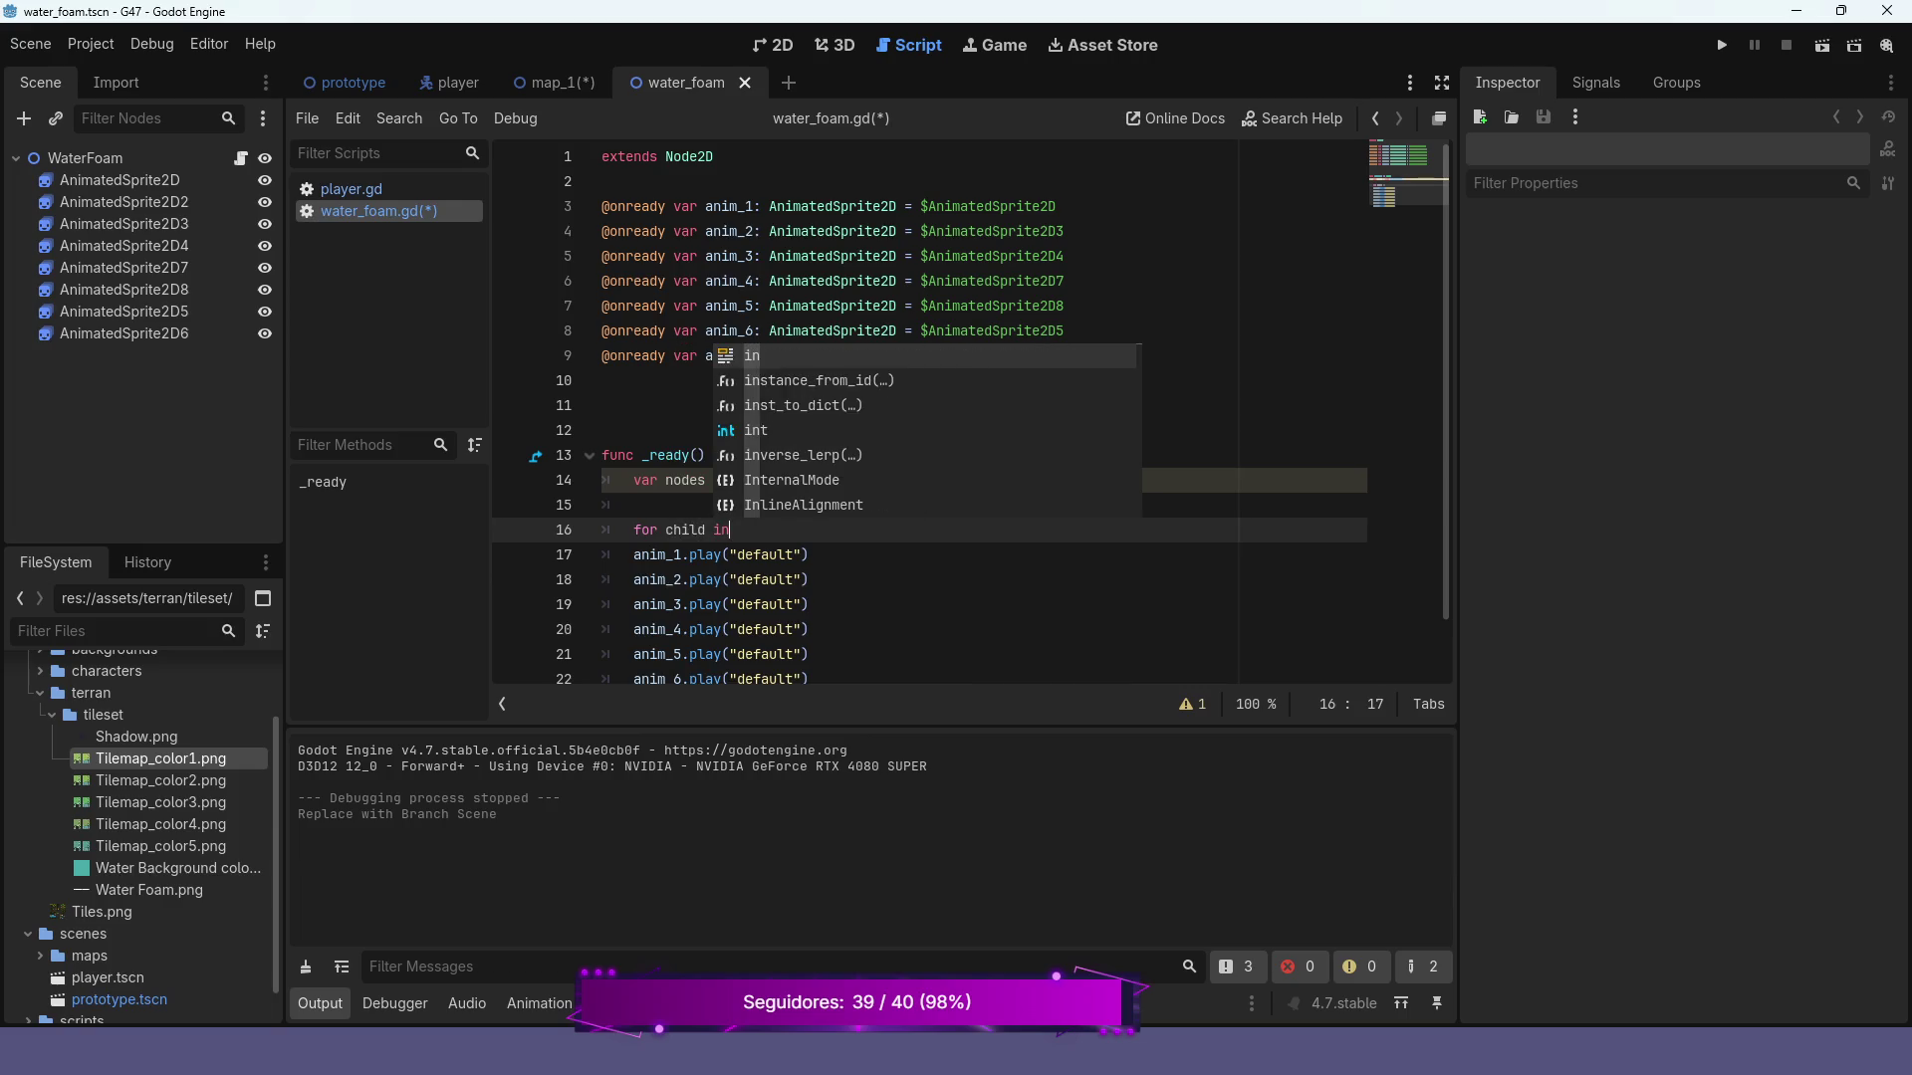
{"action": "type", "text": " nodes:"}
{"action": "key", "text": "Return"}
{"action": "type", "text": "p"}
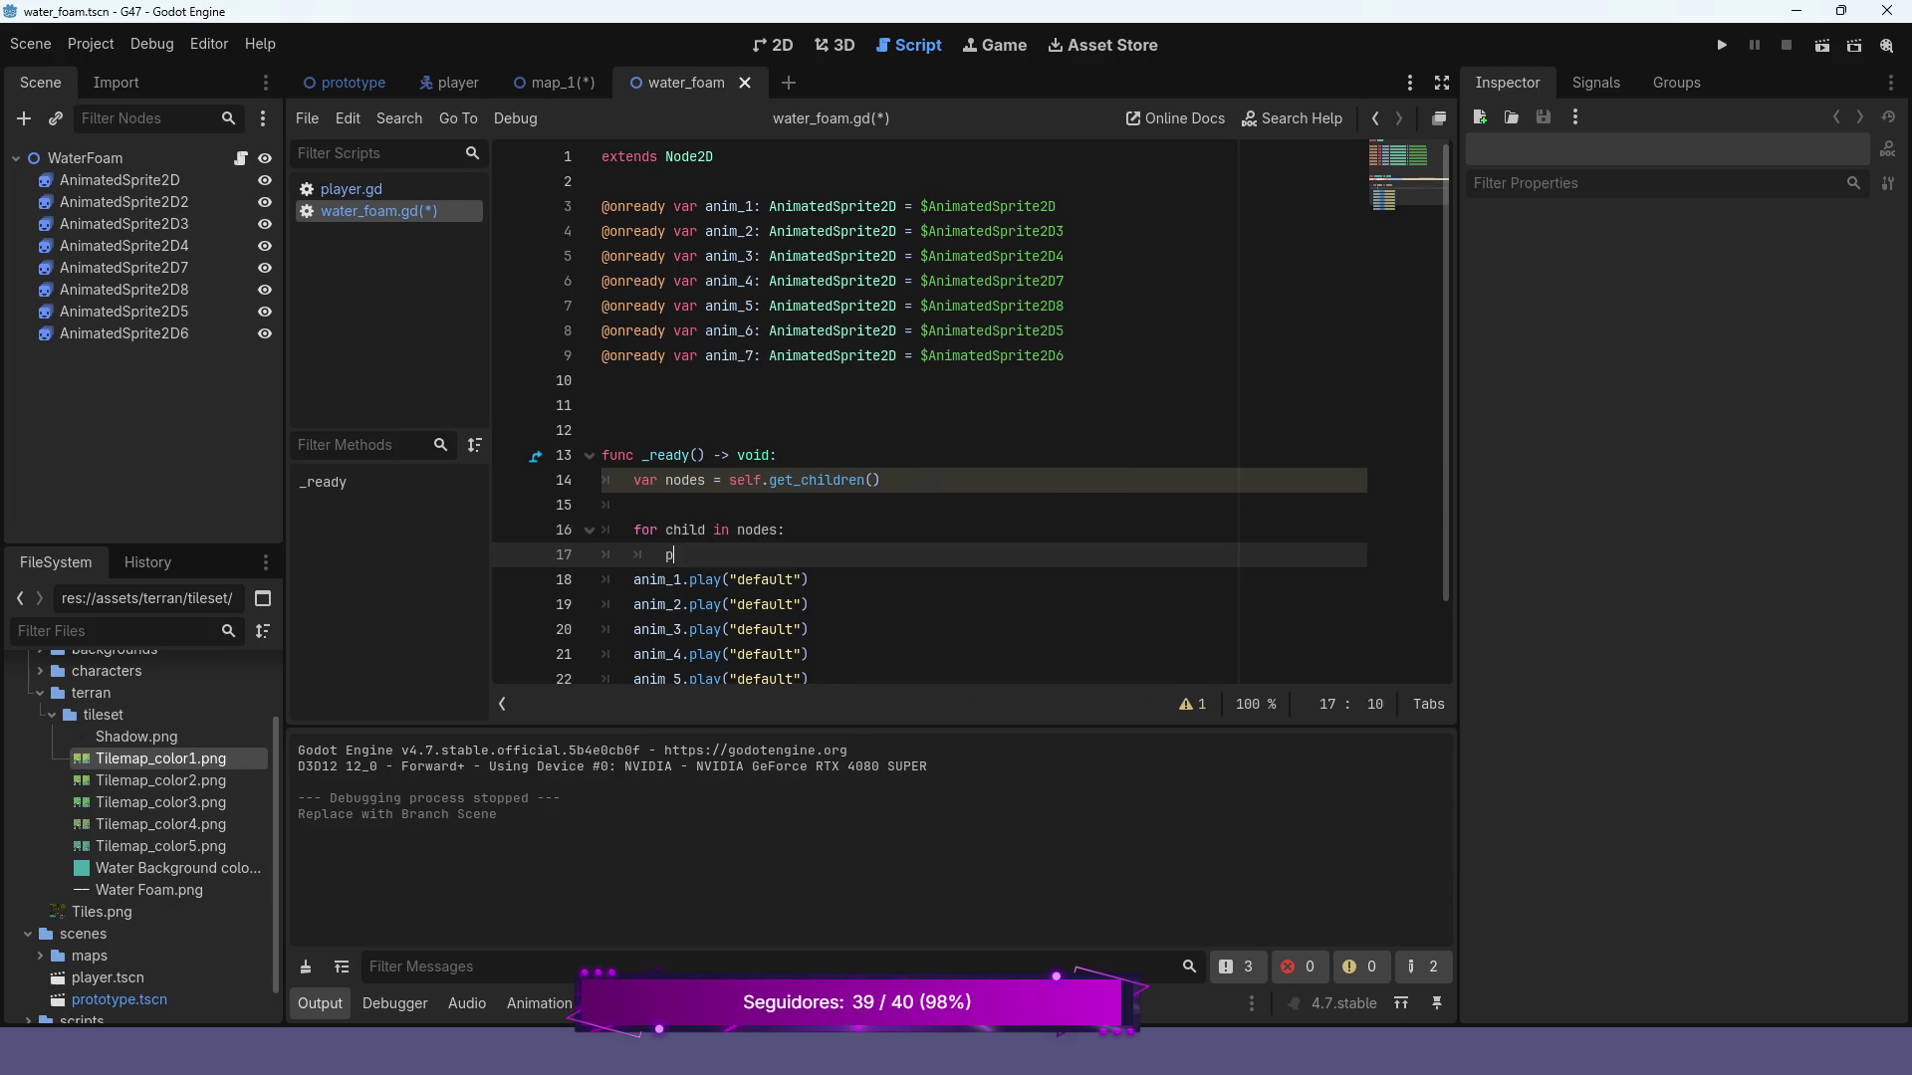
{"action": "type", "text": "rint(child."}
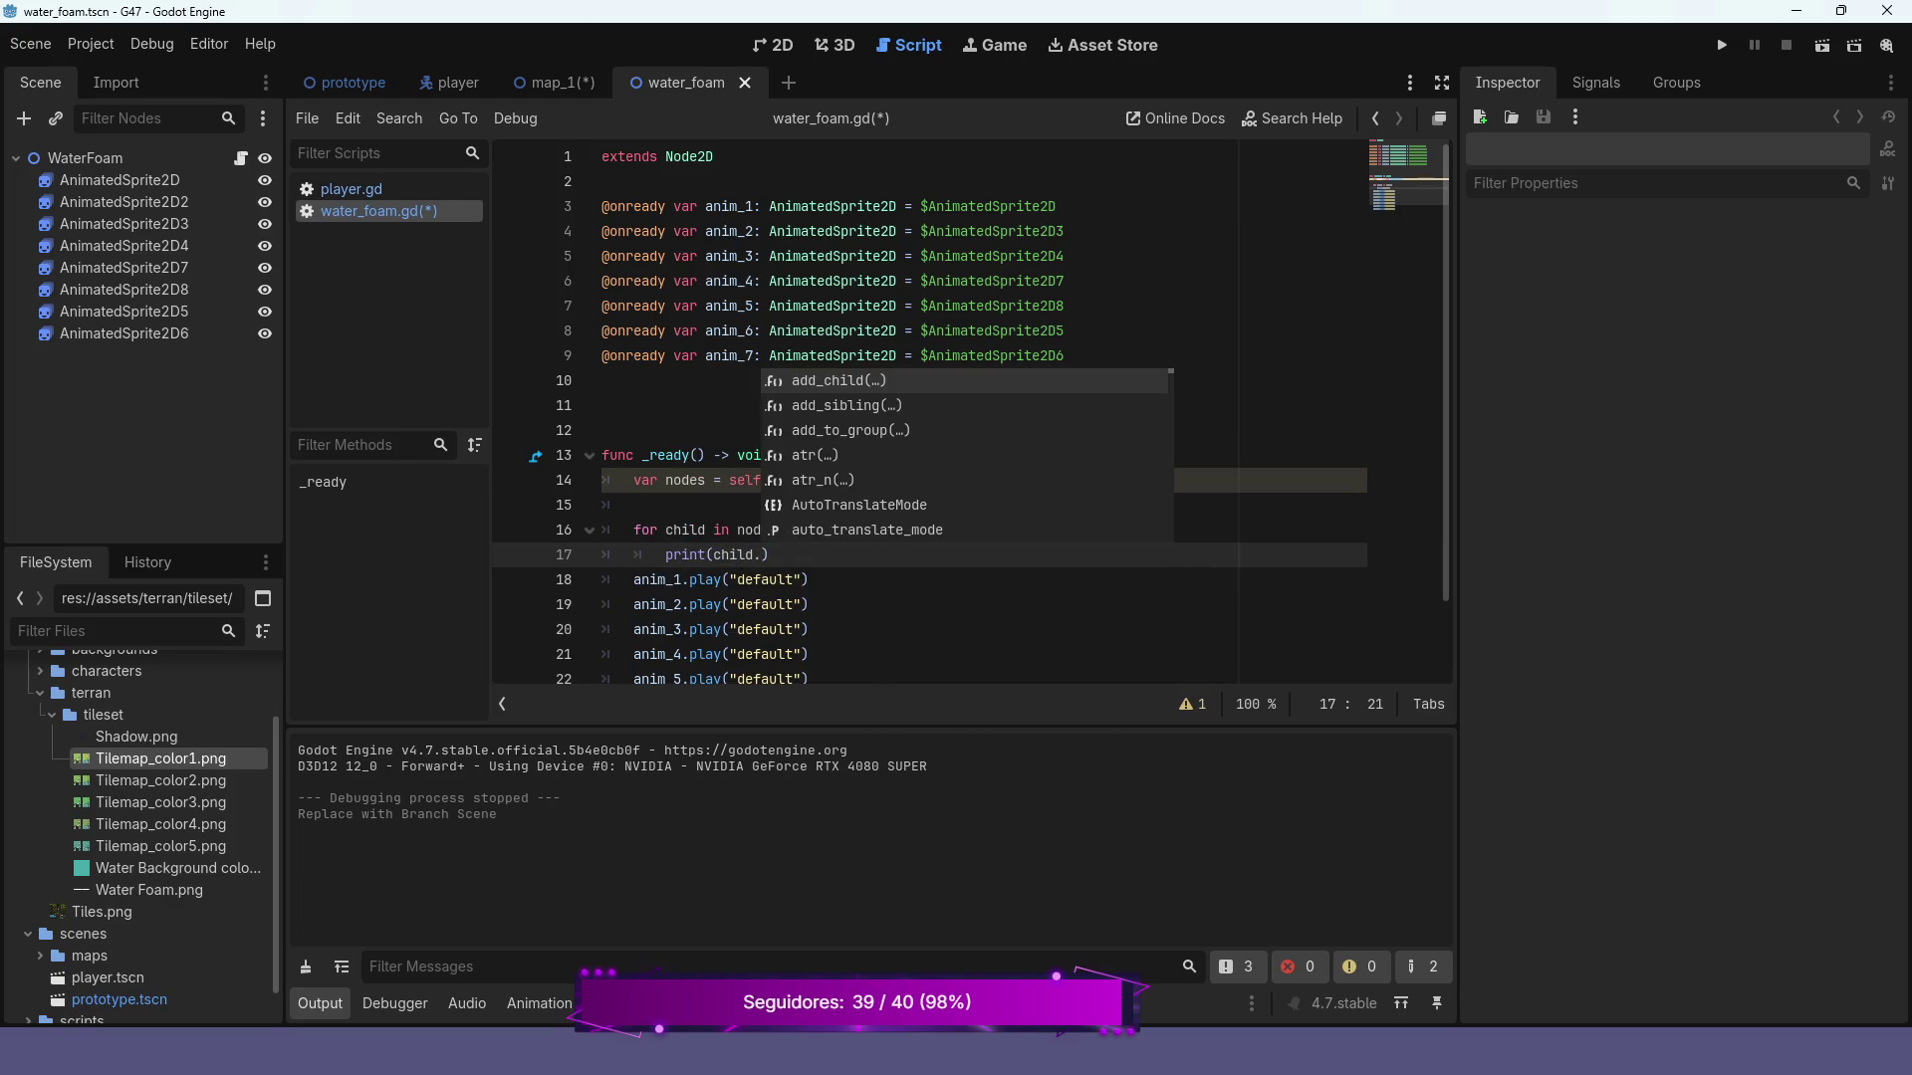
{"action": "type", "text": "name"}
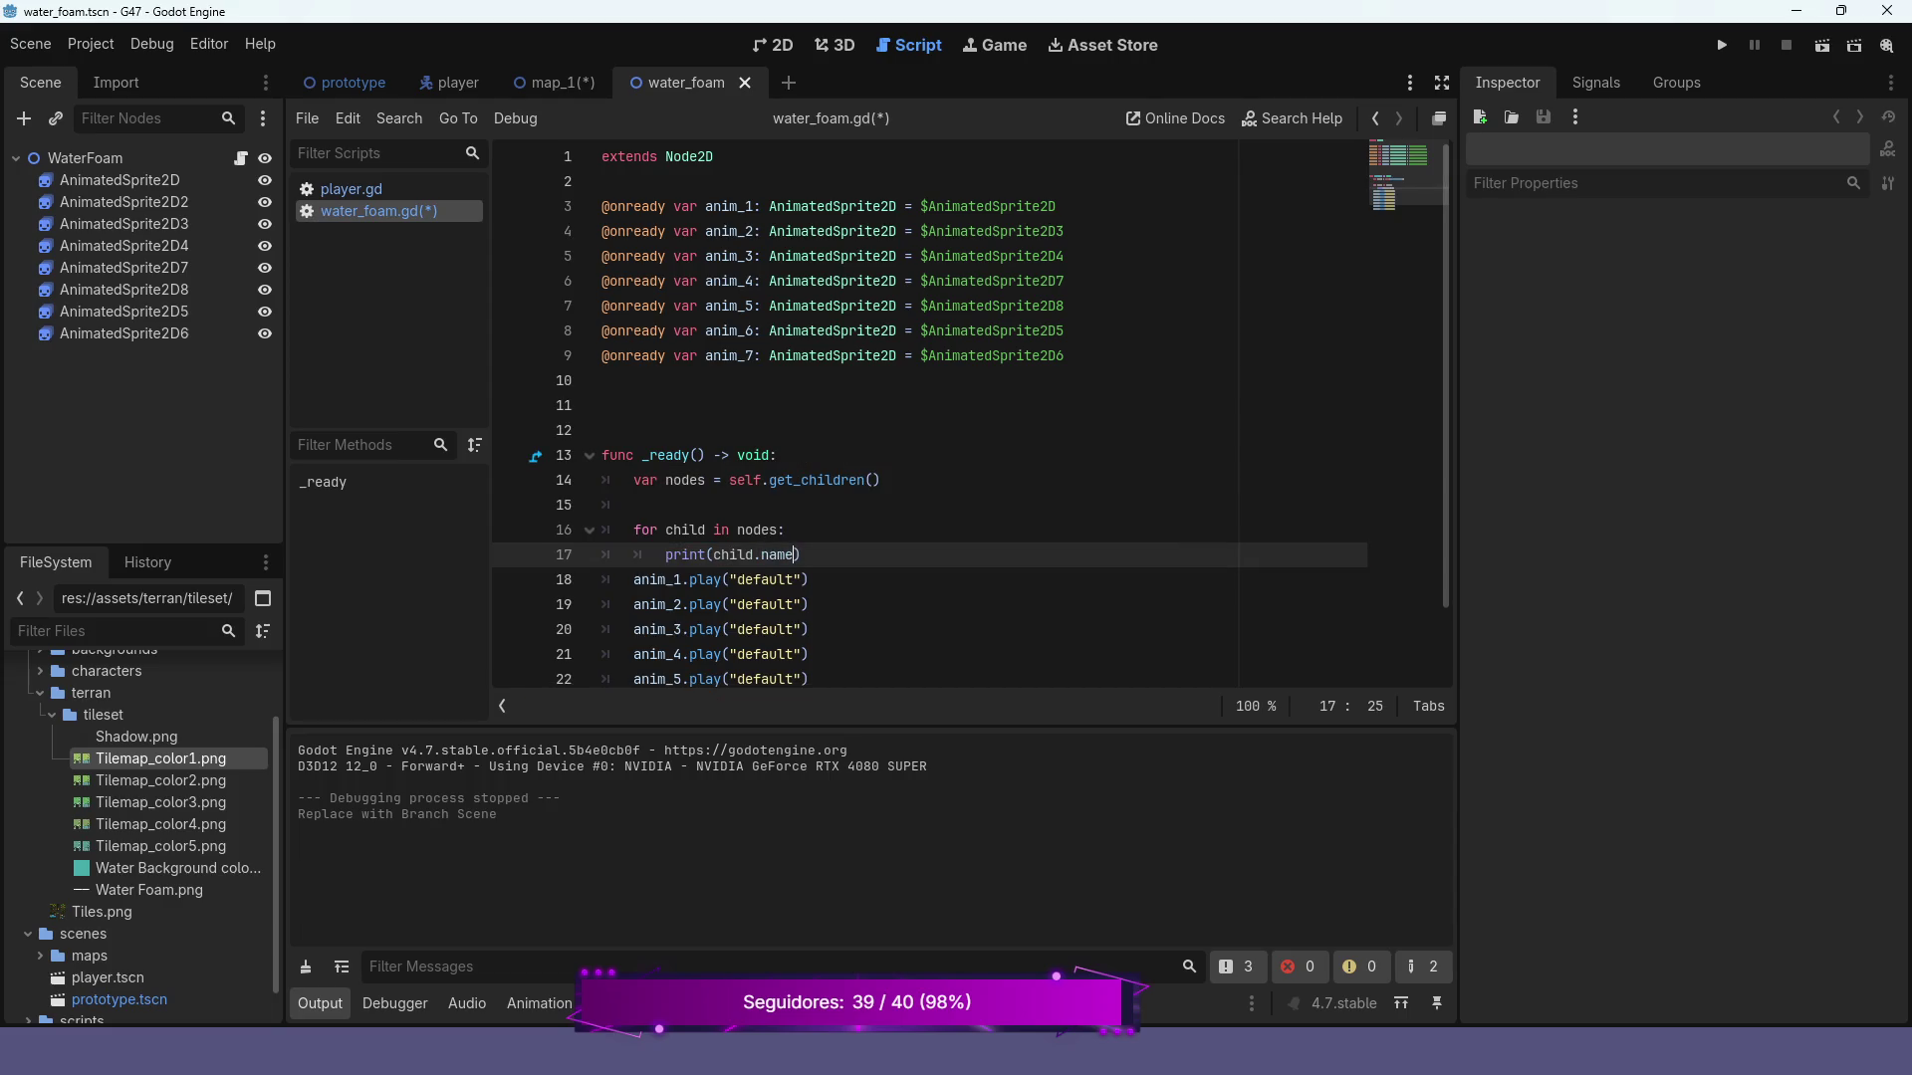
{"action": "key", "text": "F6"}
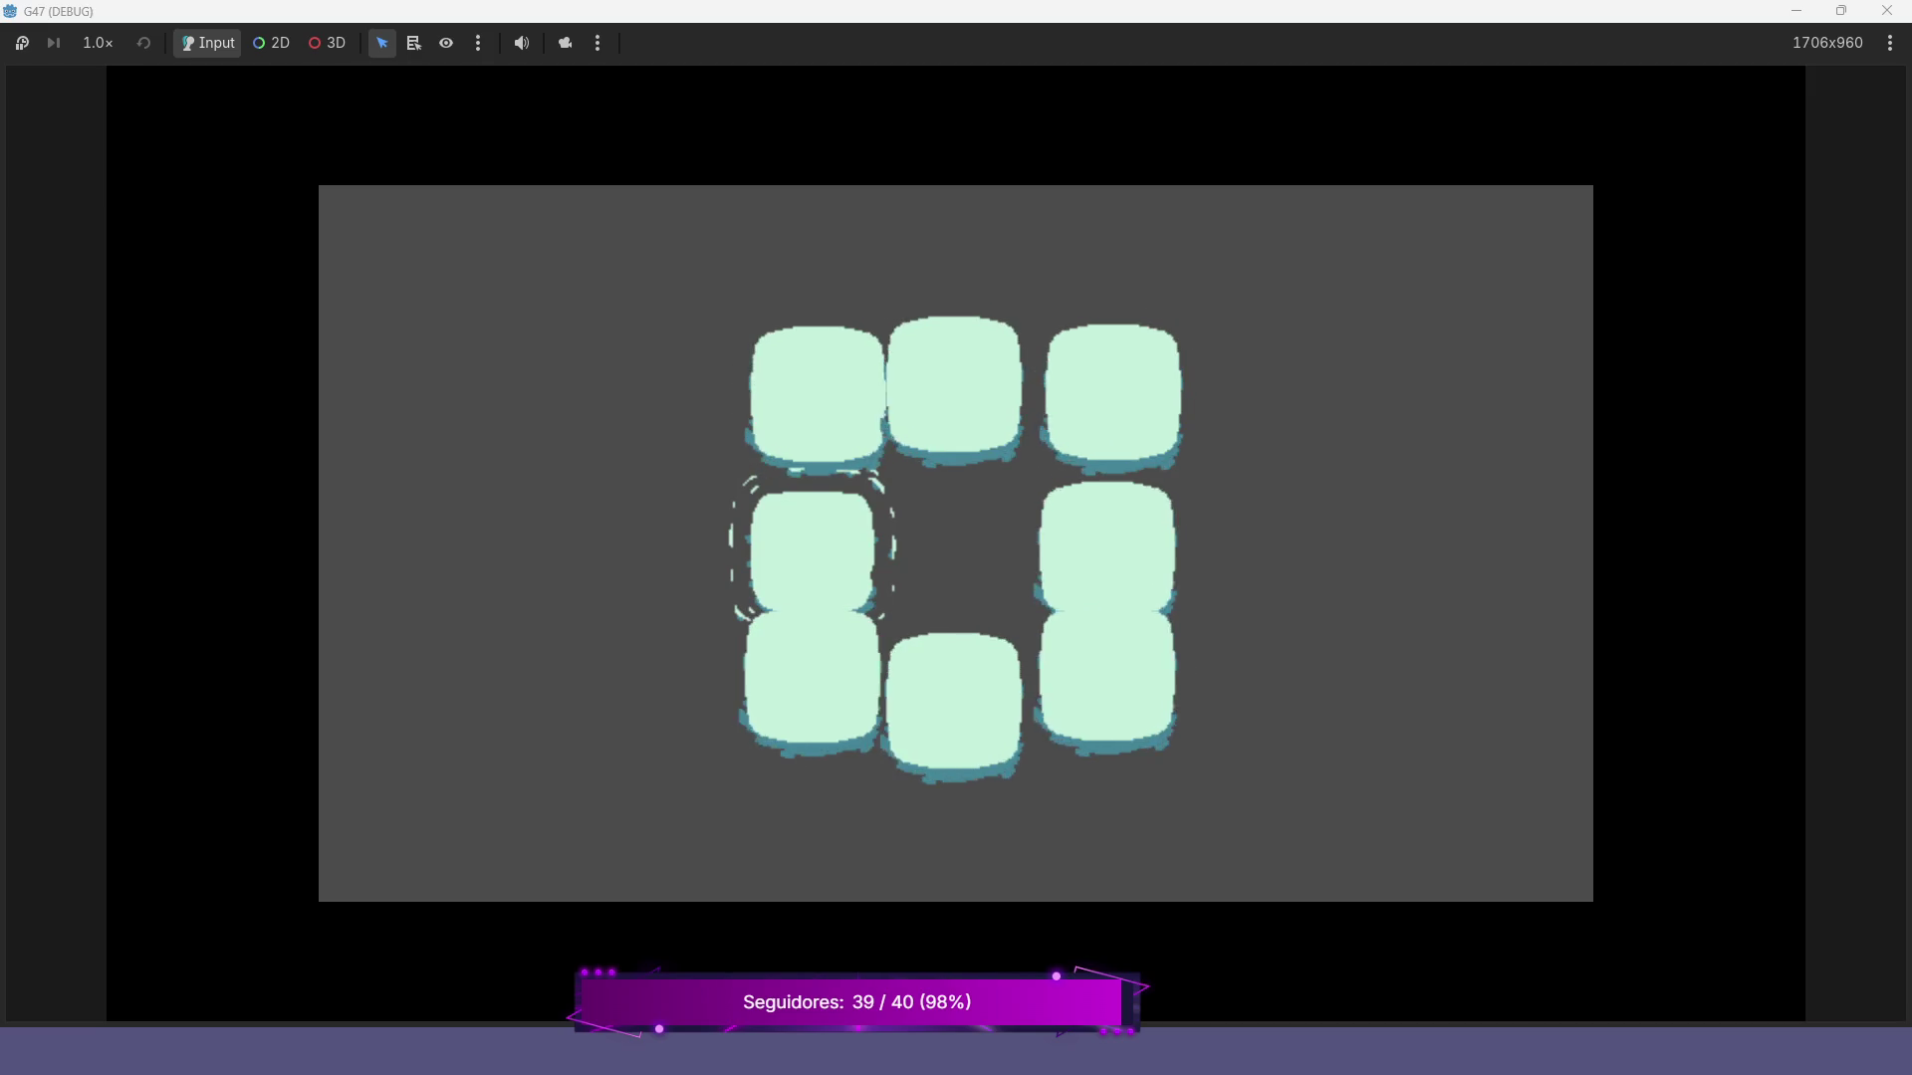
{"action": "key", "text": "F8"}
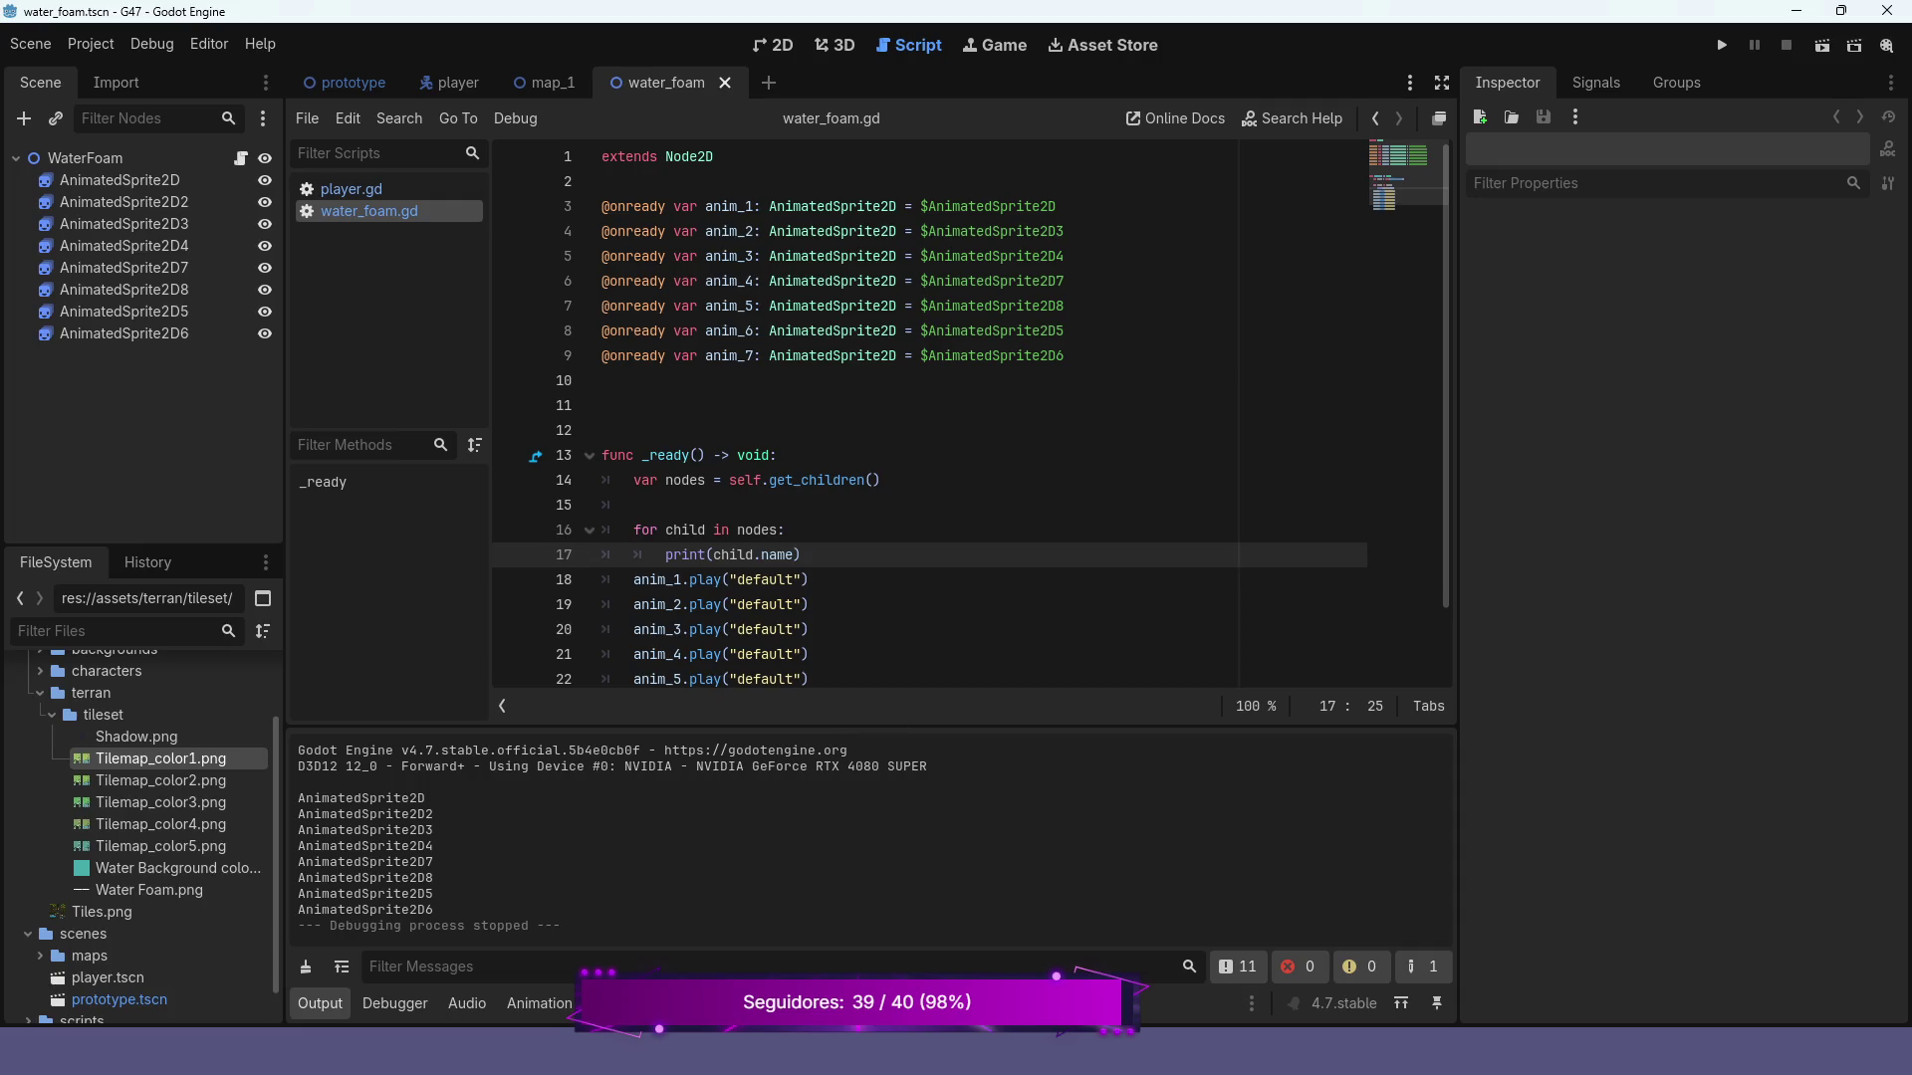
Replace the seven anim play calls with child.play("default") inside the loop and test-run
{"action": "scroll", "coordinate": [971, 414], "scroll_direction": "down", "scroll_amount": 1}
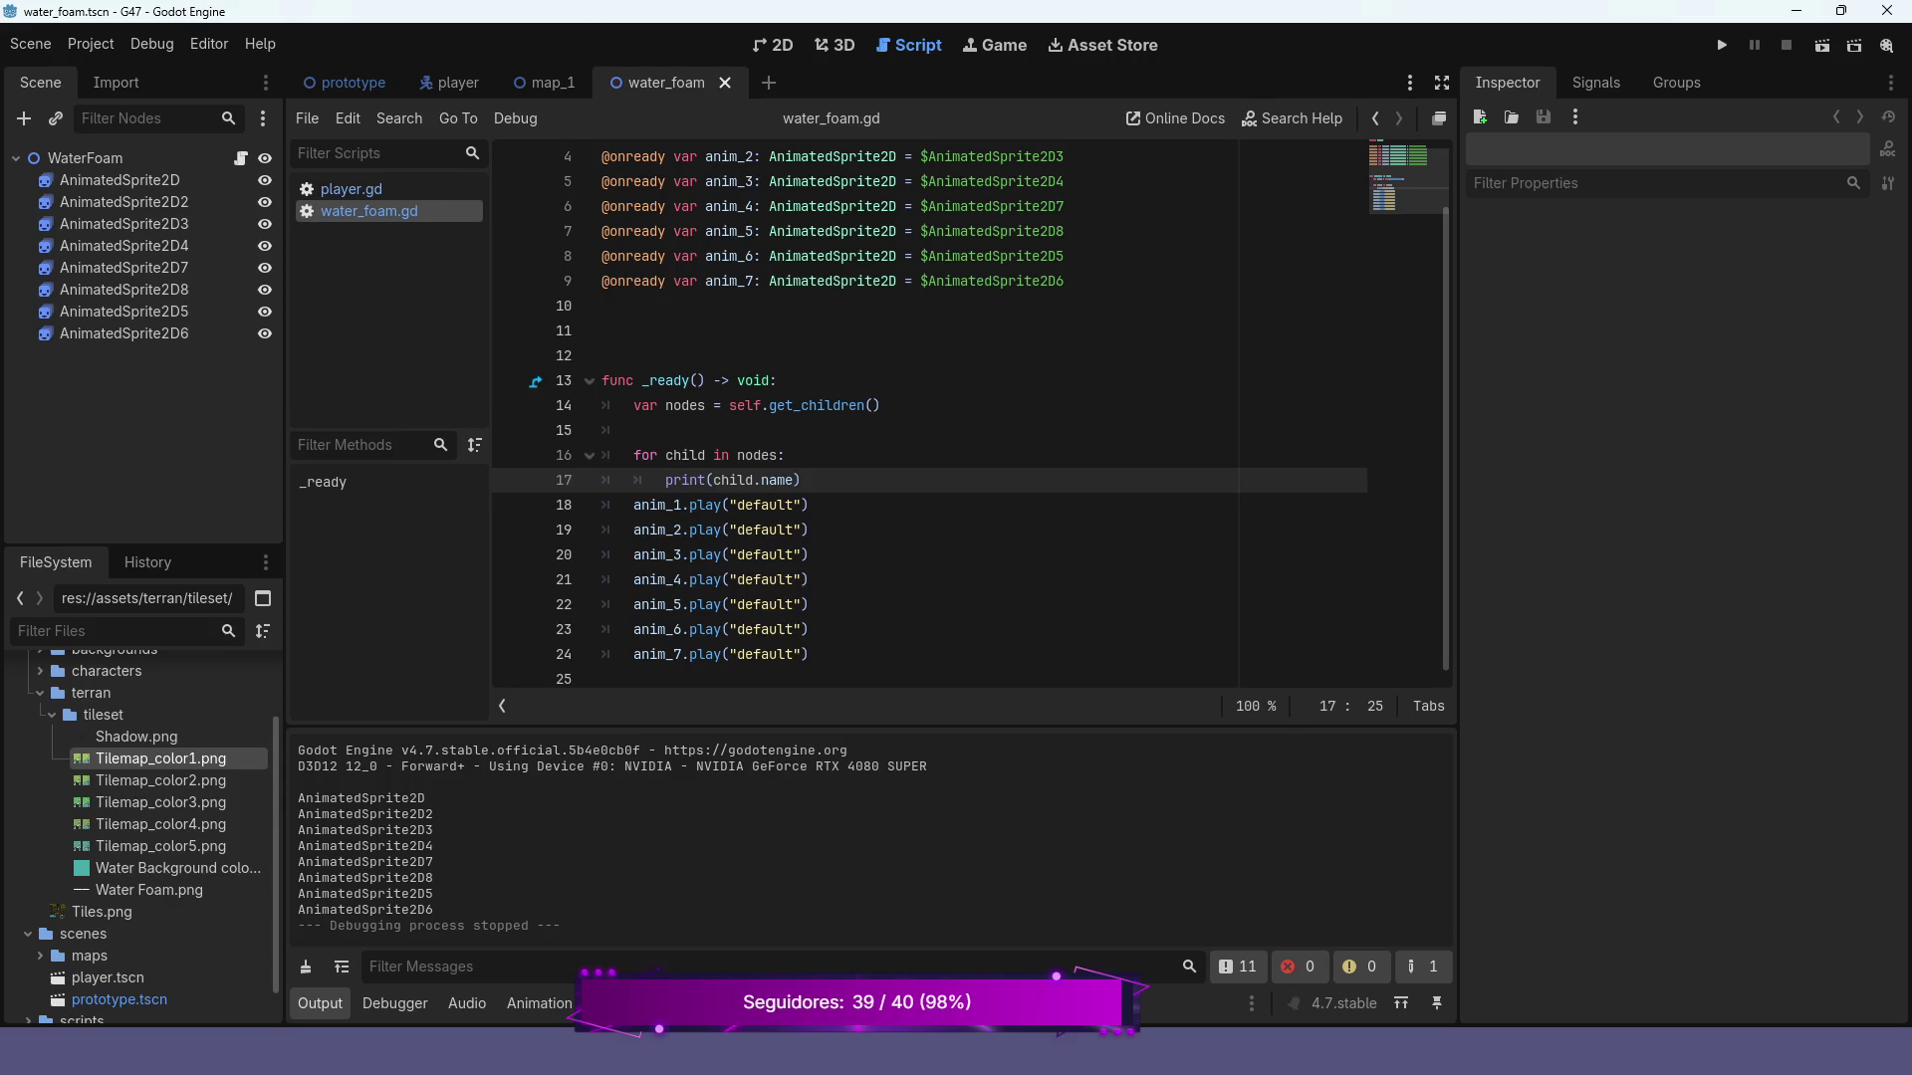
{"action": "mouse_move", "coordinate": [808, 654]}
{"action": "left_mouse_down"}
{"action": "mouse_move", "coordinate": [604, 629]}
{"action": "mouse_move", "coordinate": [601, 505]}
{"action": "left_mouse_up"}
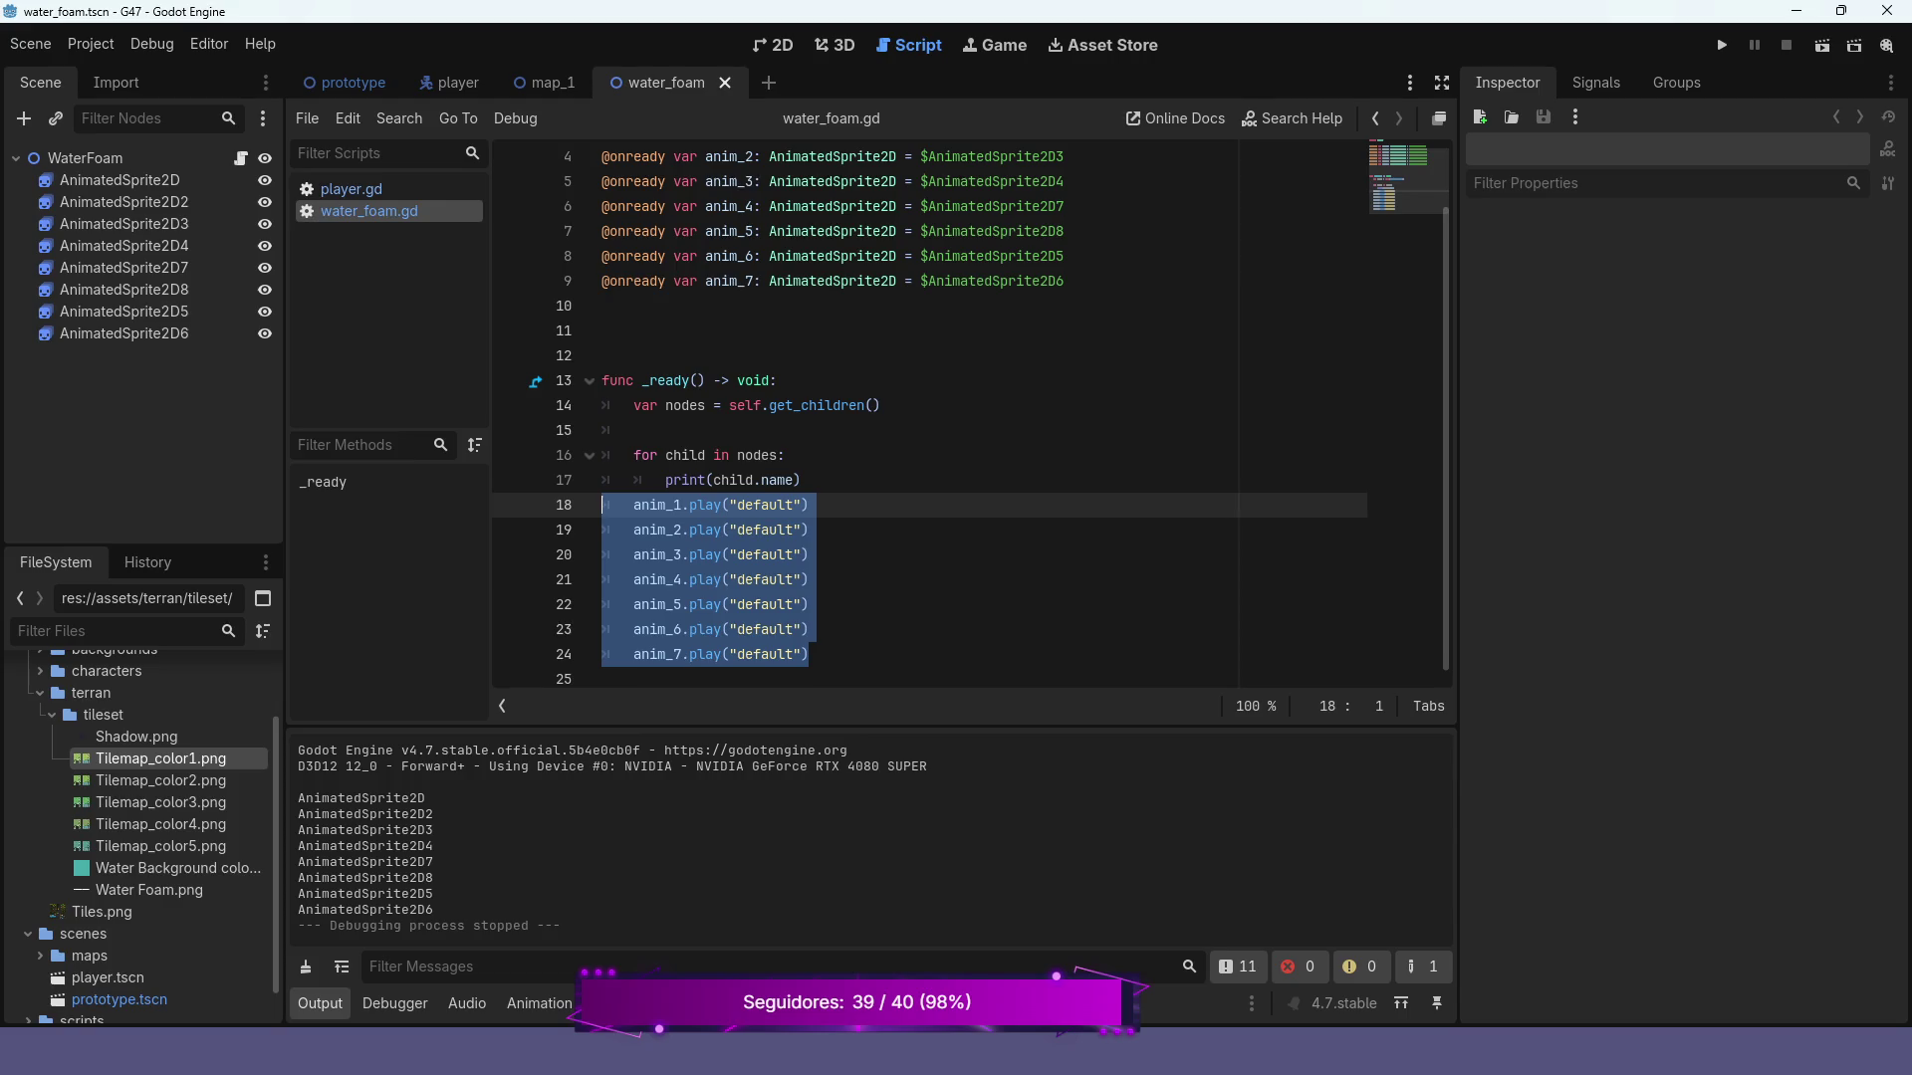
{"action": "key", "text": "BackSpace"}
{"action": "key", "text": "BackSpace"}
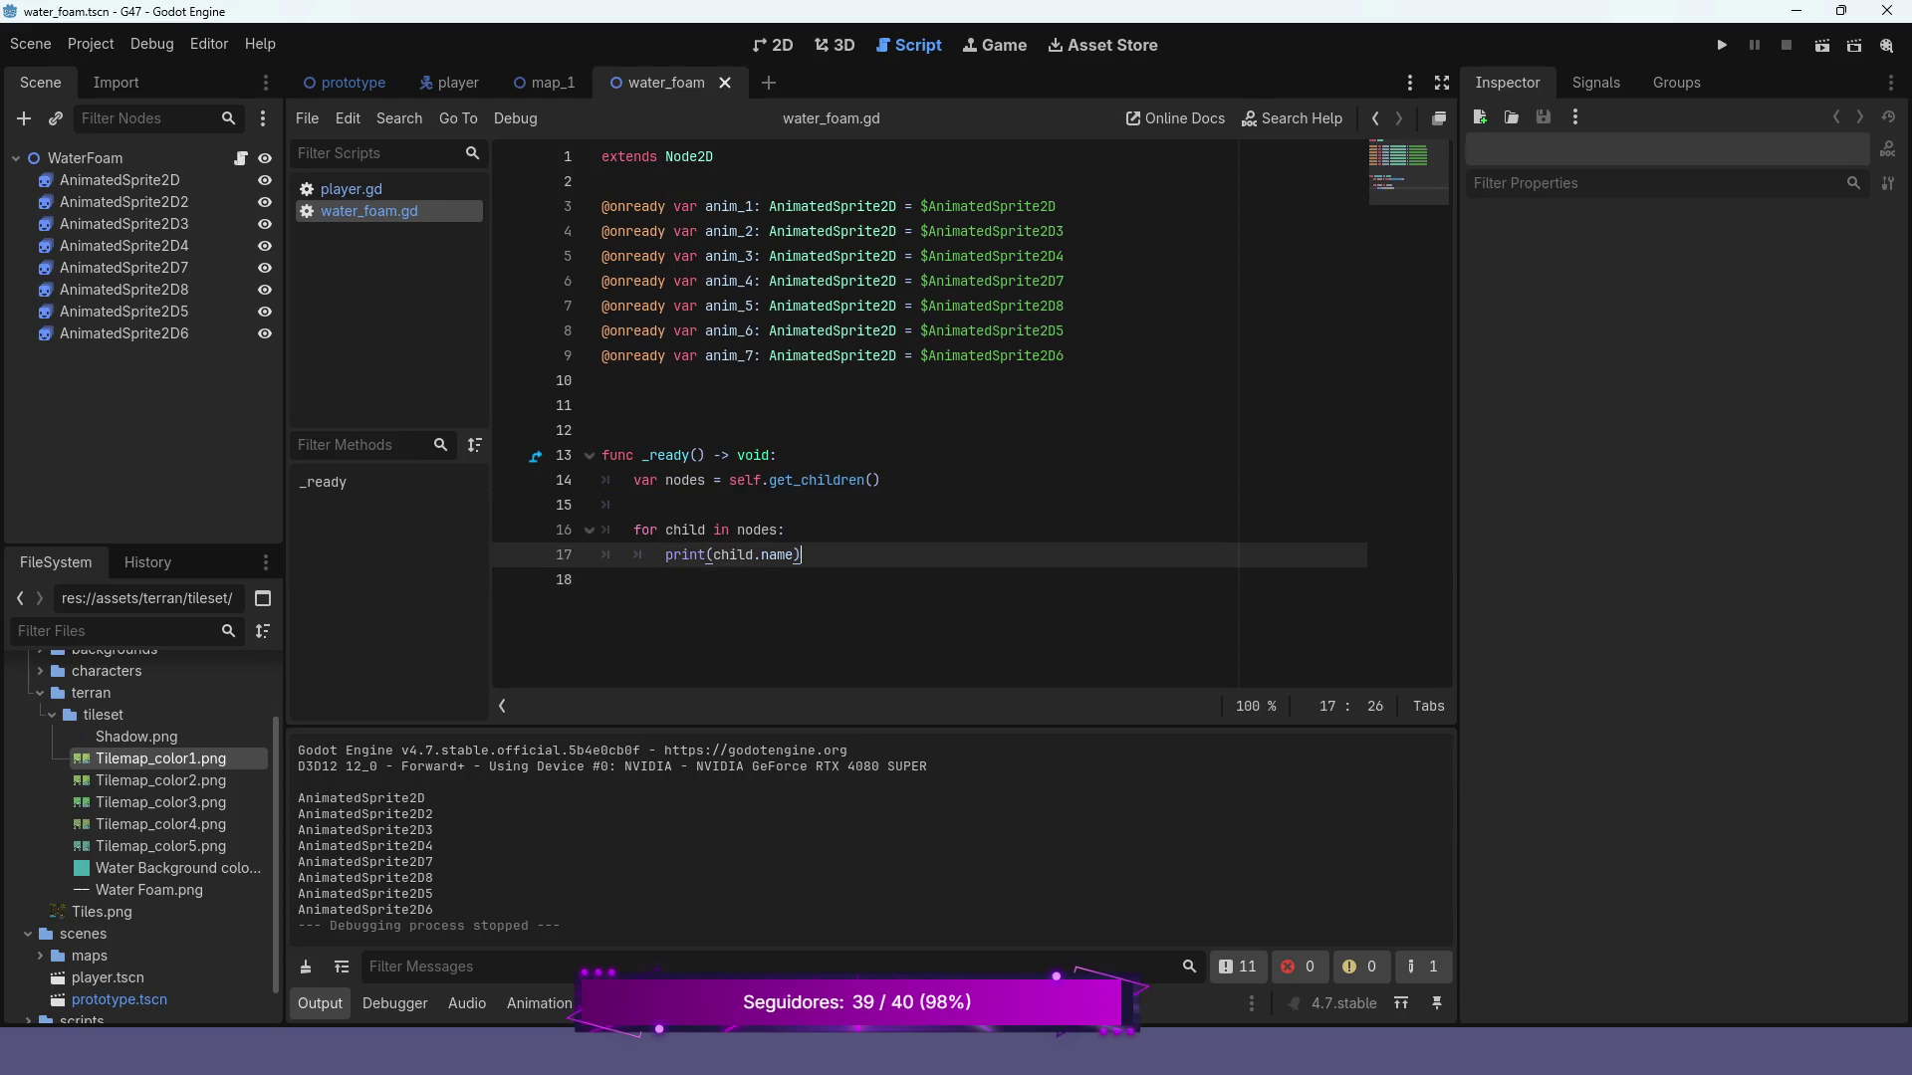
{"action": "key", "text": "Return"}
{"action": "type", "text": "child"}
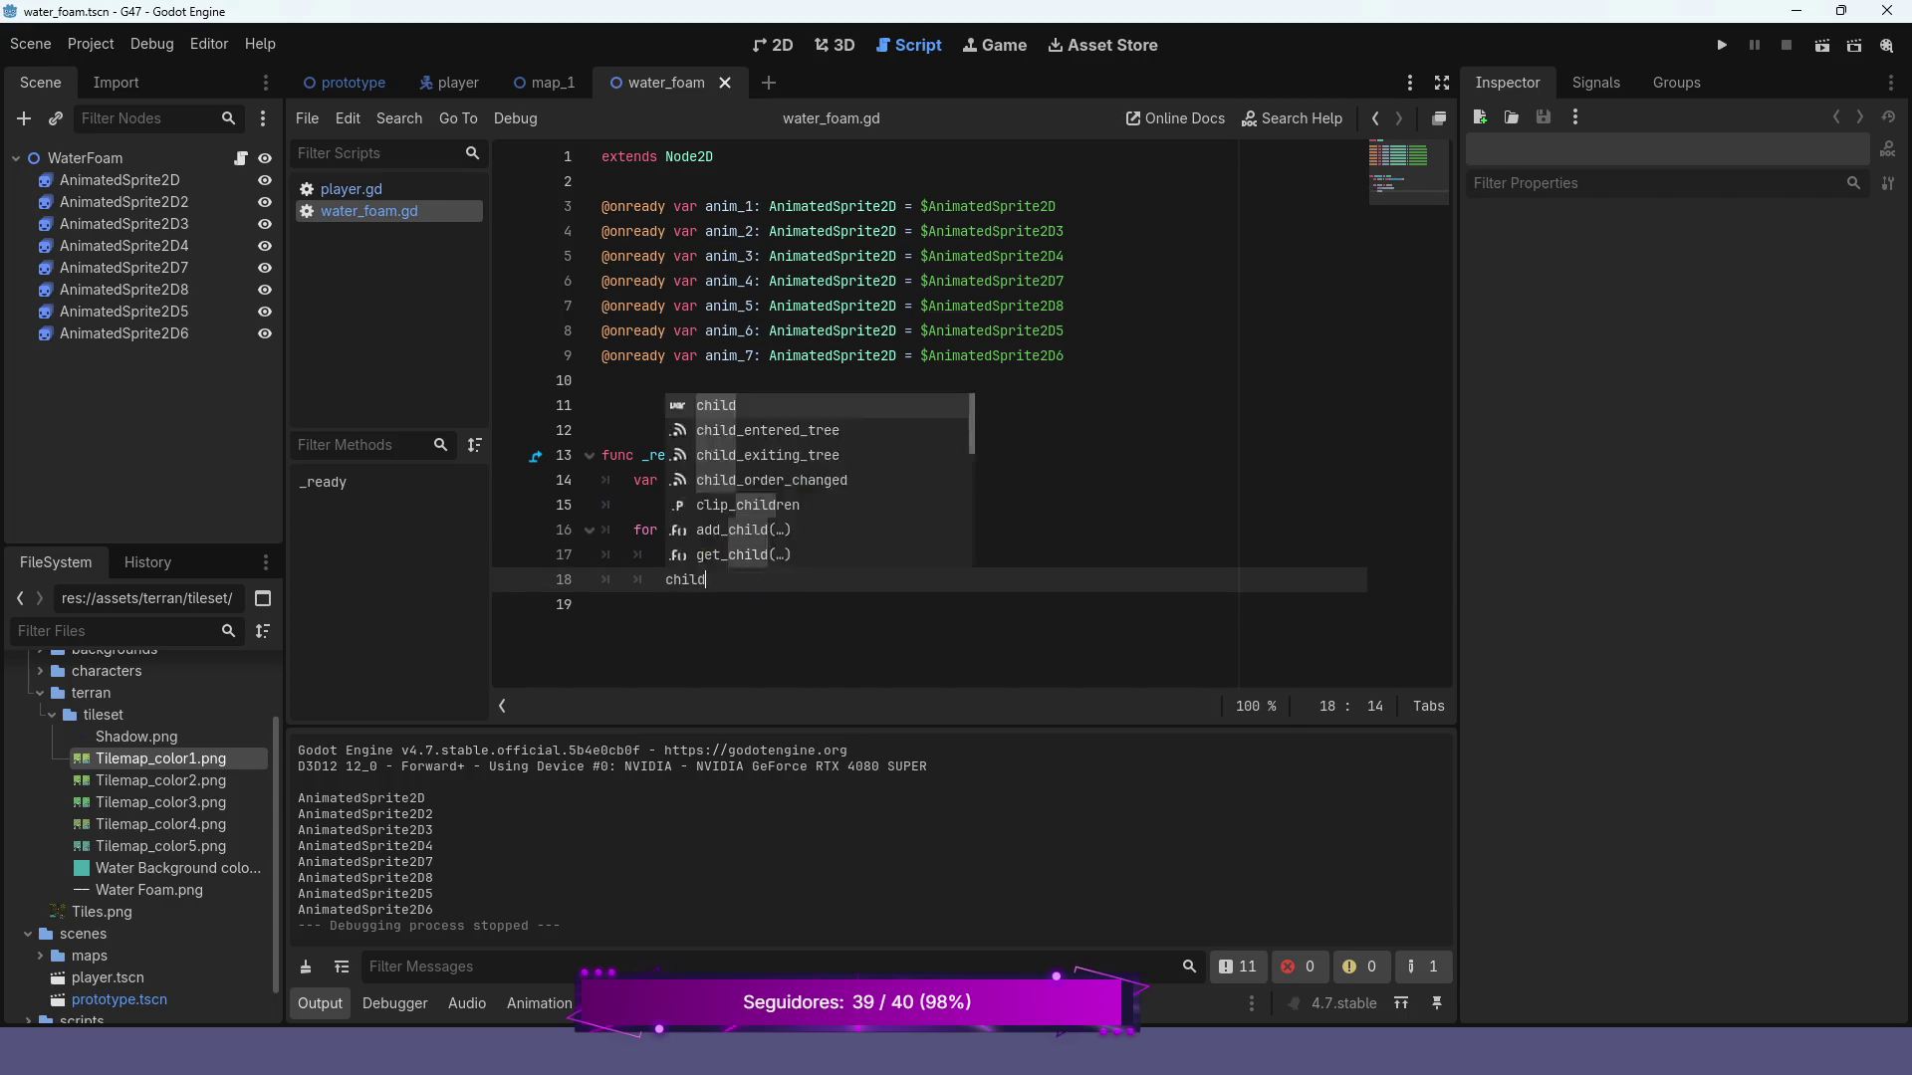
{"action": "type", "text": ".play("}
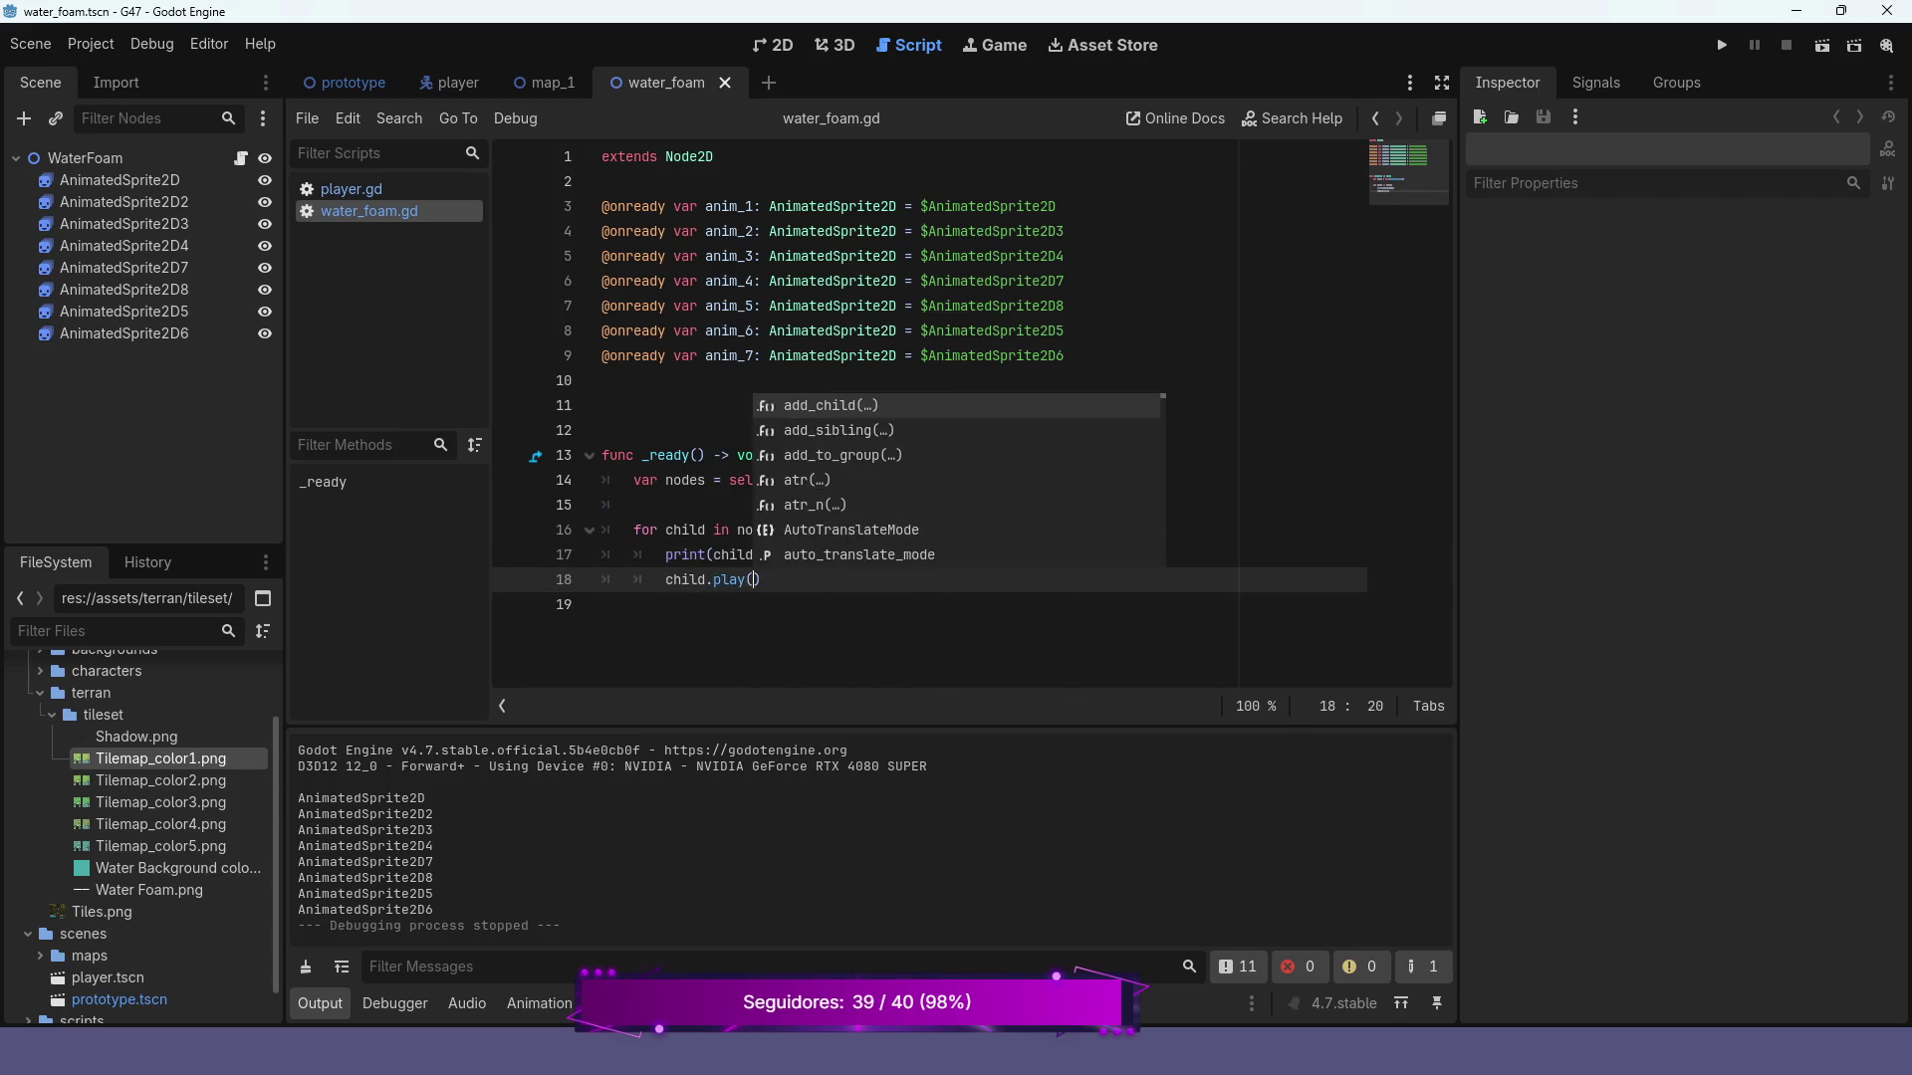
{"action": "key", "text": "Return"}
{"action": "type", "text": "\""}
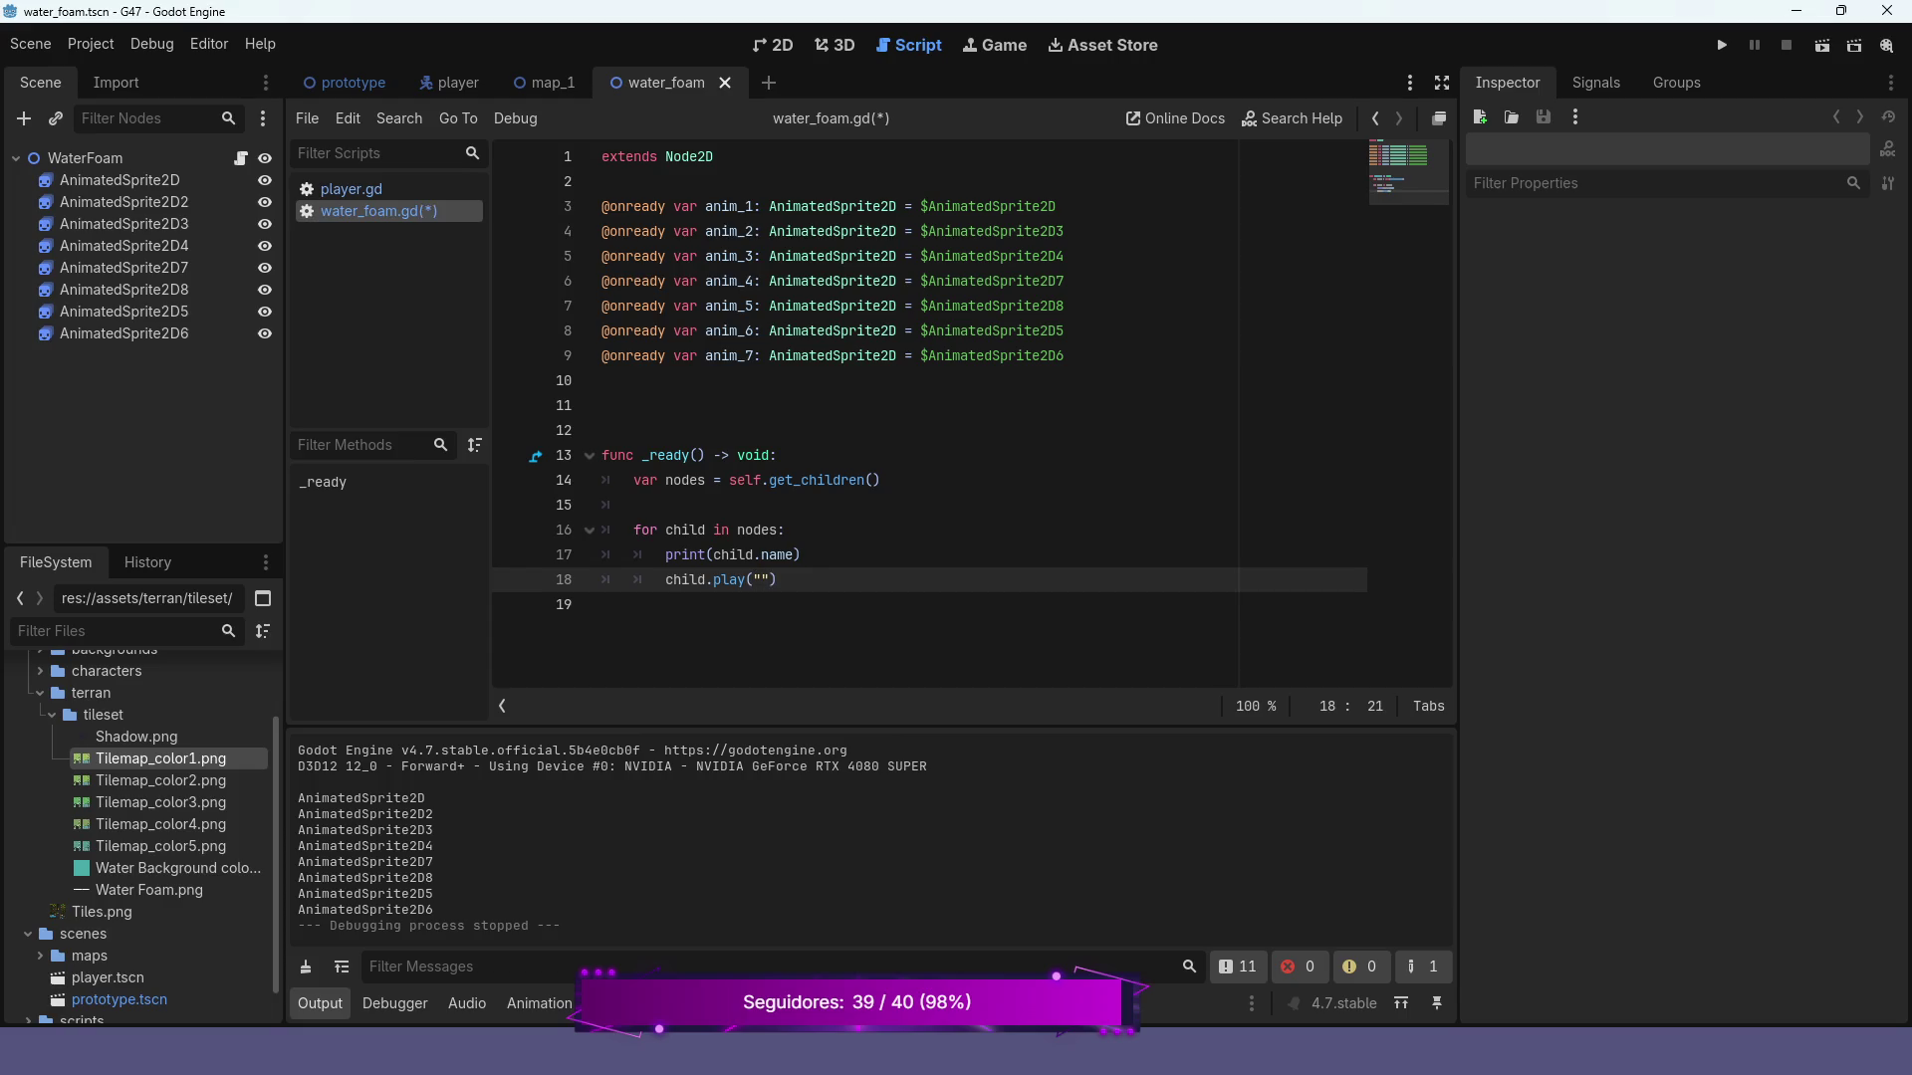
{"action": "type", "text": "default"}
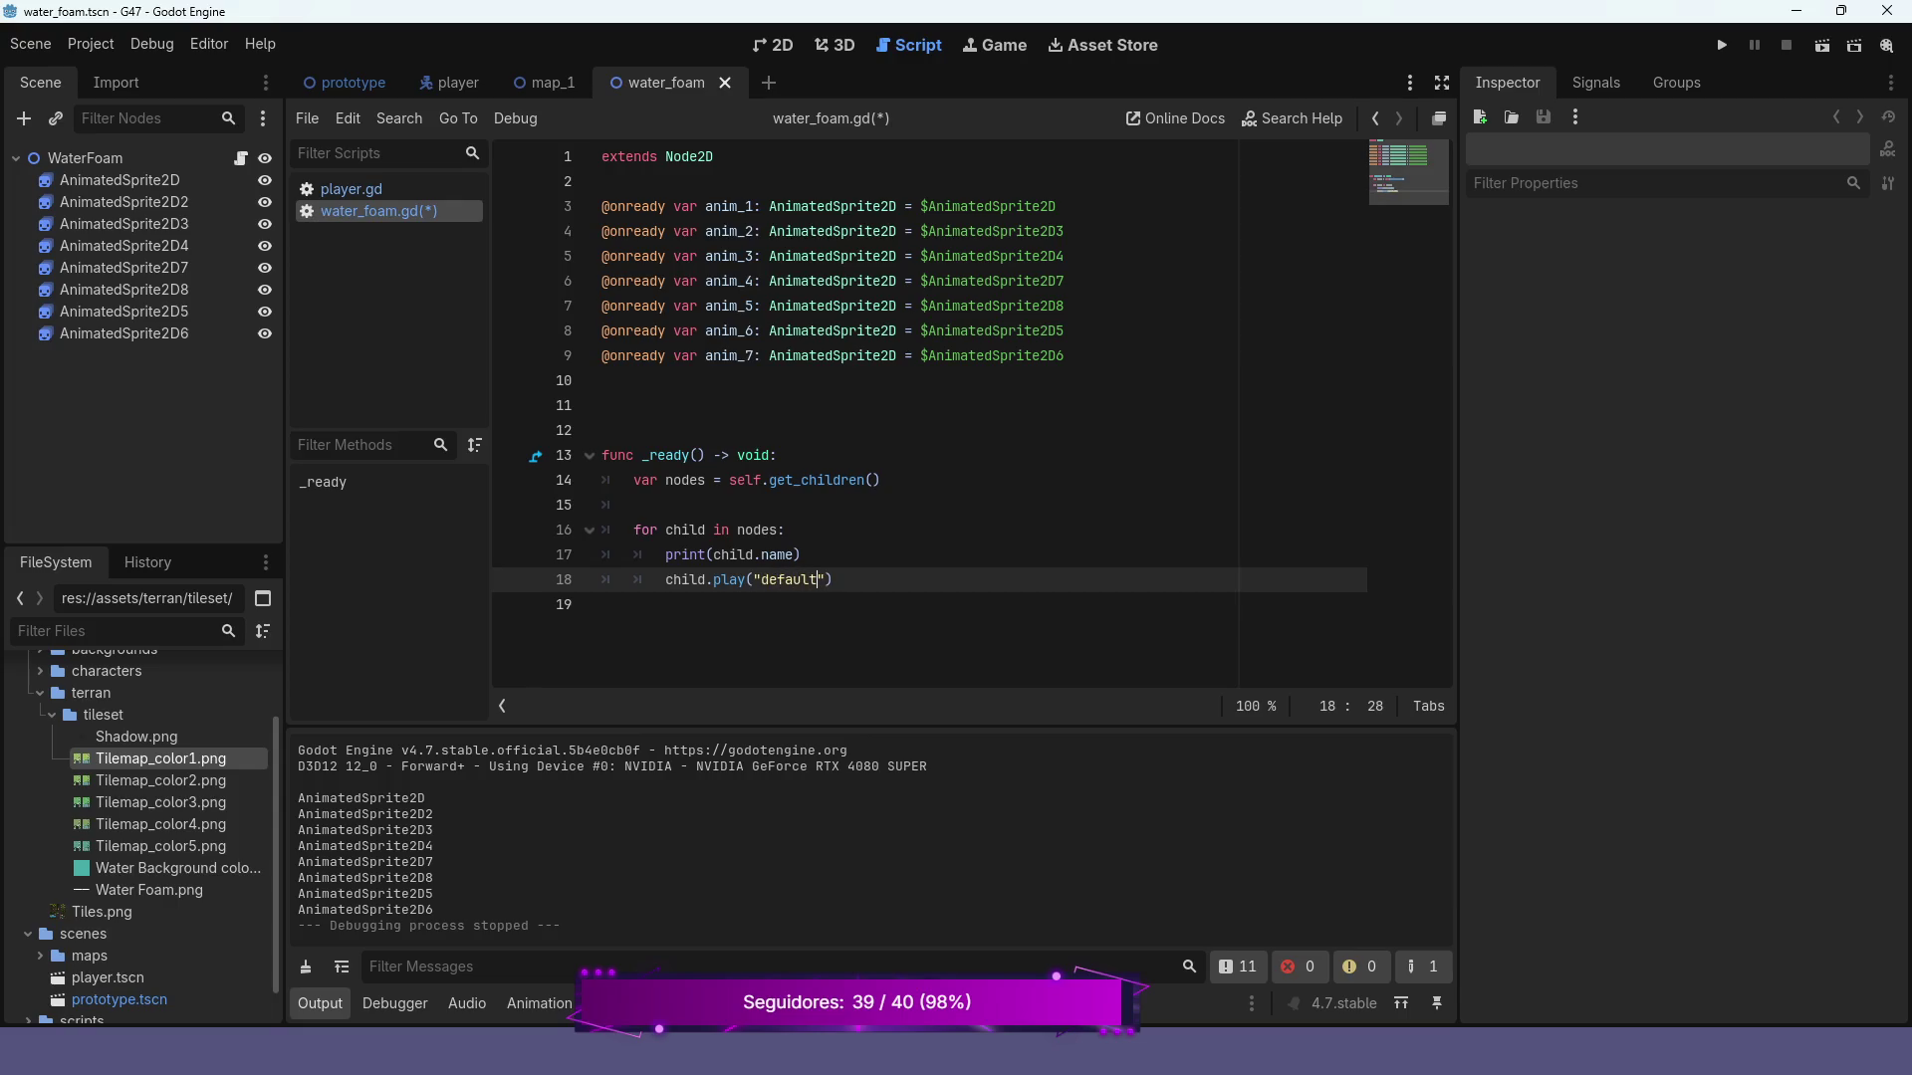
{"action": "key", "text": "F6"}
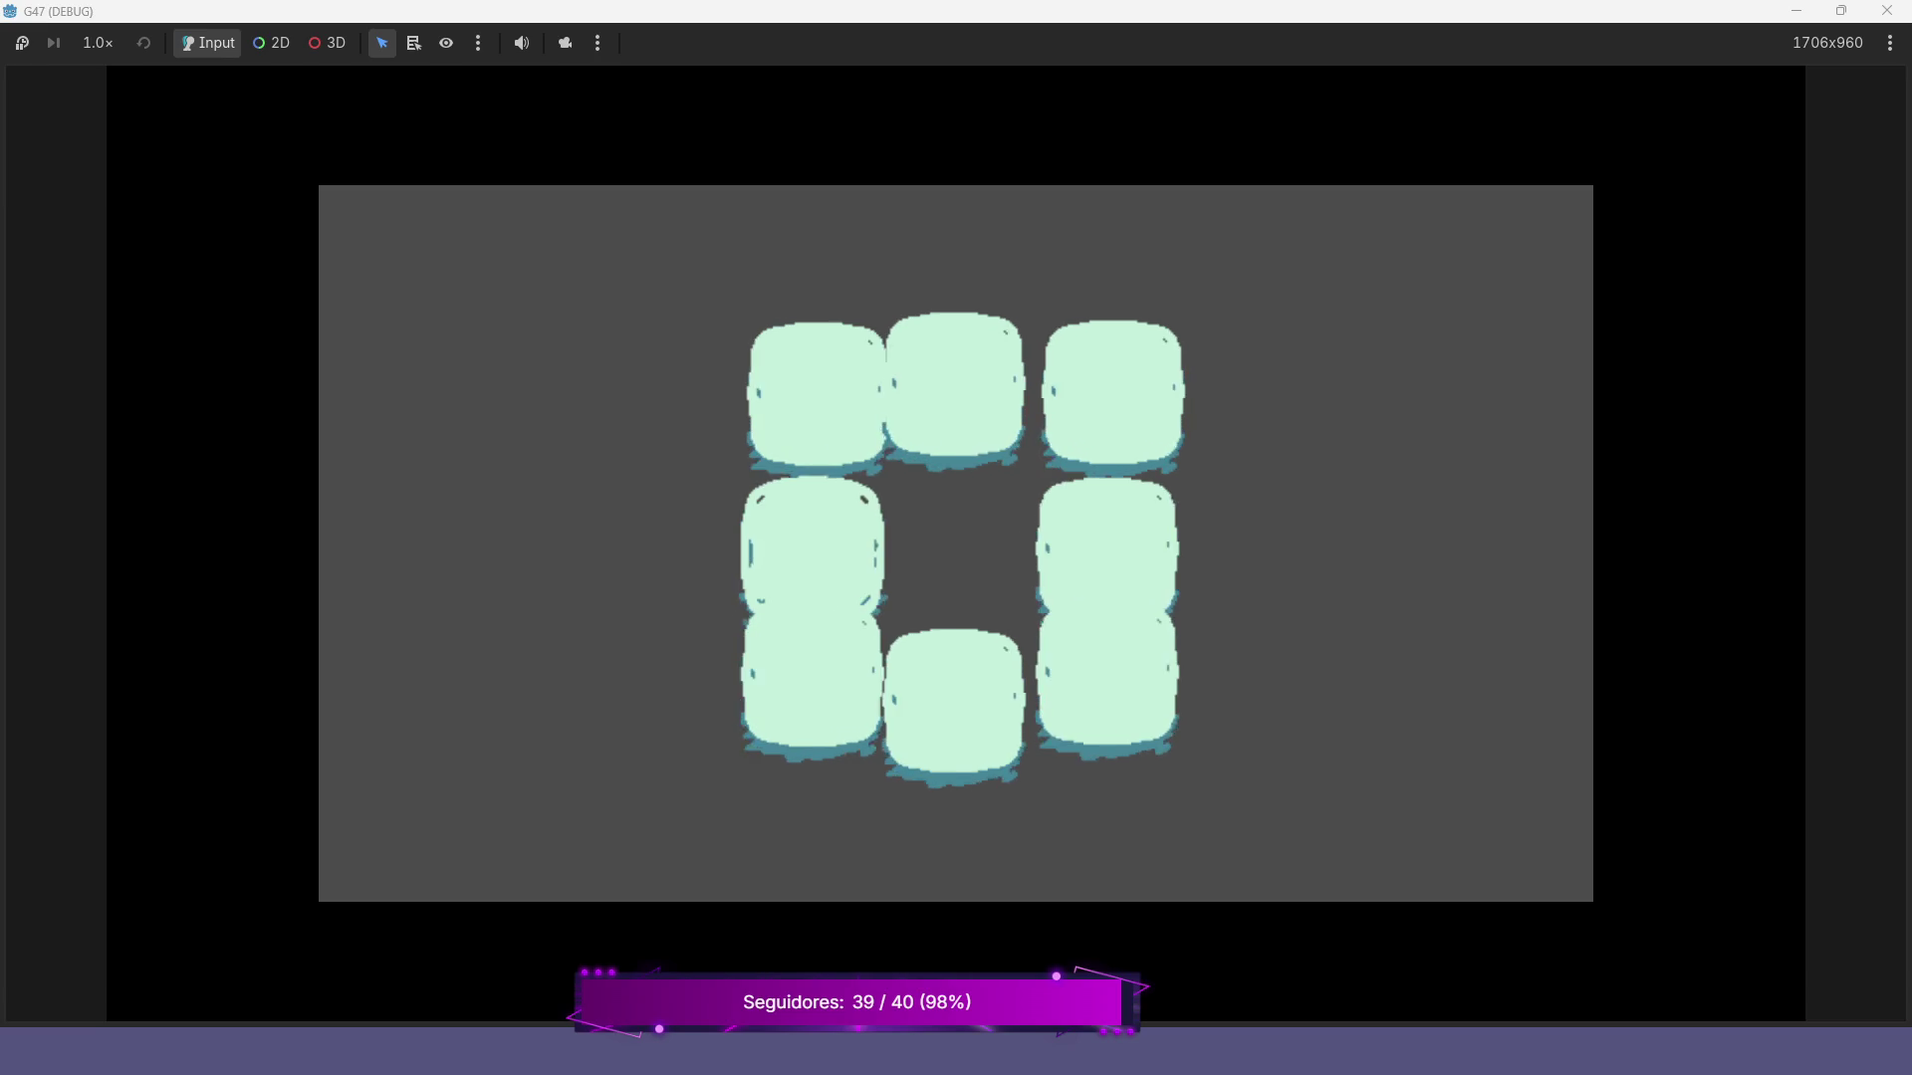
{"action": "key", "text": "F8"}
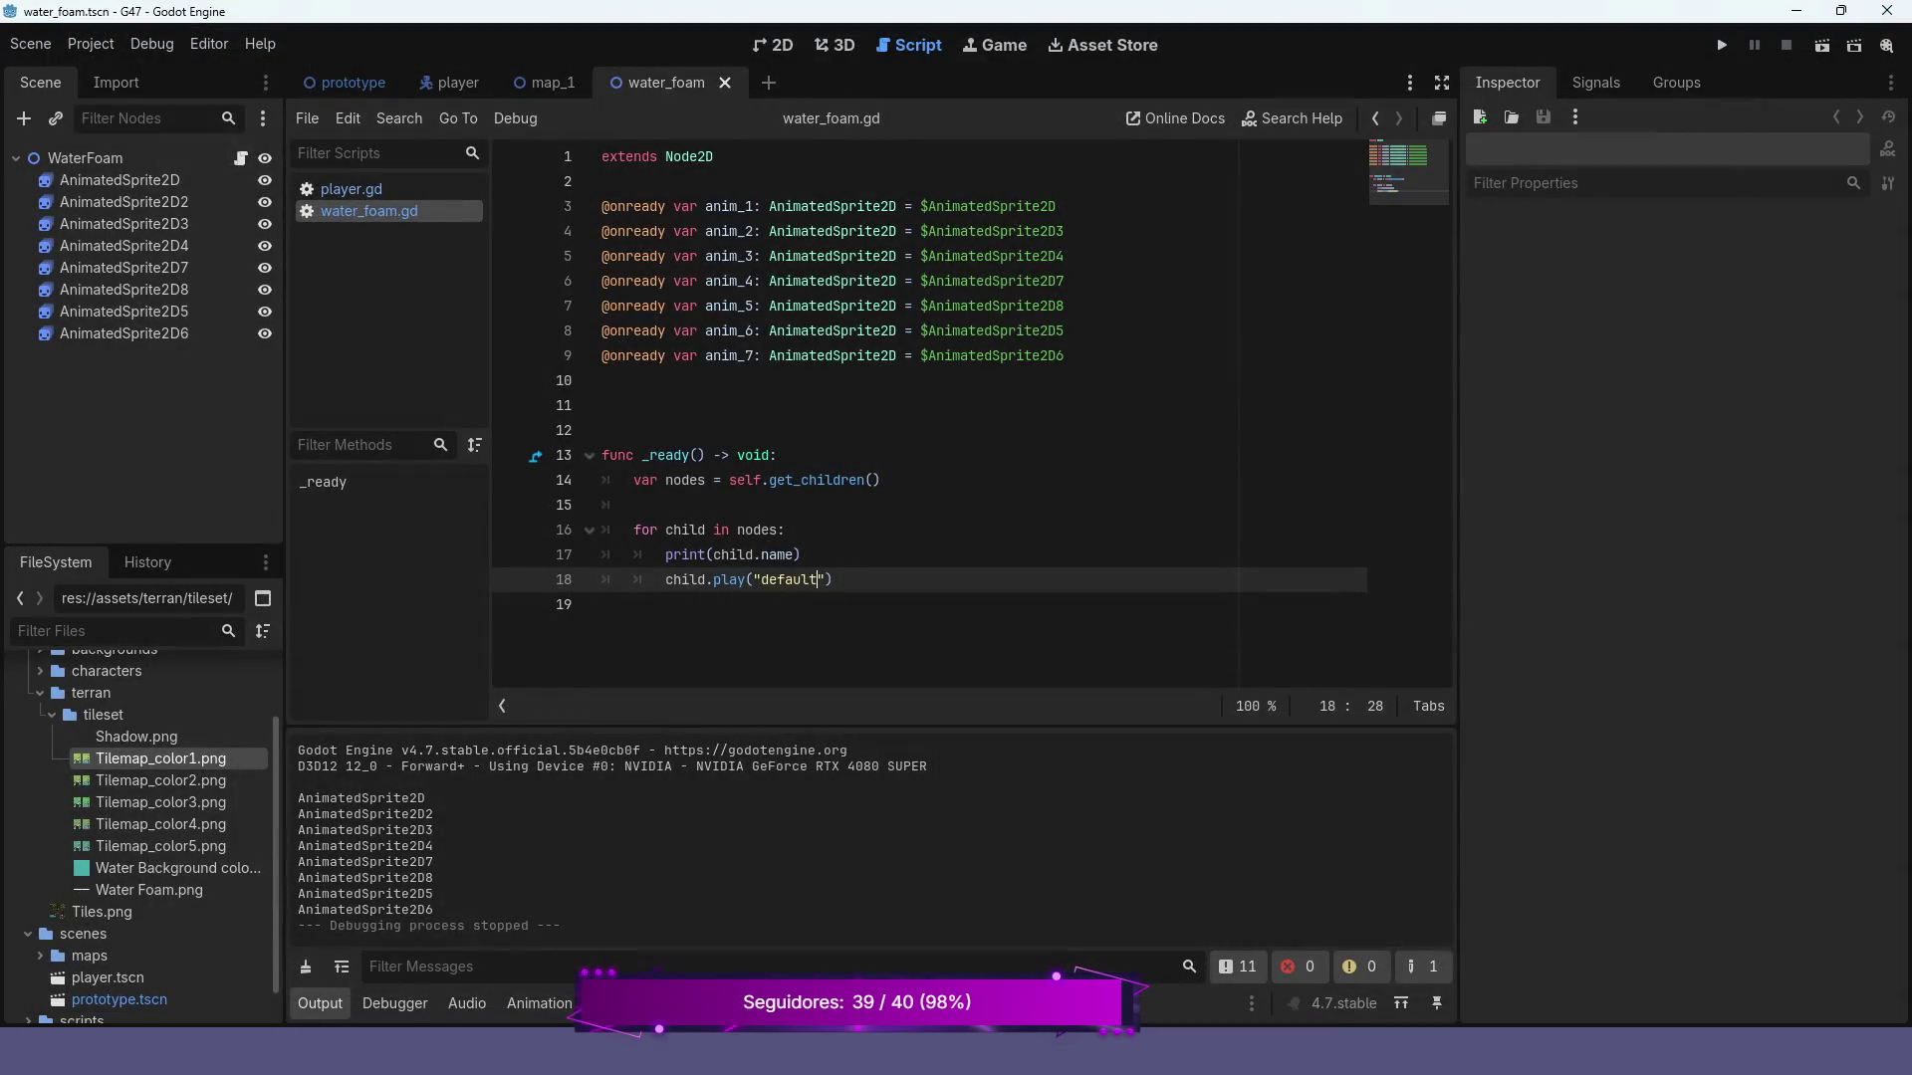
{"action": "mouse_move", "coordinate": [1030, 355]}
{"action": "left_mouse_down"}
{"action": "mouse_move", "coordinate": [672, 355]}
{"action": "mouse_move", "coordinate": [607, 256]}
{"action": "mouse_move", "coordinate": [601, 206]}
{"action": "left_mouse_up"}
{"action": "key", "text": "BackSpace"}
{"action": "key", "text": "BackSpace"}
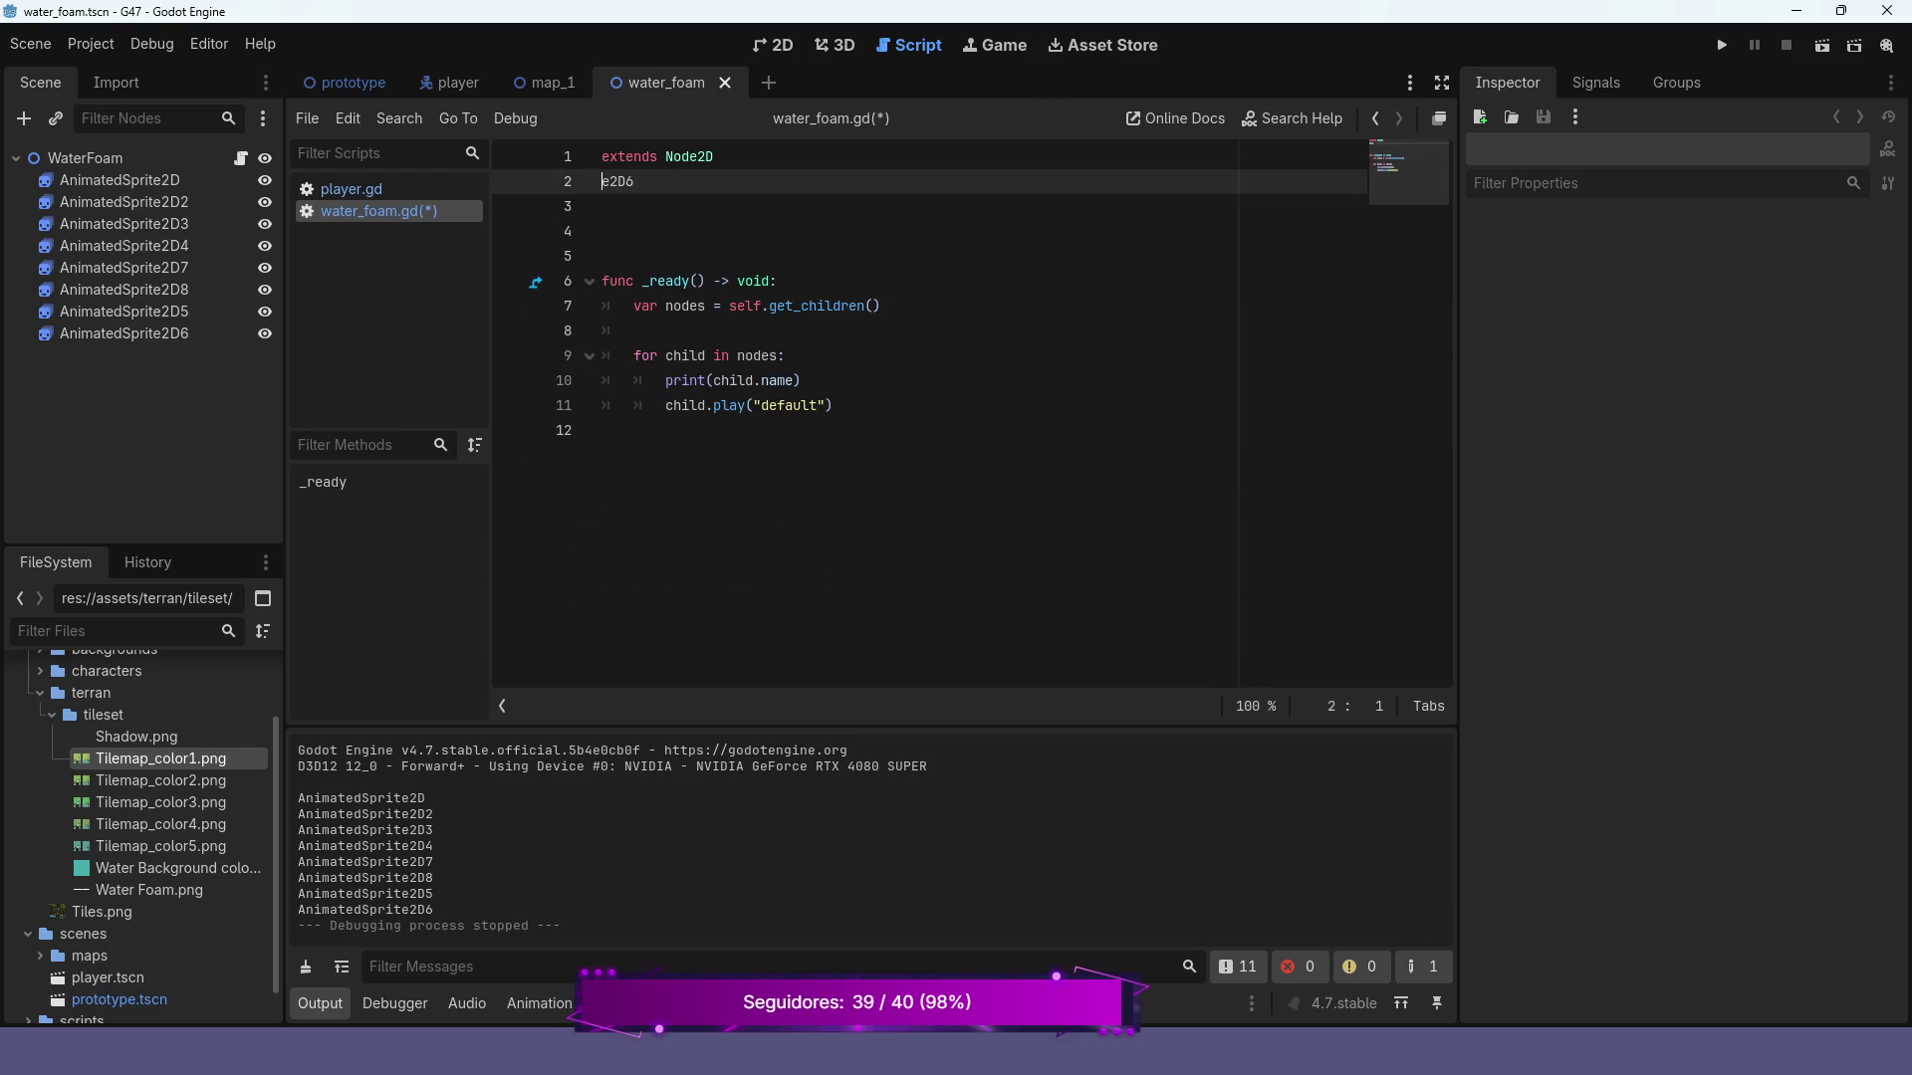
{"action": "key", "text": "BackSpace"}
{"action": "key", "text": "BackSpace"}
{"action": "key", "text": "BackSpace"}
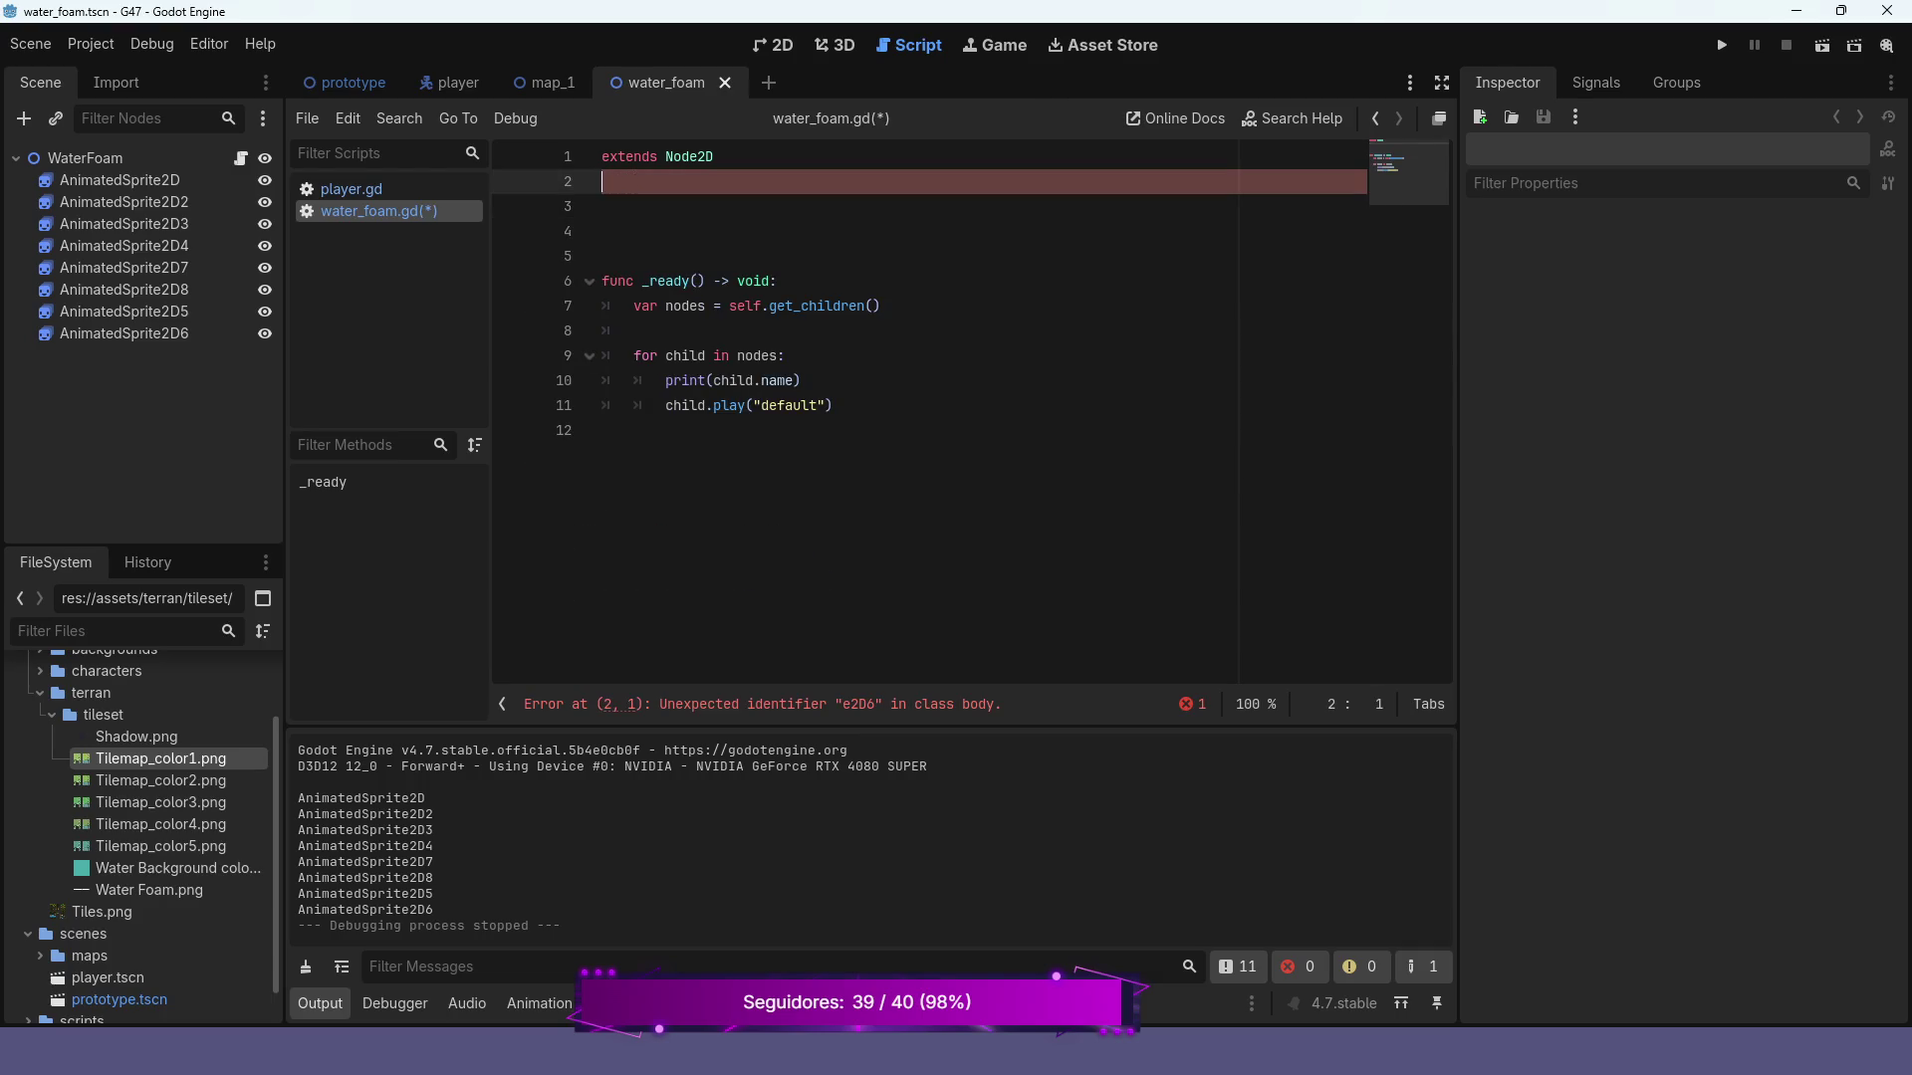
{"action": "key", "text": "Down"}
{"action": "key", "text": "Down"}
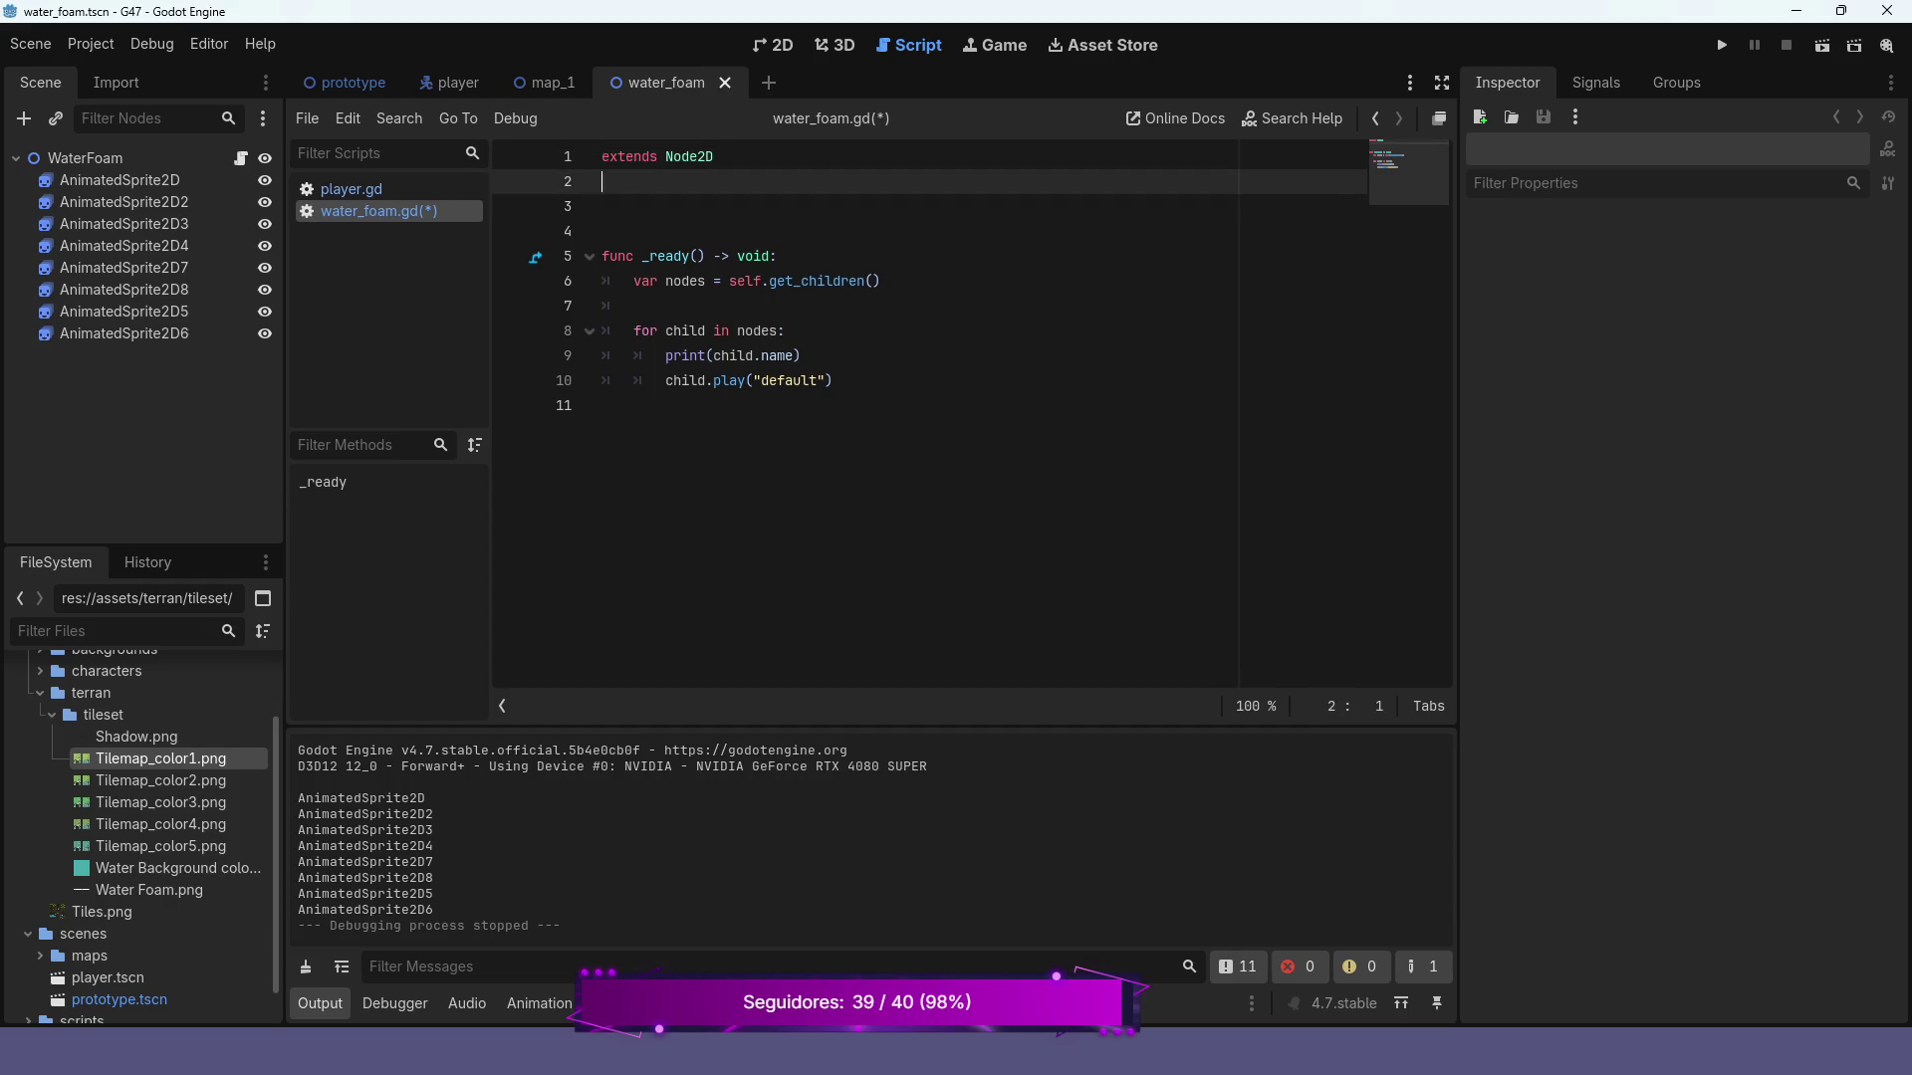
{"action": "key", "text": "Delete"}
{"action": "key", "text": "Delete"}
{"action": "key", "text": "Down"}
{"action": "key", "text": "Down"}
{"action": "key", "text": "Down"}
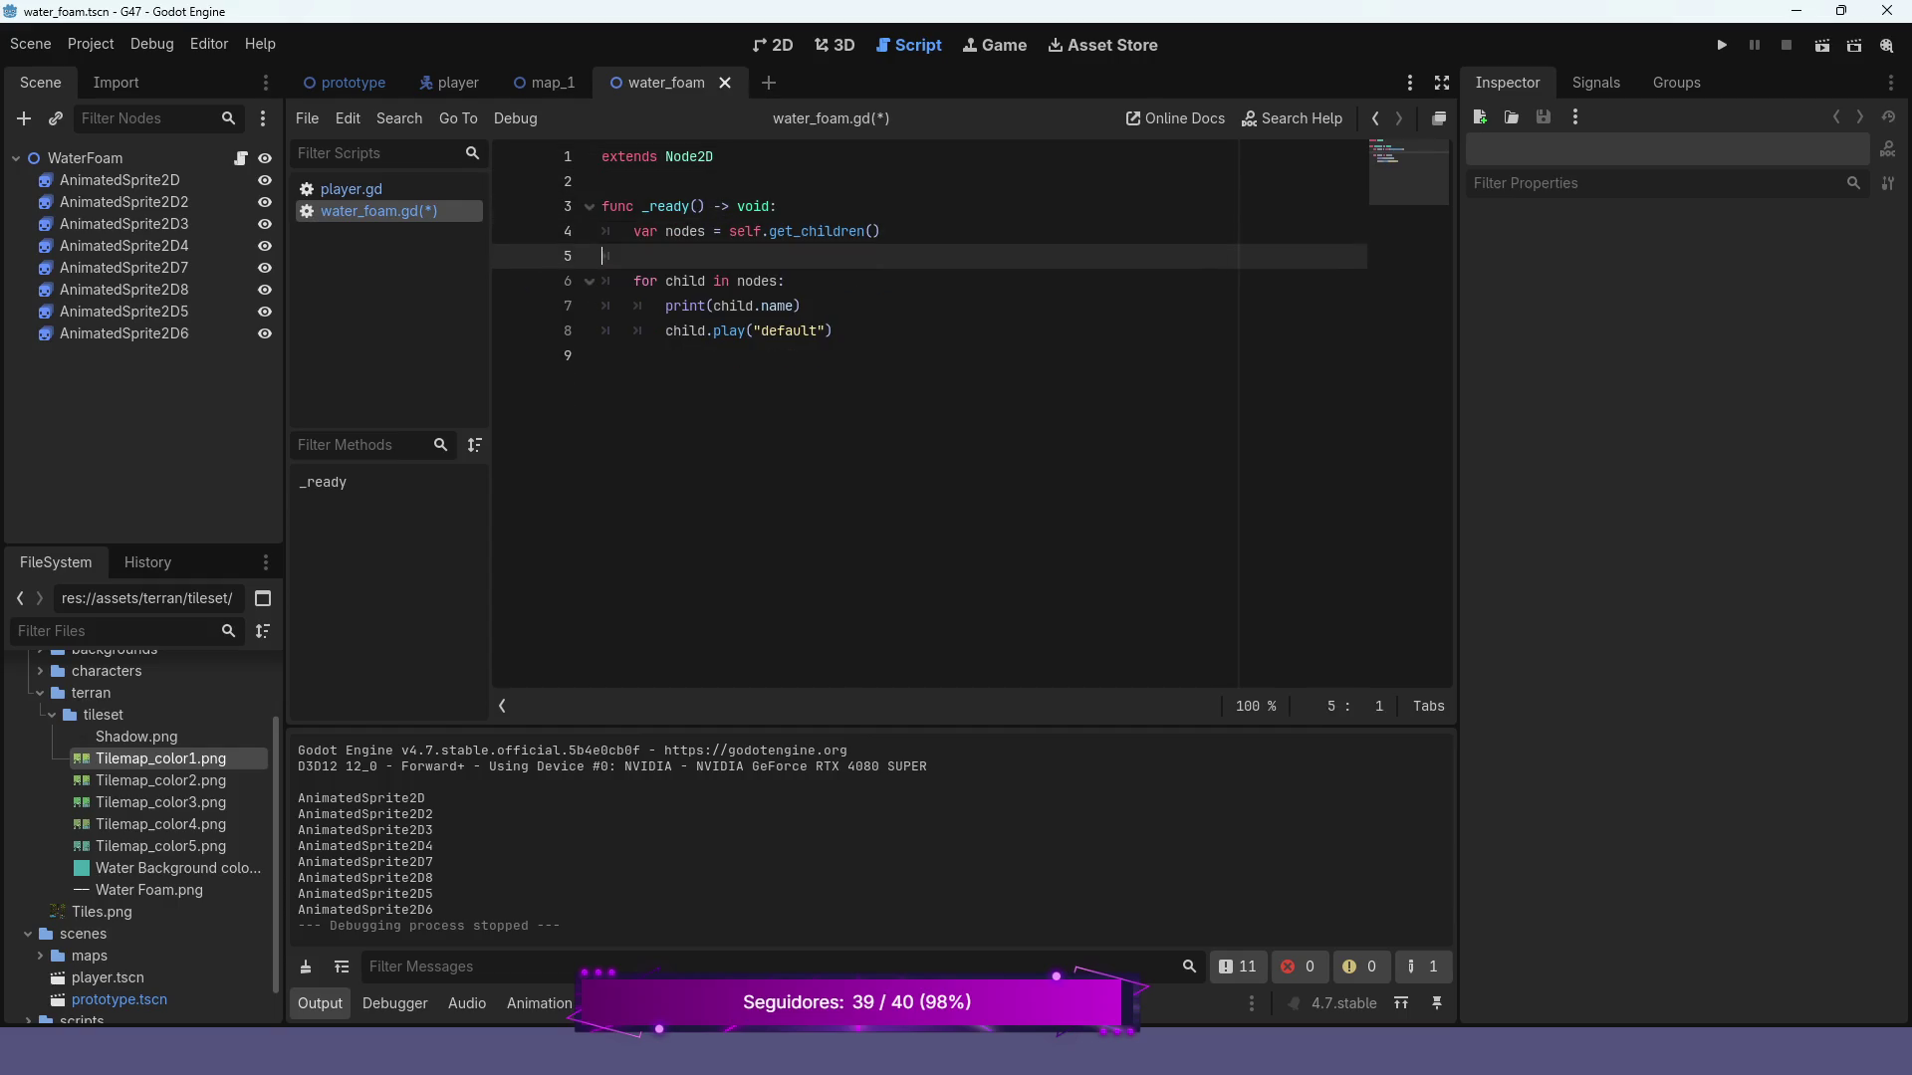
{"action": "key", "text": "Up"}
{"action": "key", "text": "Up"}
{"action": "left_click", "coordinate": [602, 305]}
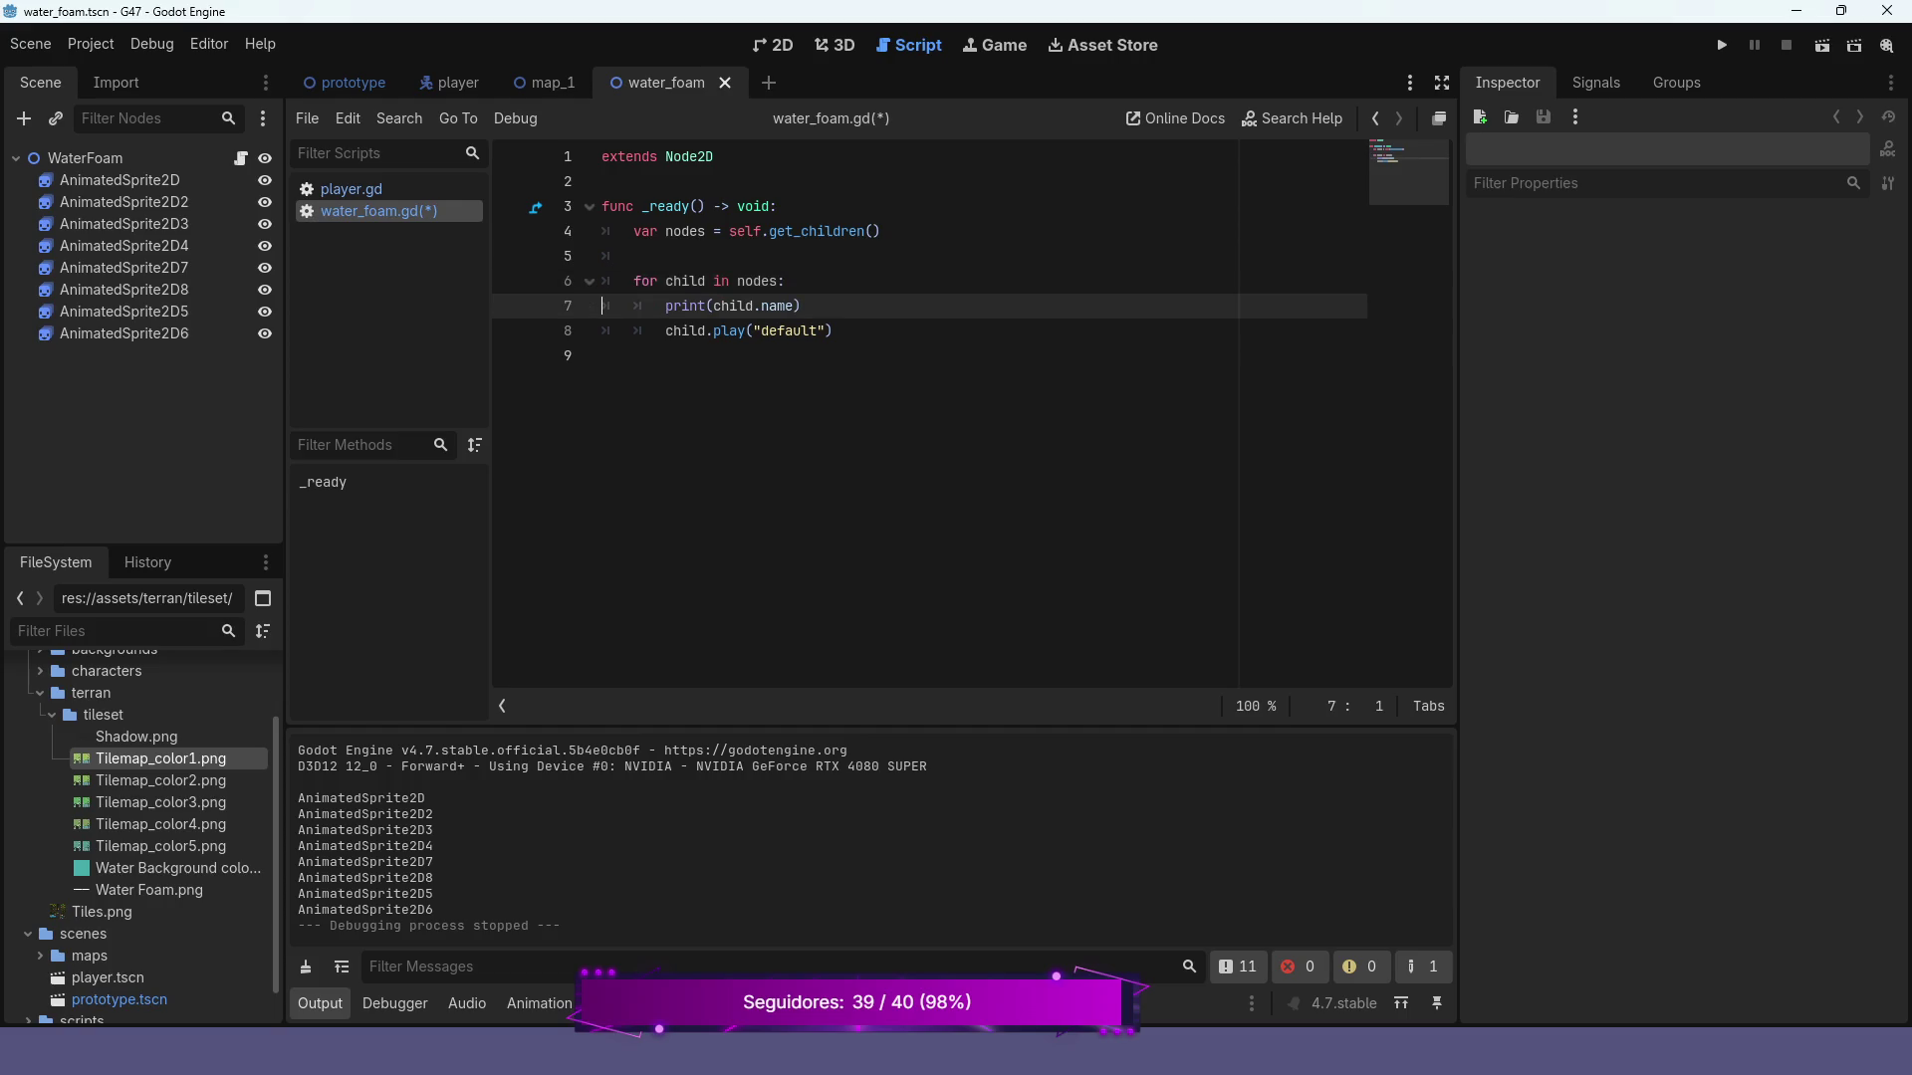
{"action": "key", "text": "ctrl+shift+k"}
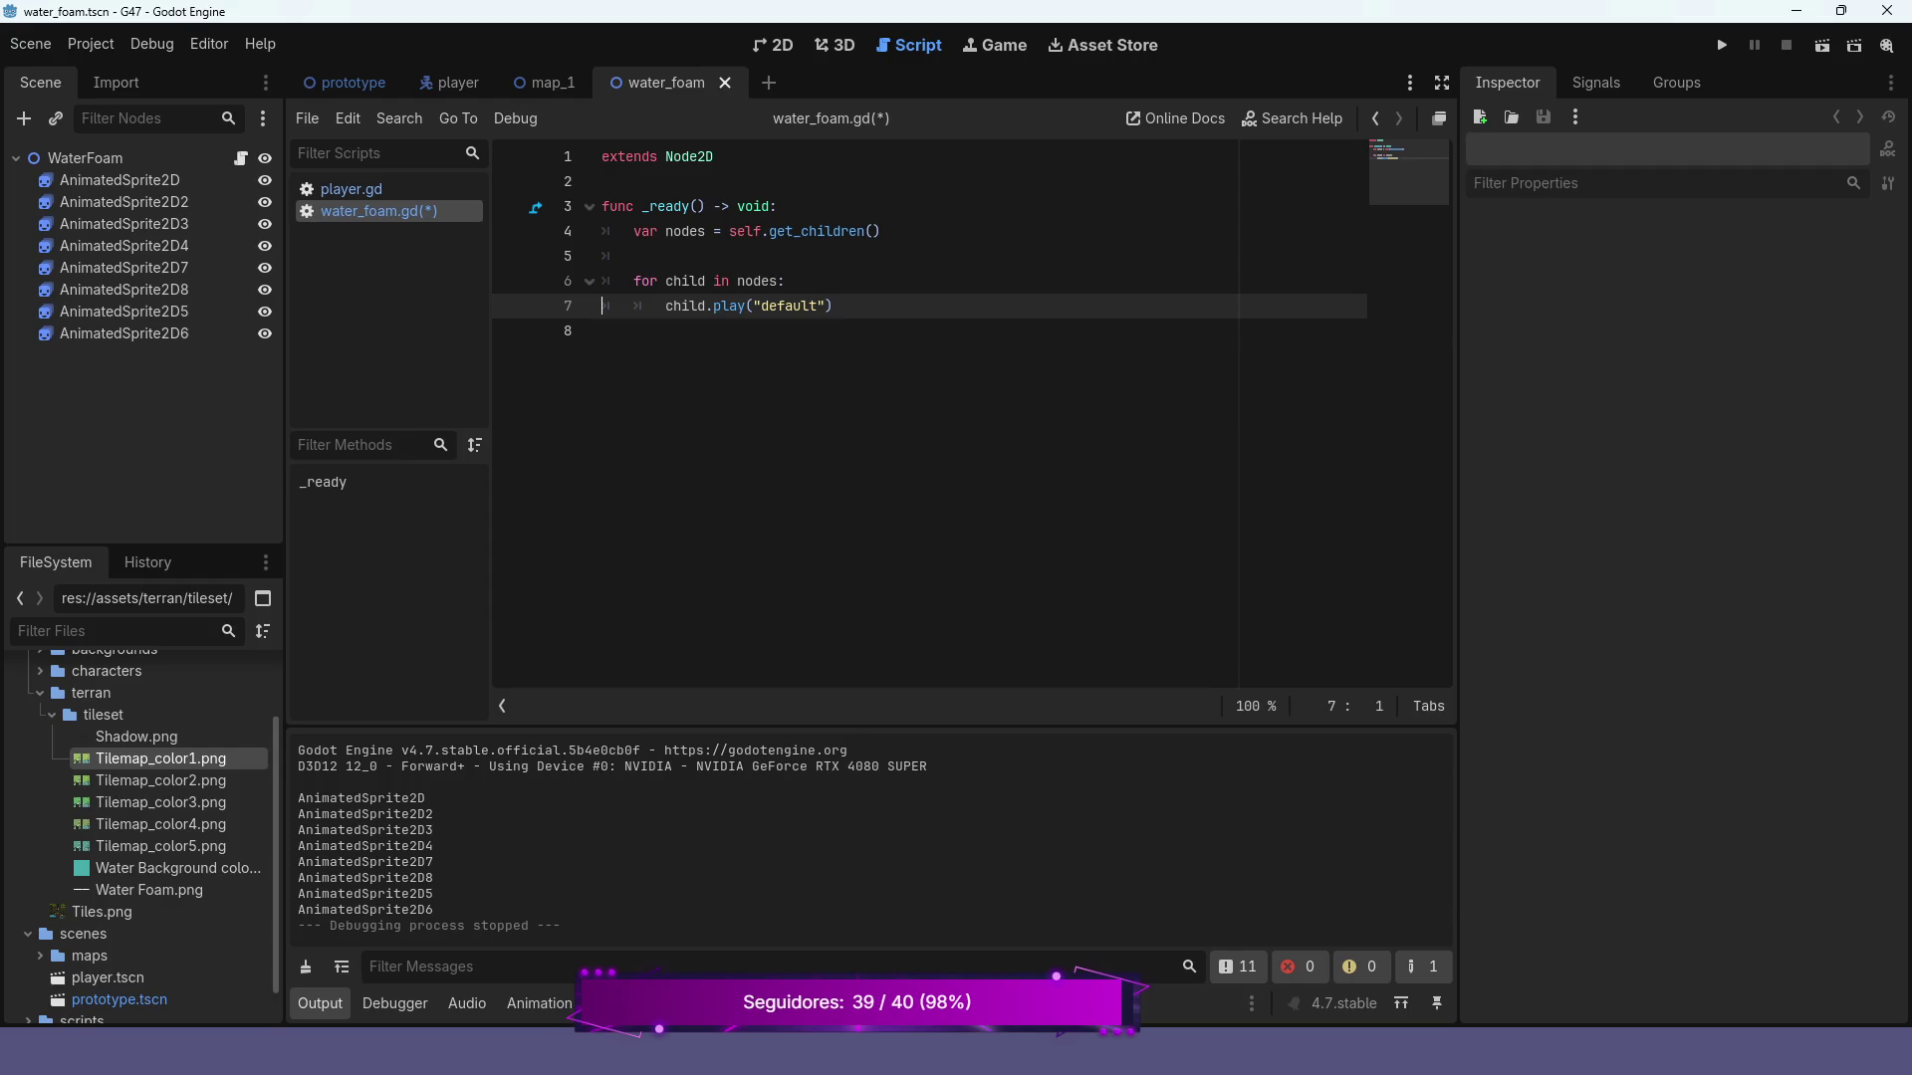
{"action": "key", "text": "ctrl+s"}
{"action": "left_click", "coordinate": [348, 82]}
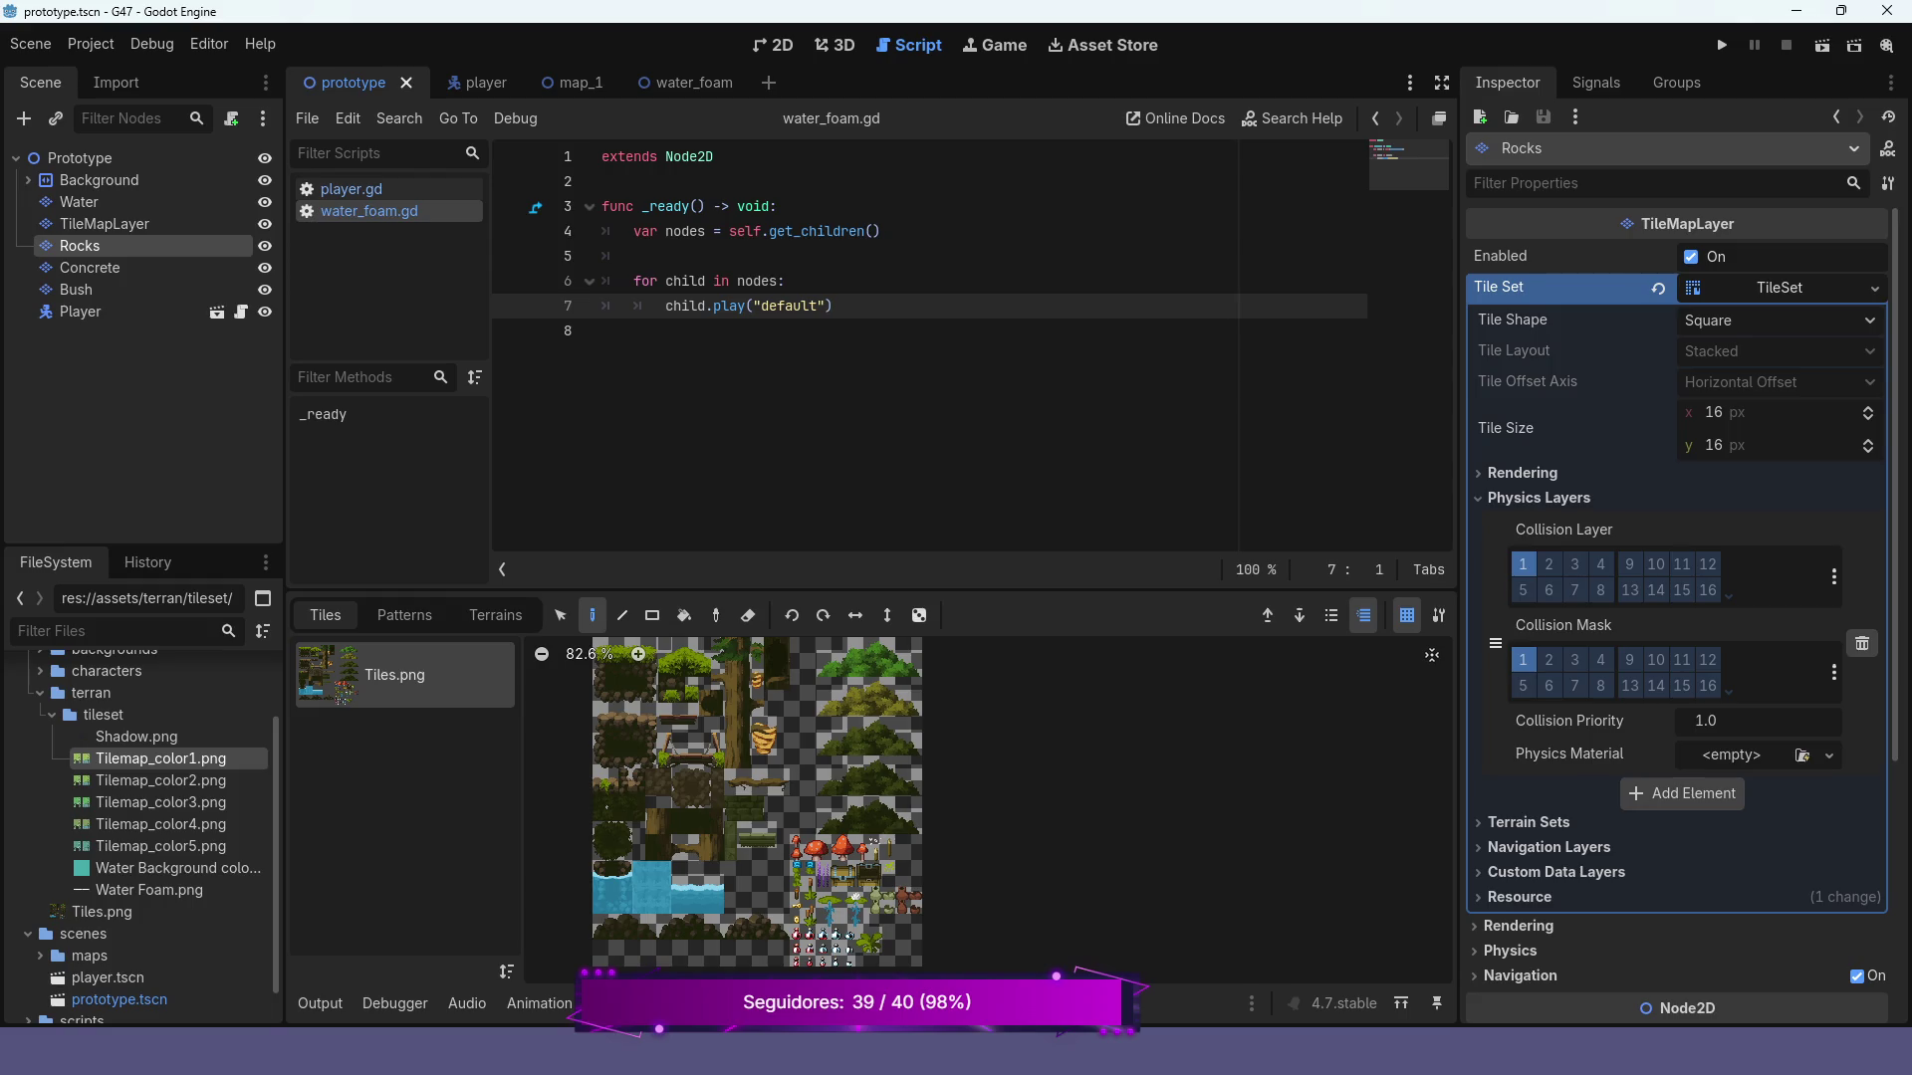
Return to map_1 in the 2D view and test-run it to check the foam ring
{"action": "left_click", "coordinate": [571, 82]}
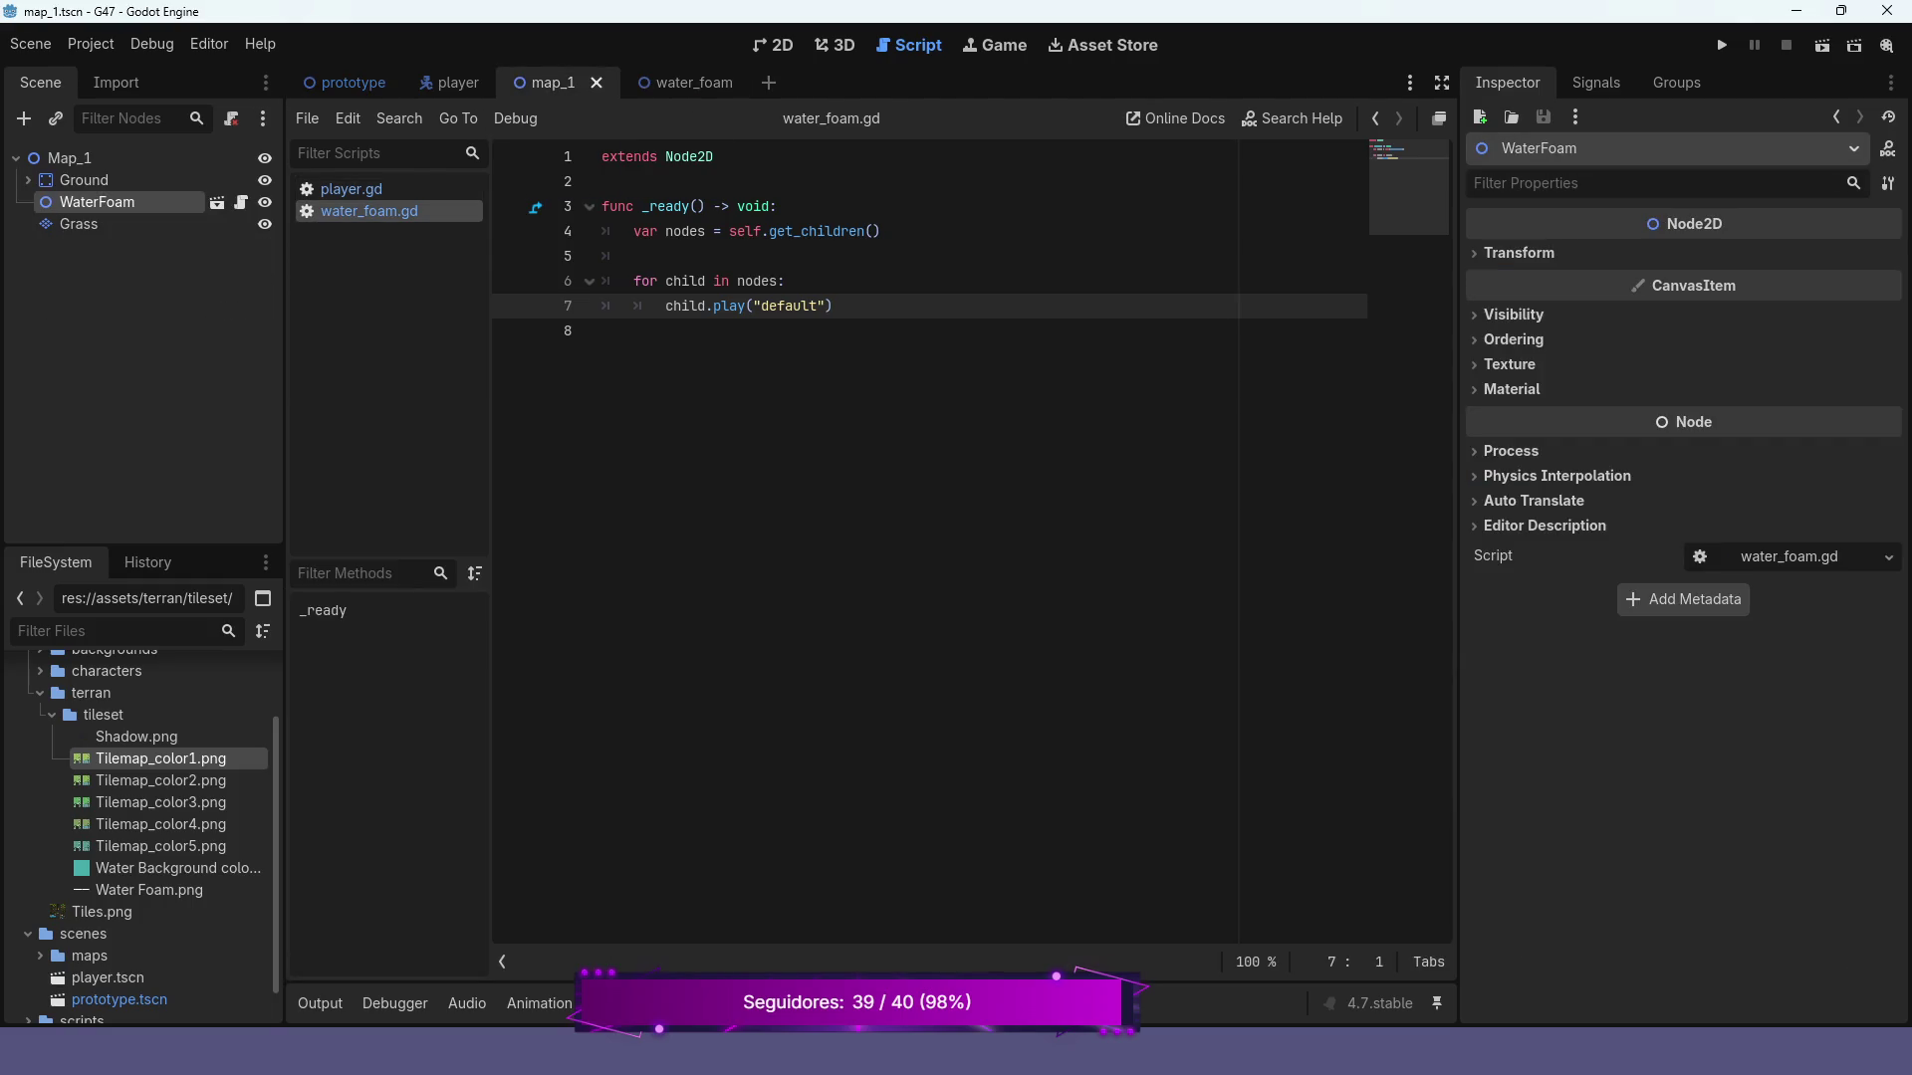
{"action": "left_click", "coordinate": [775, 45]}
{"action": "left_click", "coordinate": [1822, 45]}
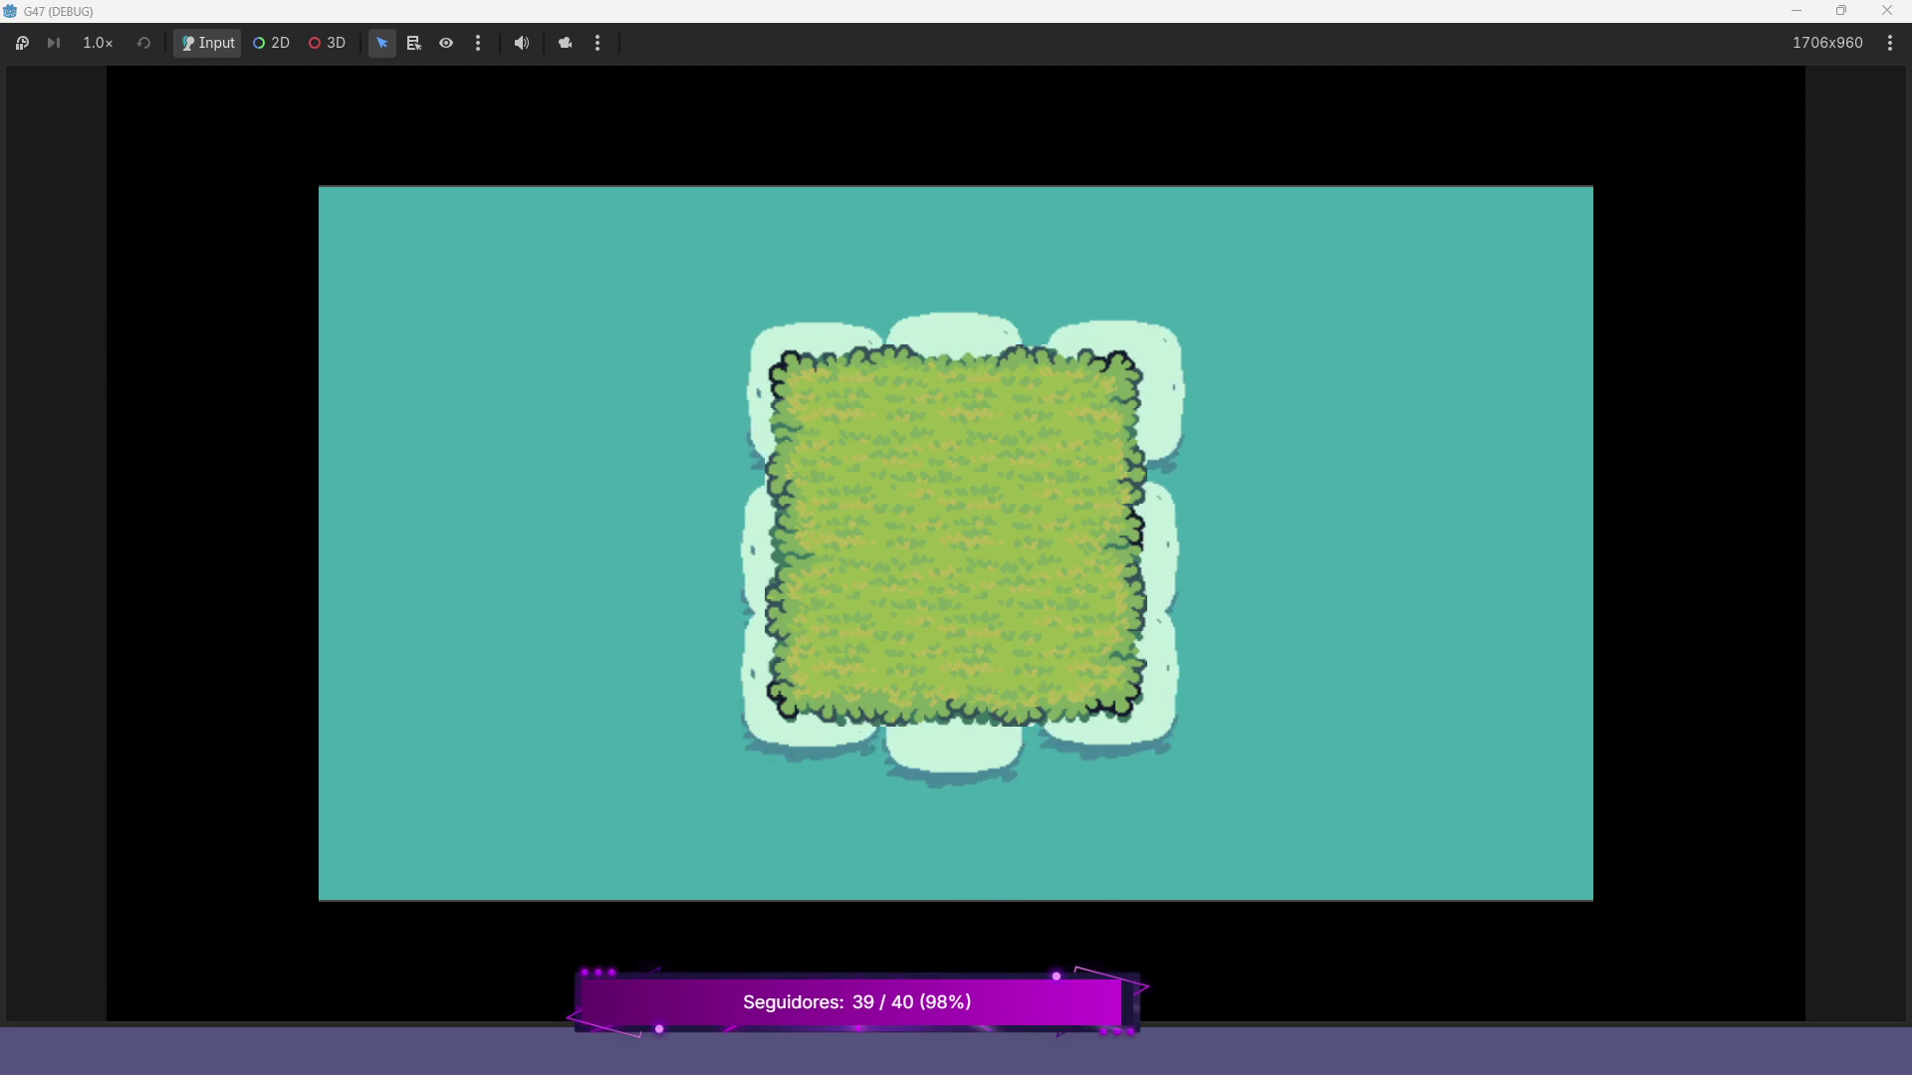
{"action": "key", "text": "alt+F4"}
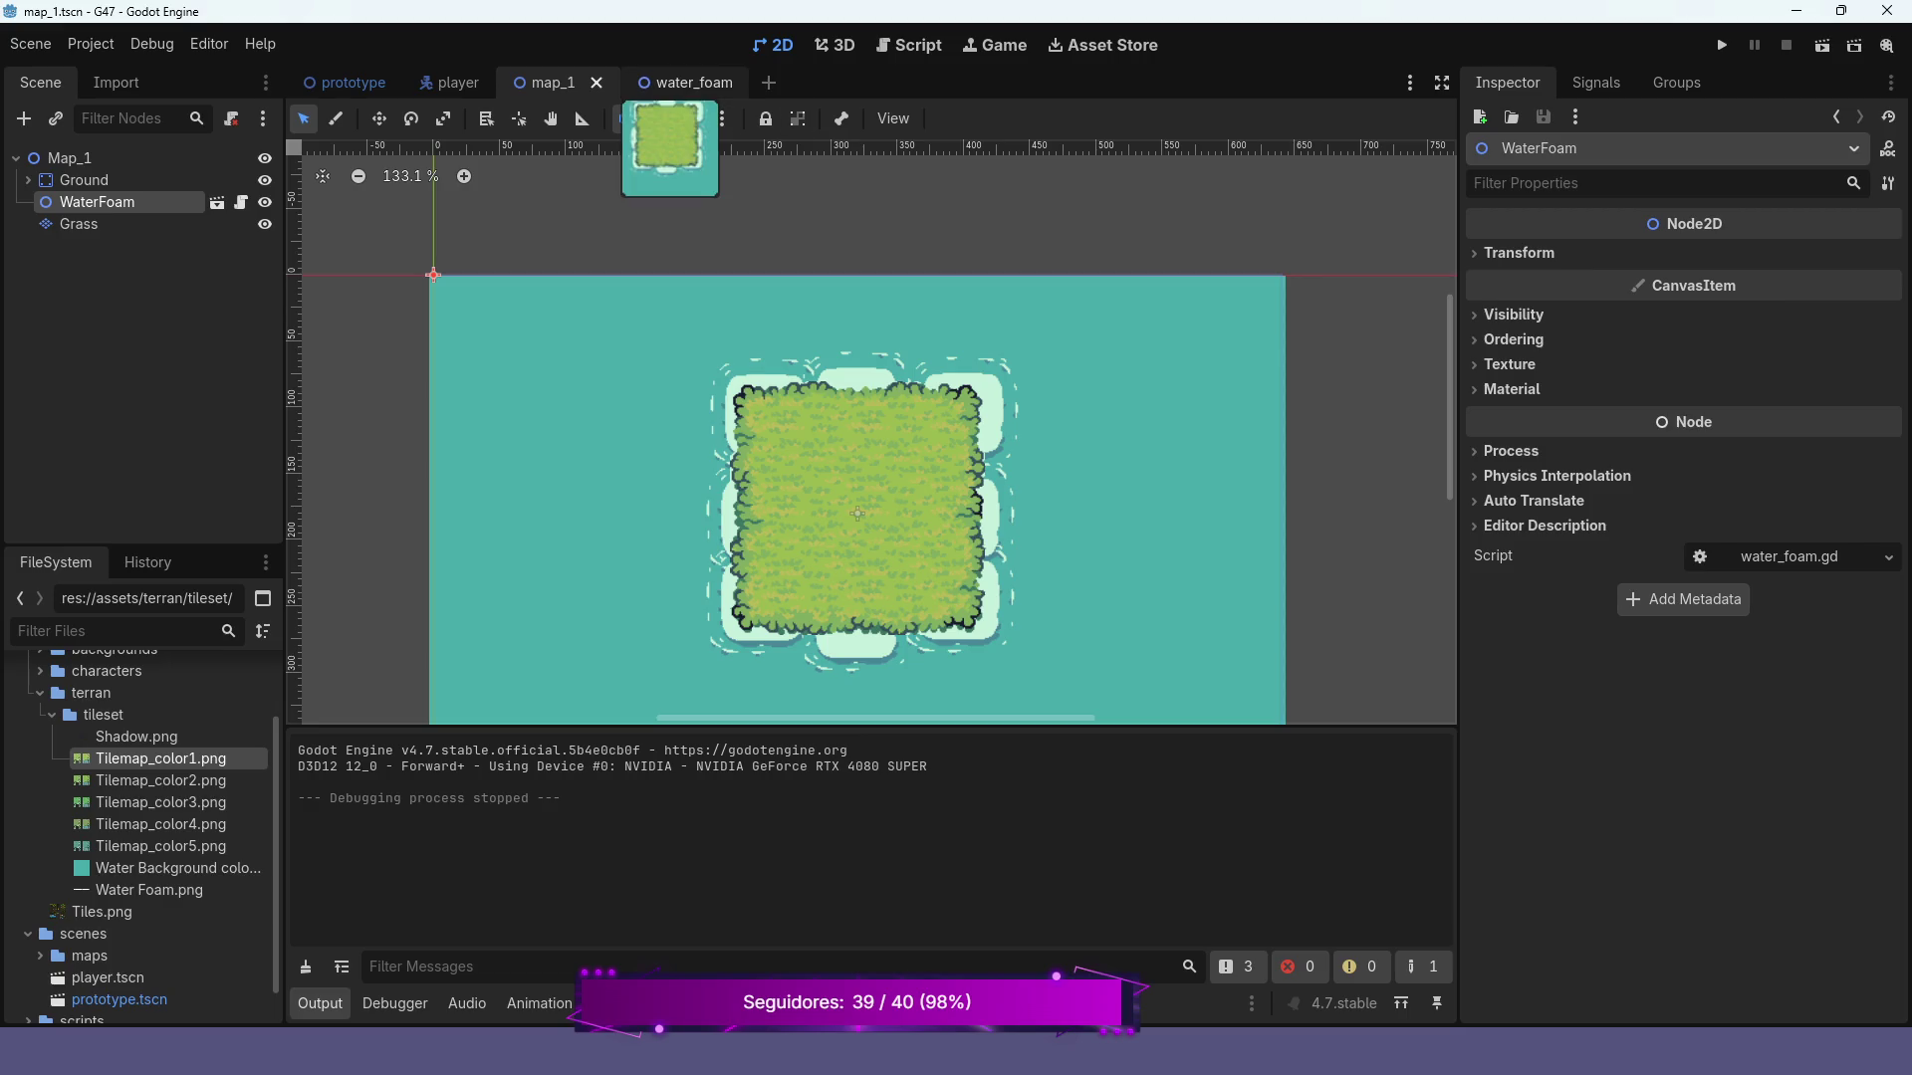
In the water_foam scene, nudge AnimatedSprite2D8 up 3 pixels and right 1 pixel
{"action": "left_click", "coordinate": [687, 83]}
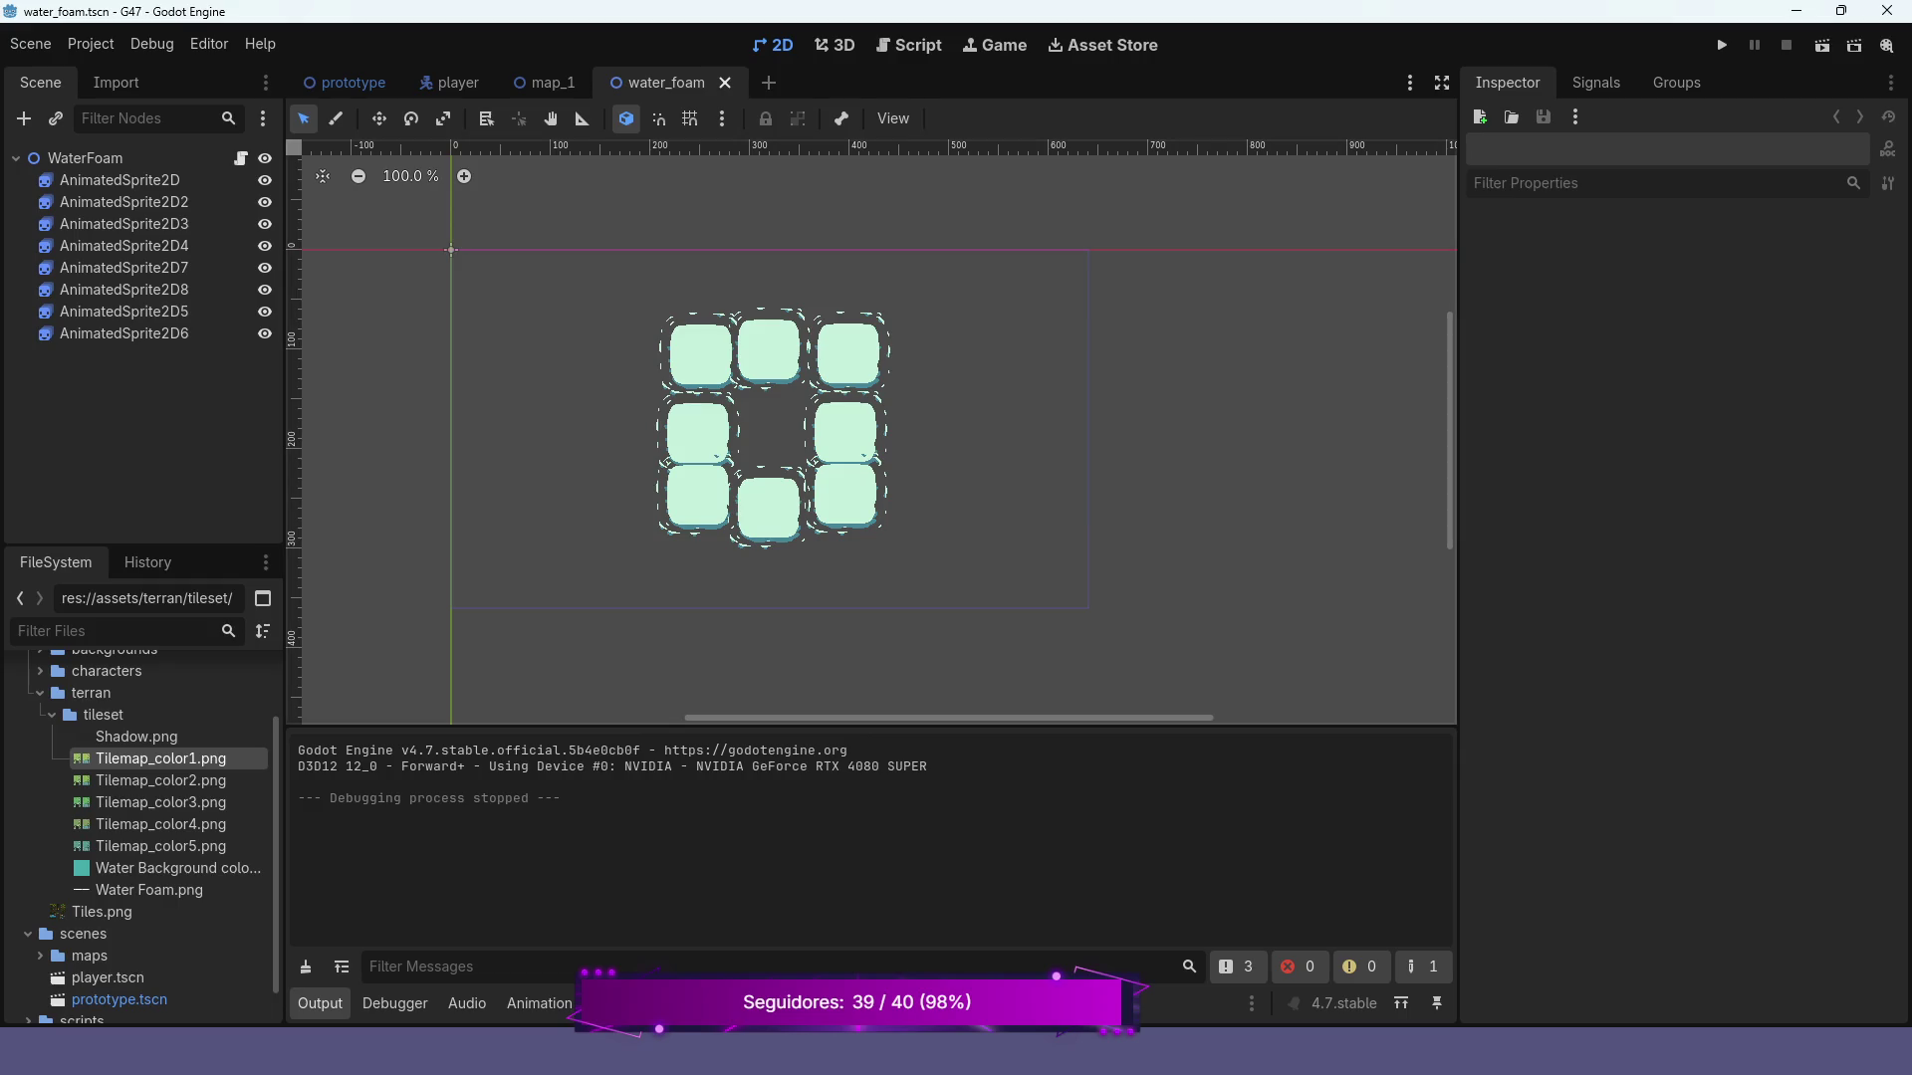
{"action": "left_click", "coordinate": [123, 312]}
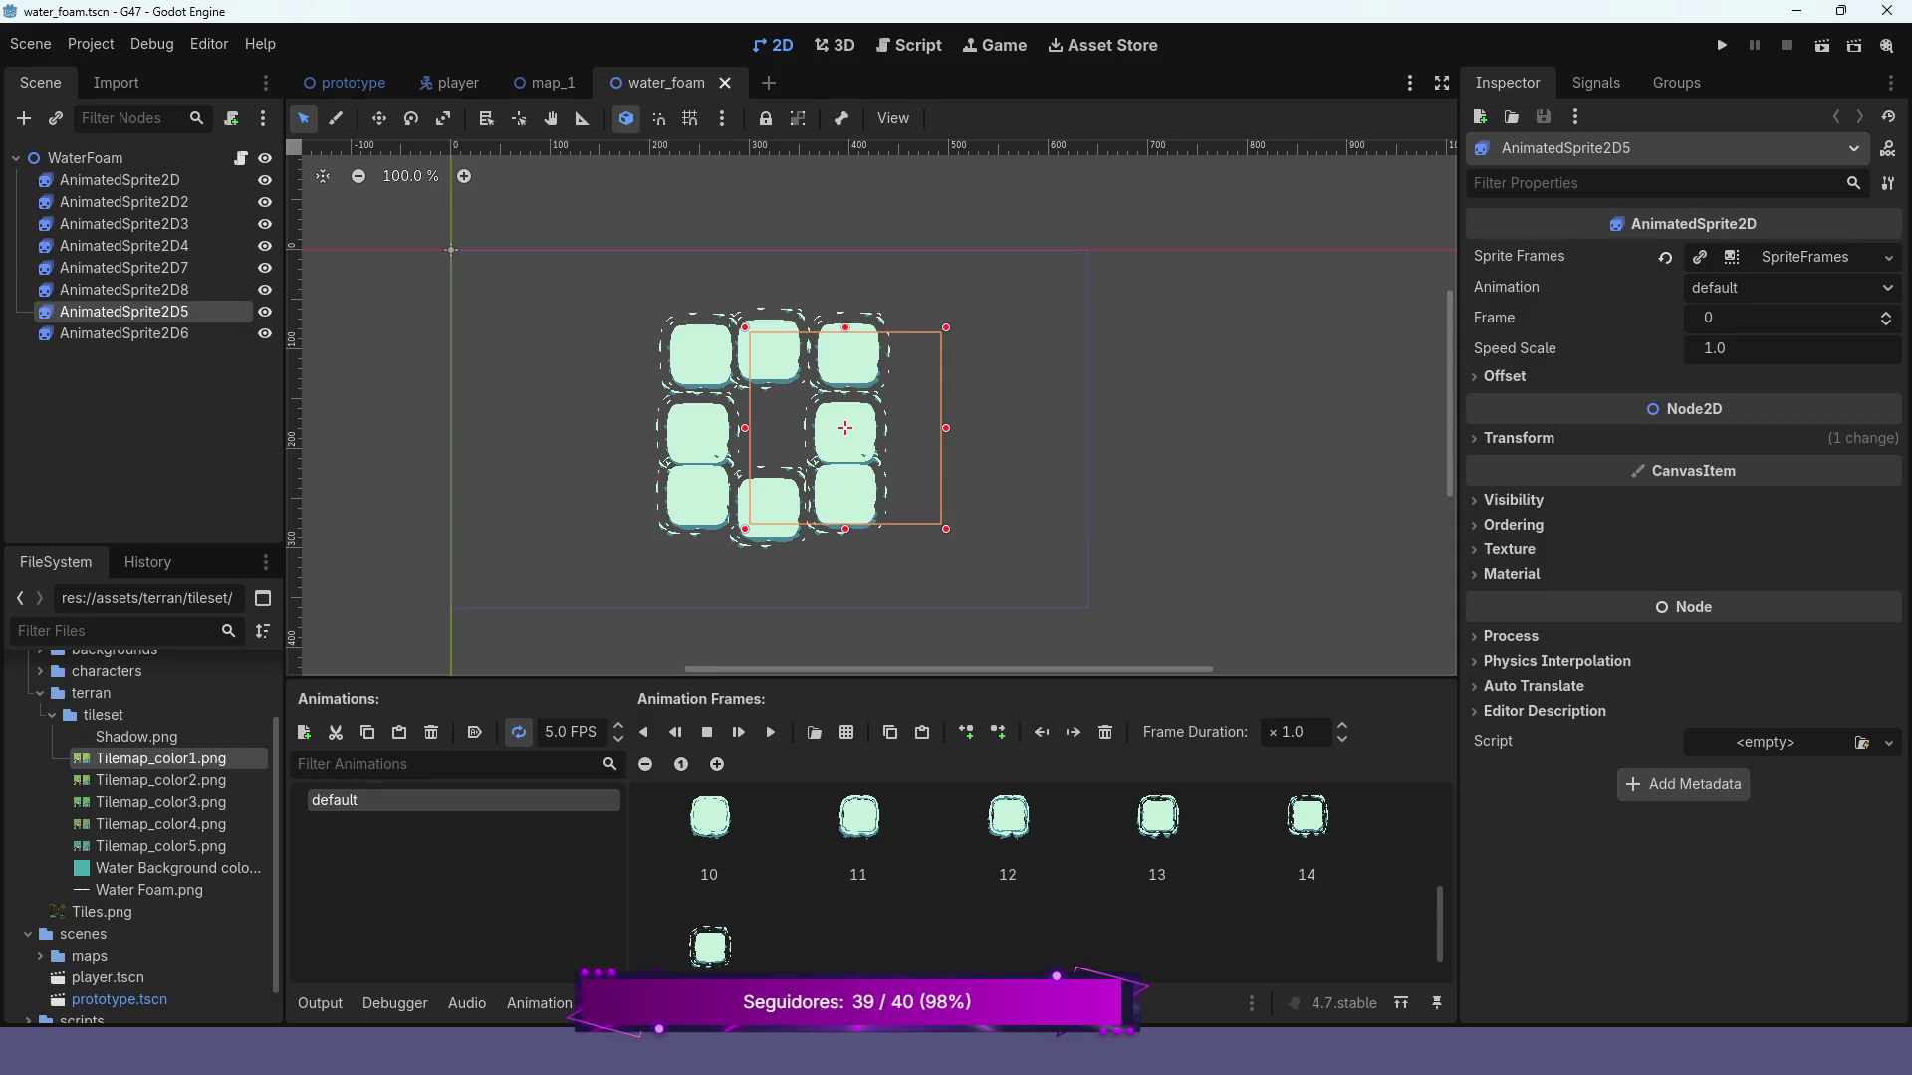
{"action": "left_click", "coordinate": [123, 290]}
{"action": "left_click", "coordinate": [378, 118]}
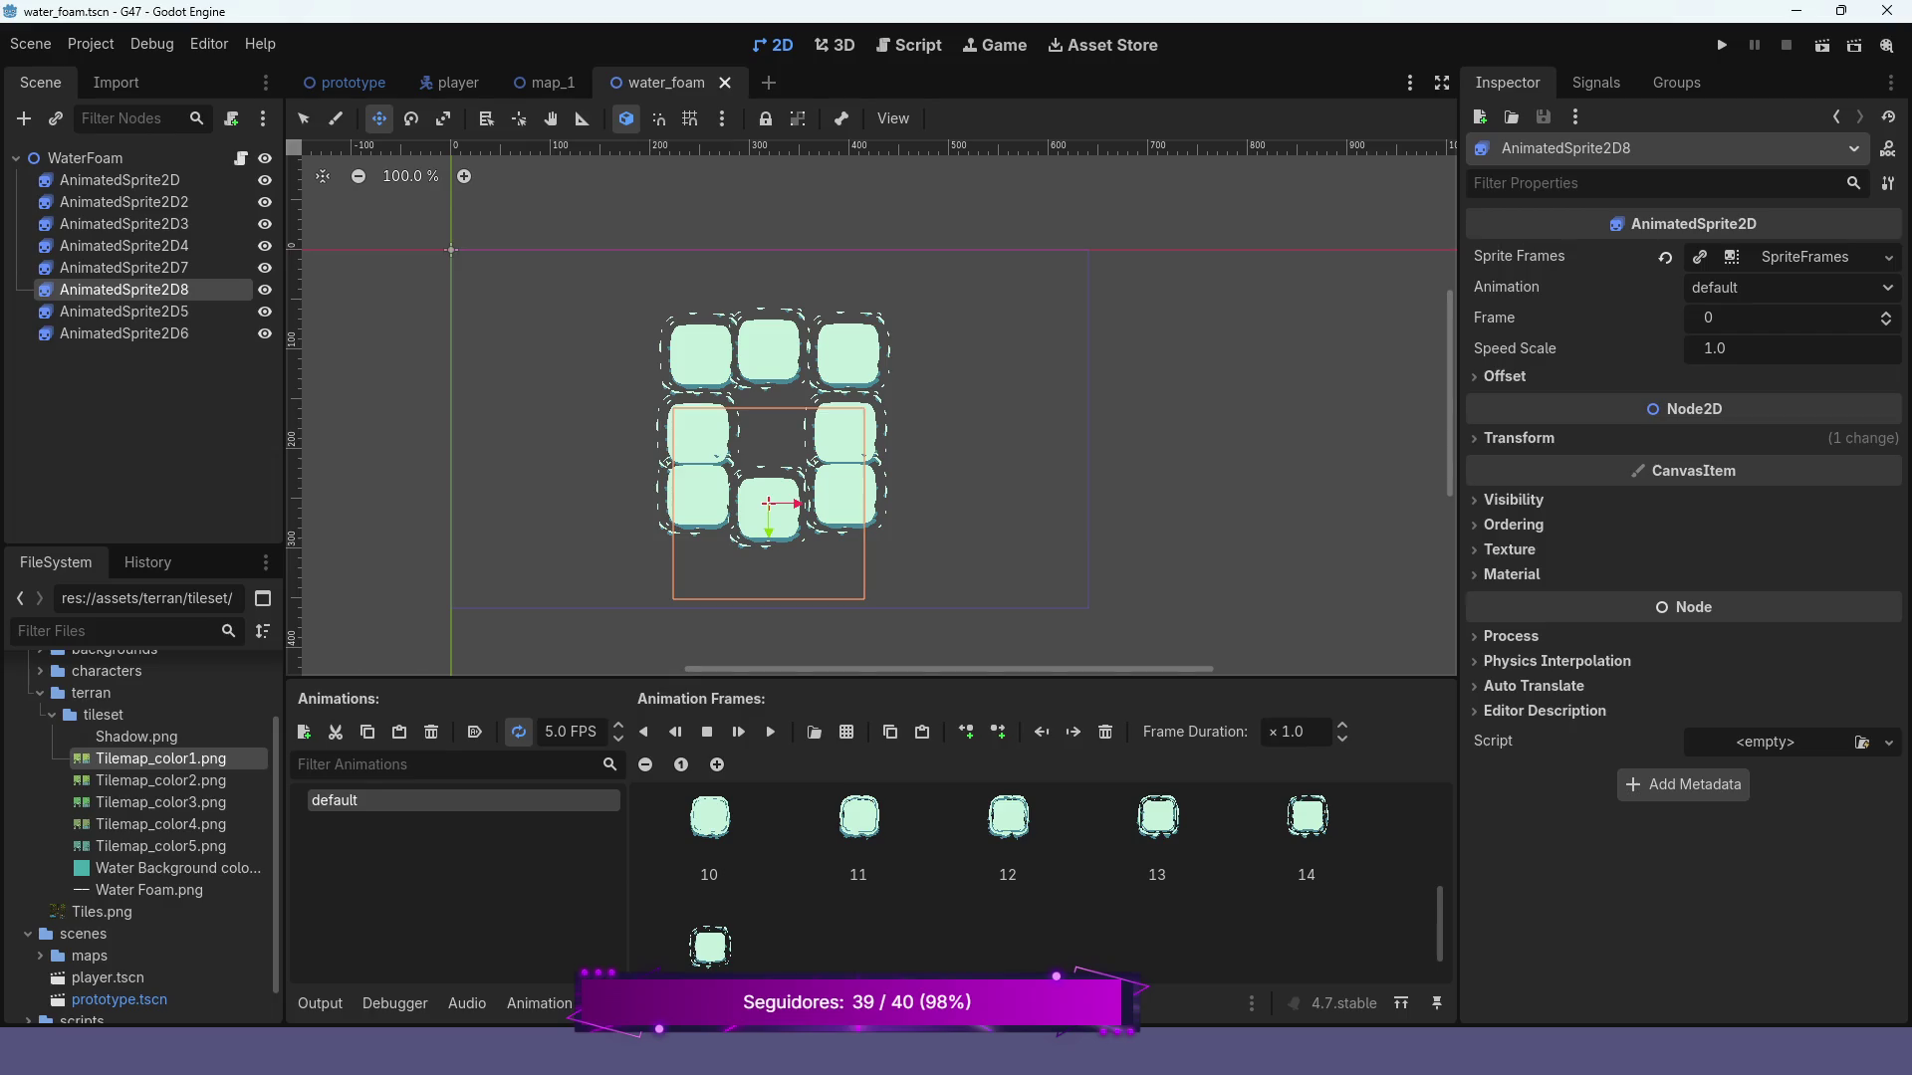
{"action": "key", "text": "Up"}
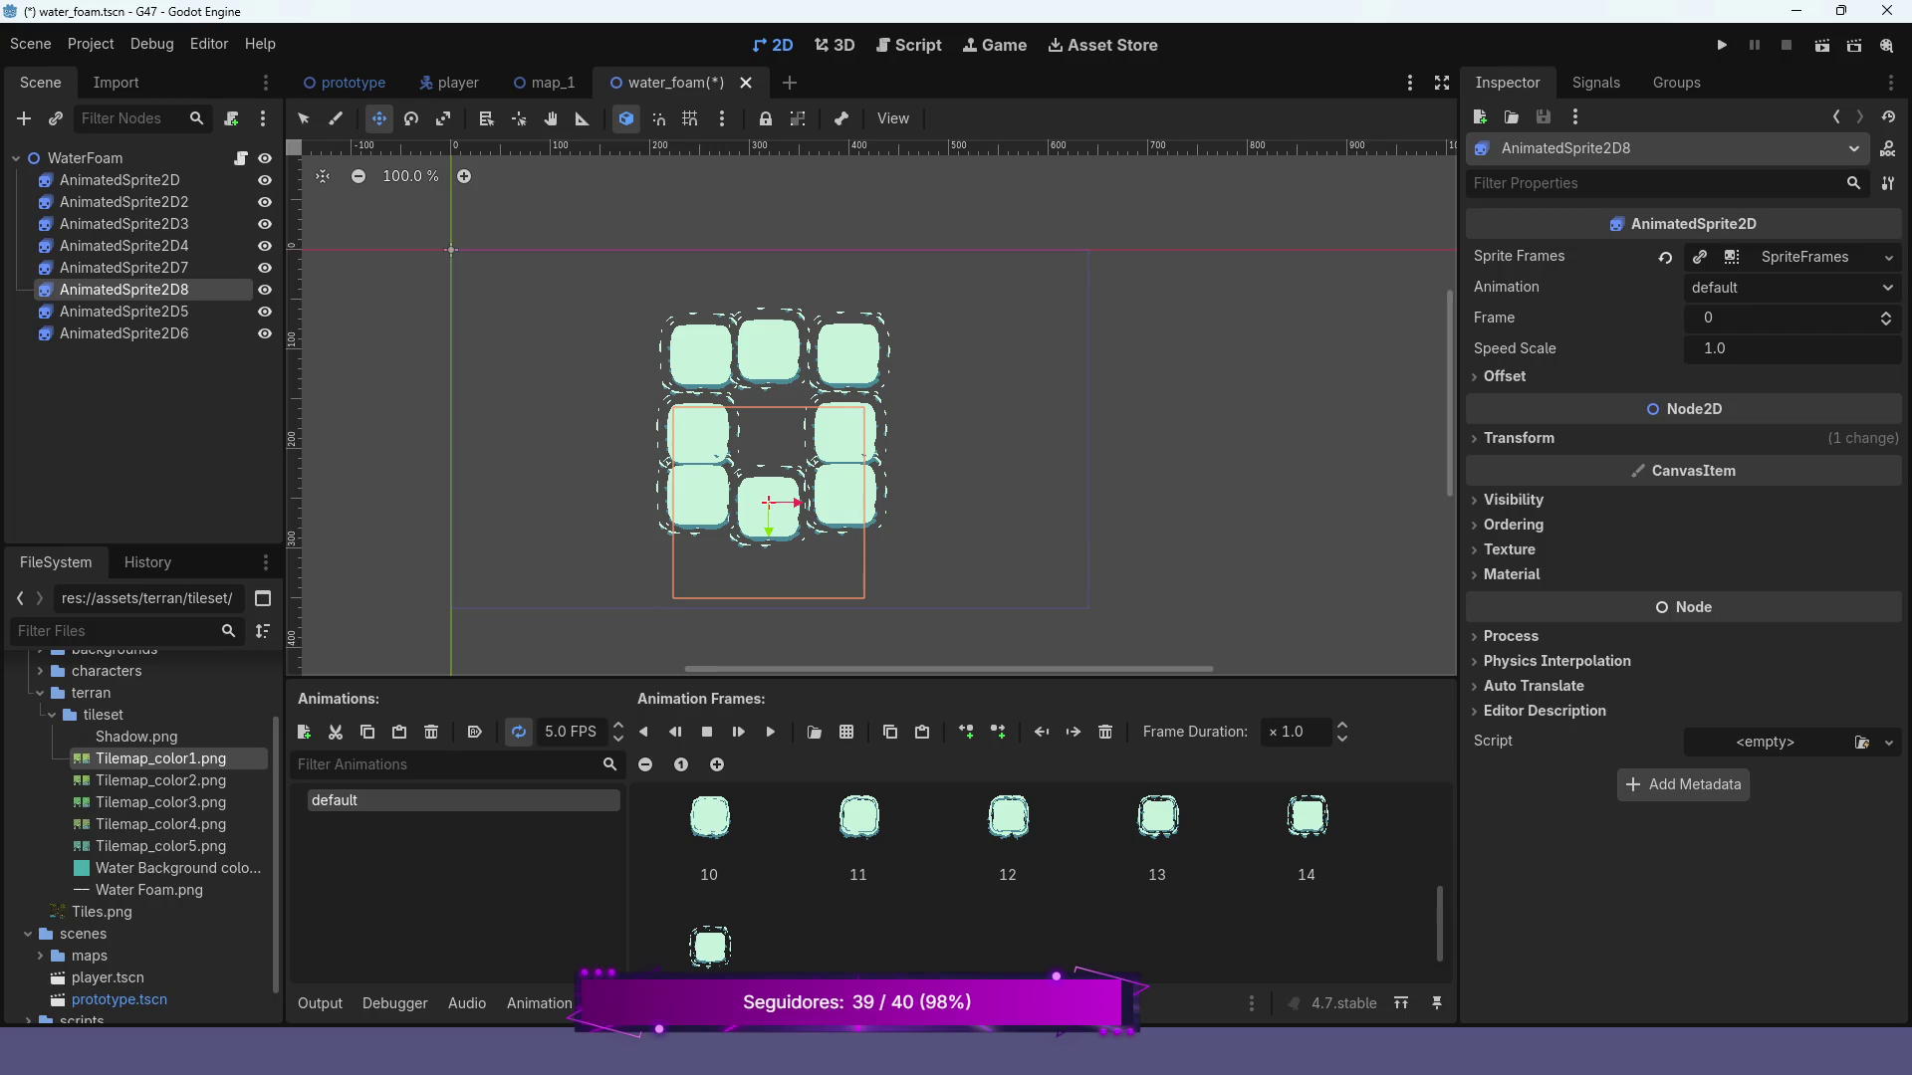
{"action": "key", "text": "Up"}
{"action": "key", "text": "Up"}
{"action": "key", "text": "Up"}
{"action": "key", "text": "Right"}
{"action": "key", "text": "Right"}
{"action": "key", "text": "Right"}
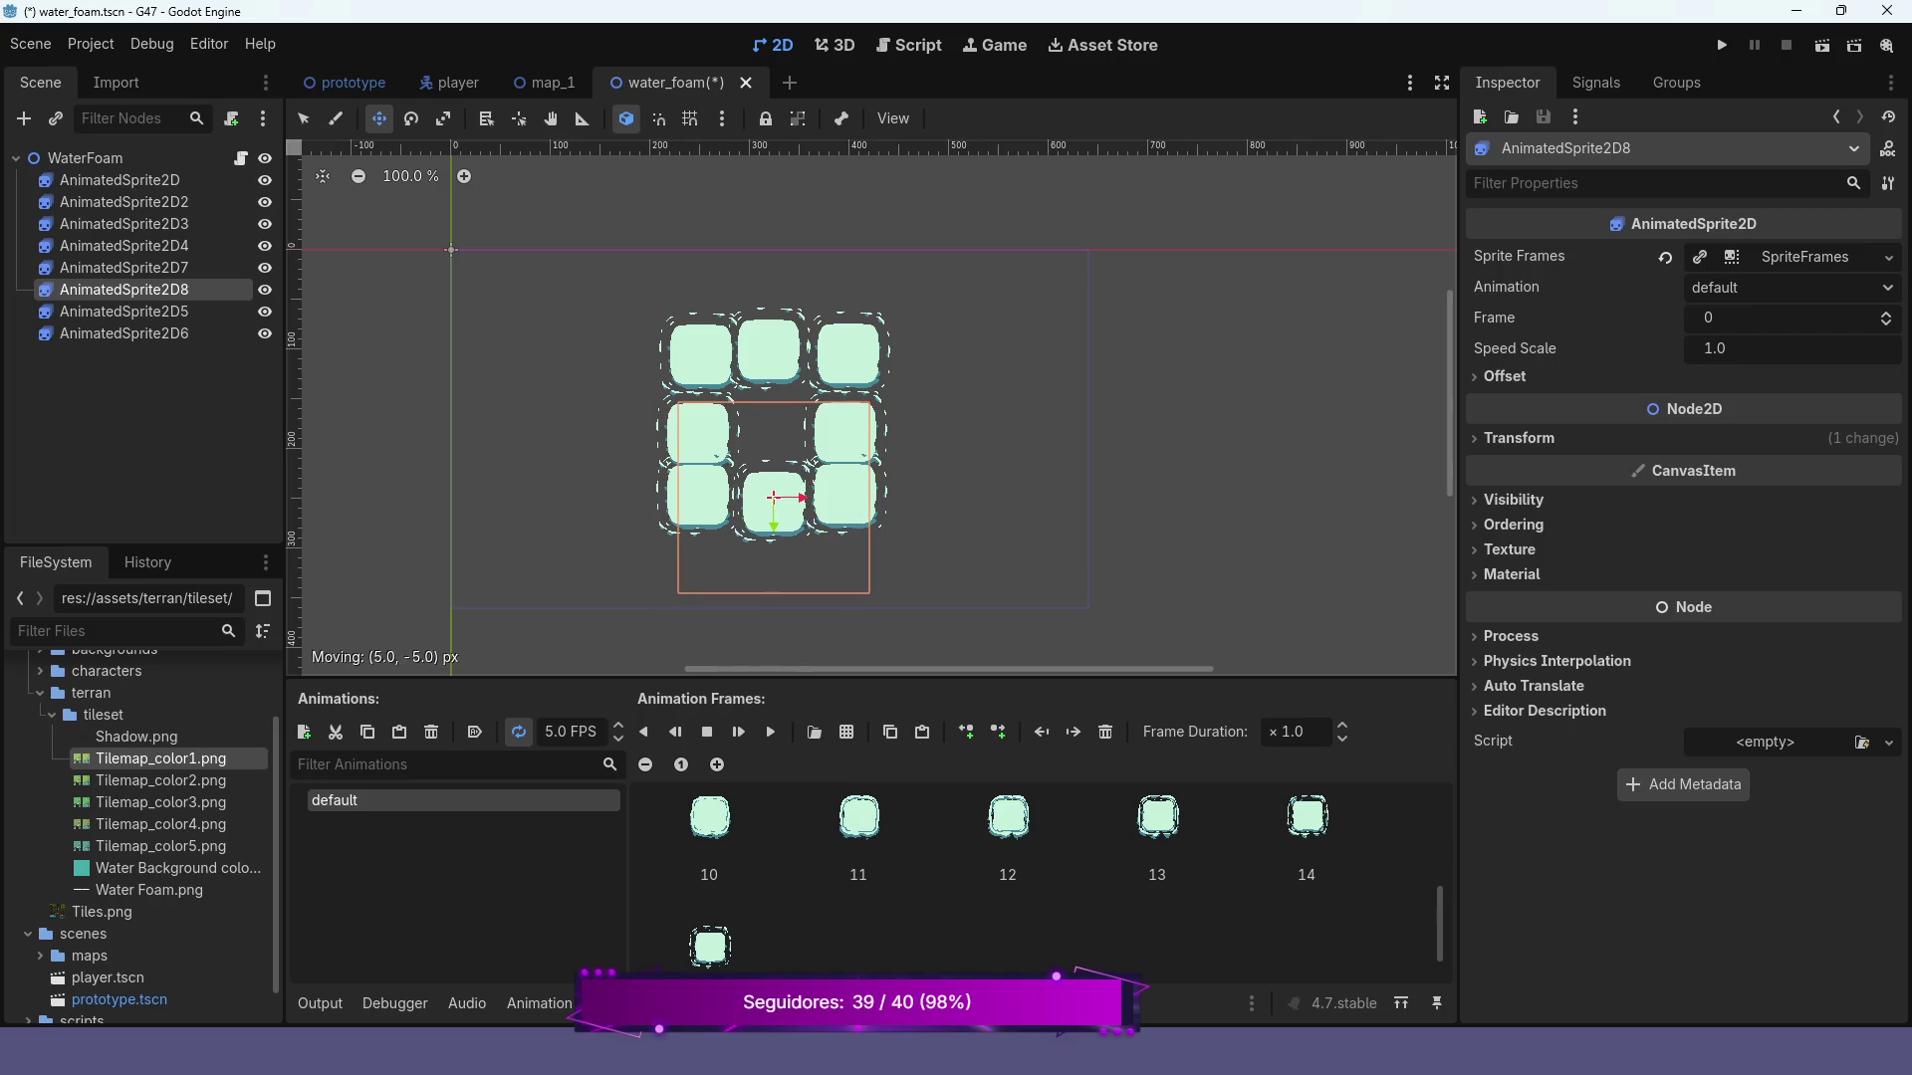
{"action": "key", "text": "Up"}
Nudge AnimatedSprite2D7 up 2 pixels and right 1 pixel
{"action": "left_click", "coordinate": [123, 267]}
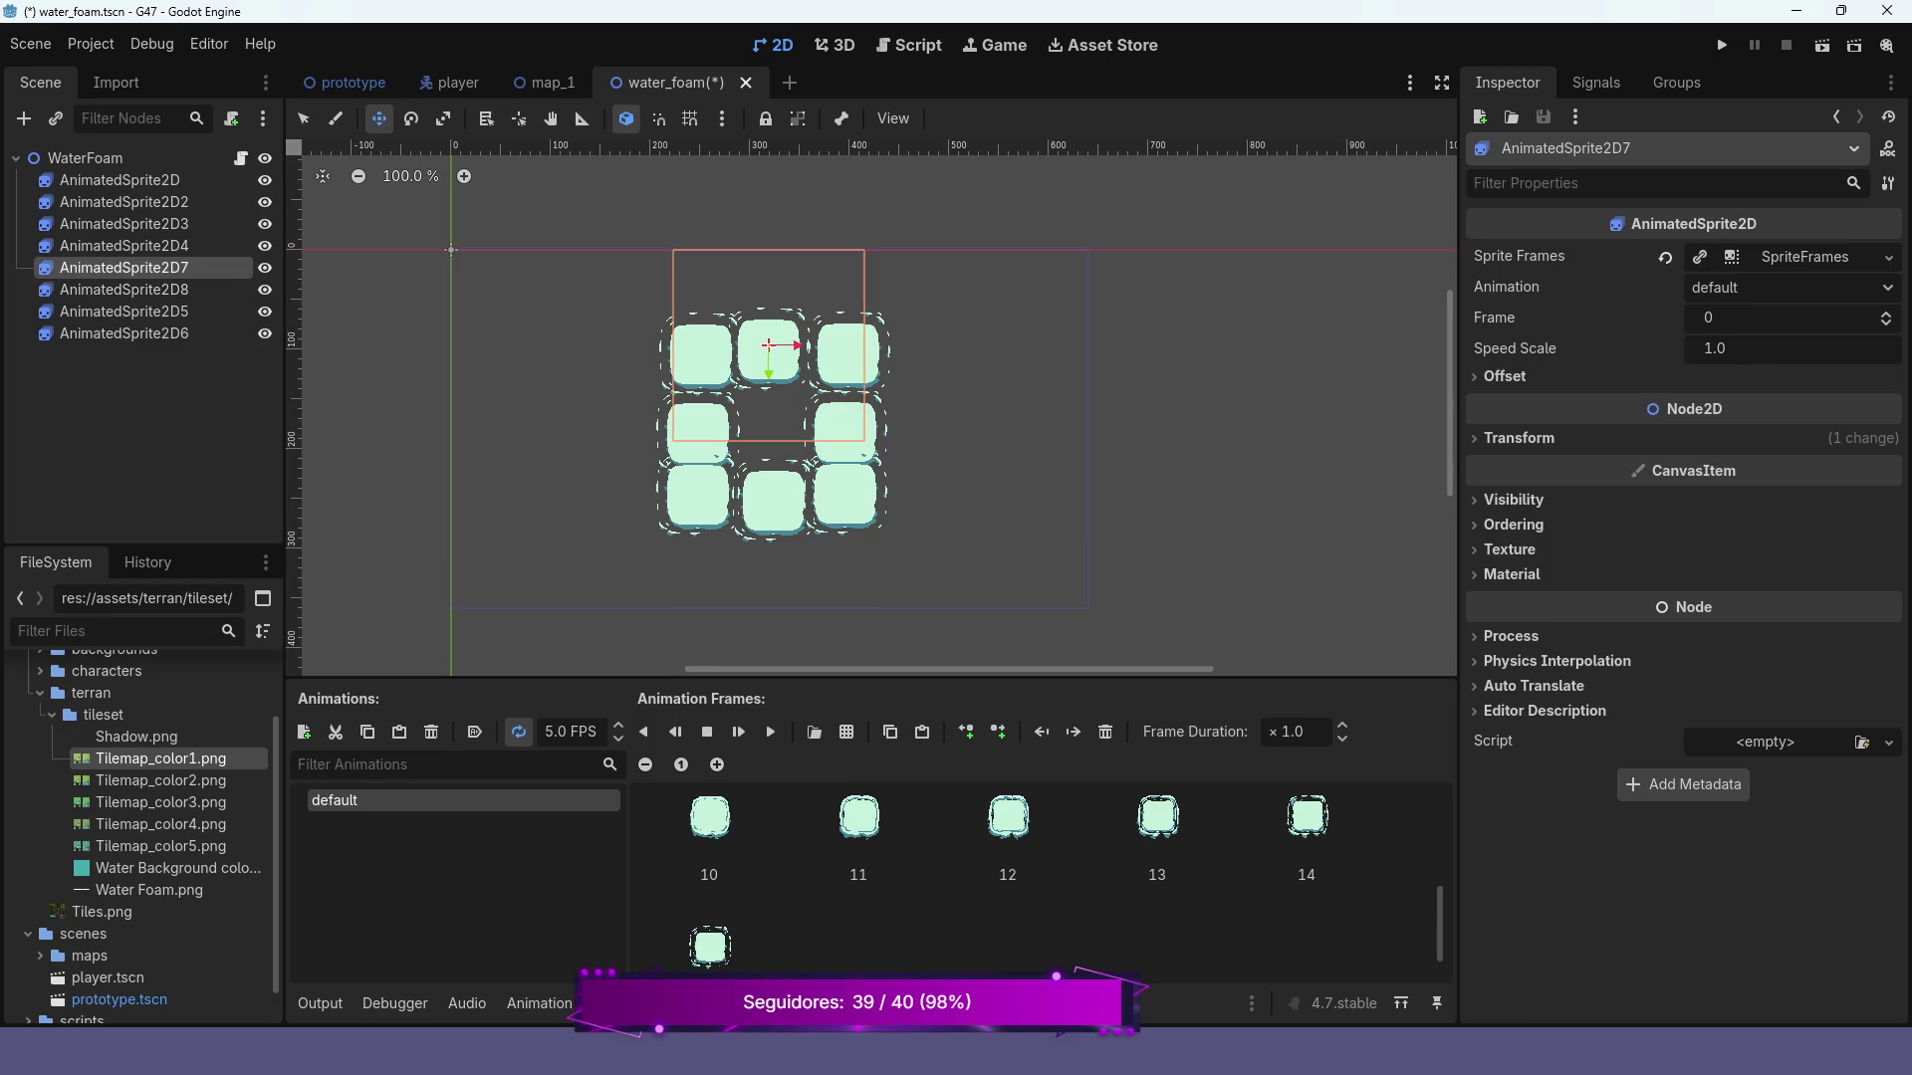
{"action": "key", "text": "Up"}
{"action": "key", "text": "Right"}
{"action": "key", "text": "Right"}
{"action": "key", "text": "Right"}
{"action": "key", "text": "Left"}
{"action": "key", "text": "Left"}
{"action": "key", "text": "Left"}
{"action": "key", "text": "Up"}
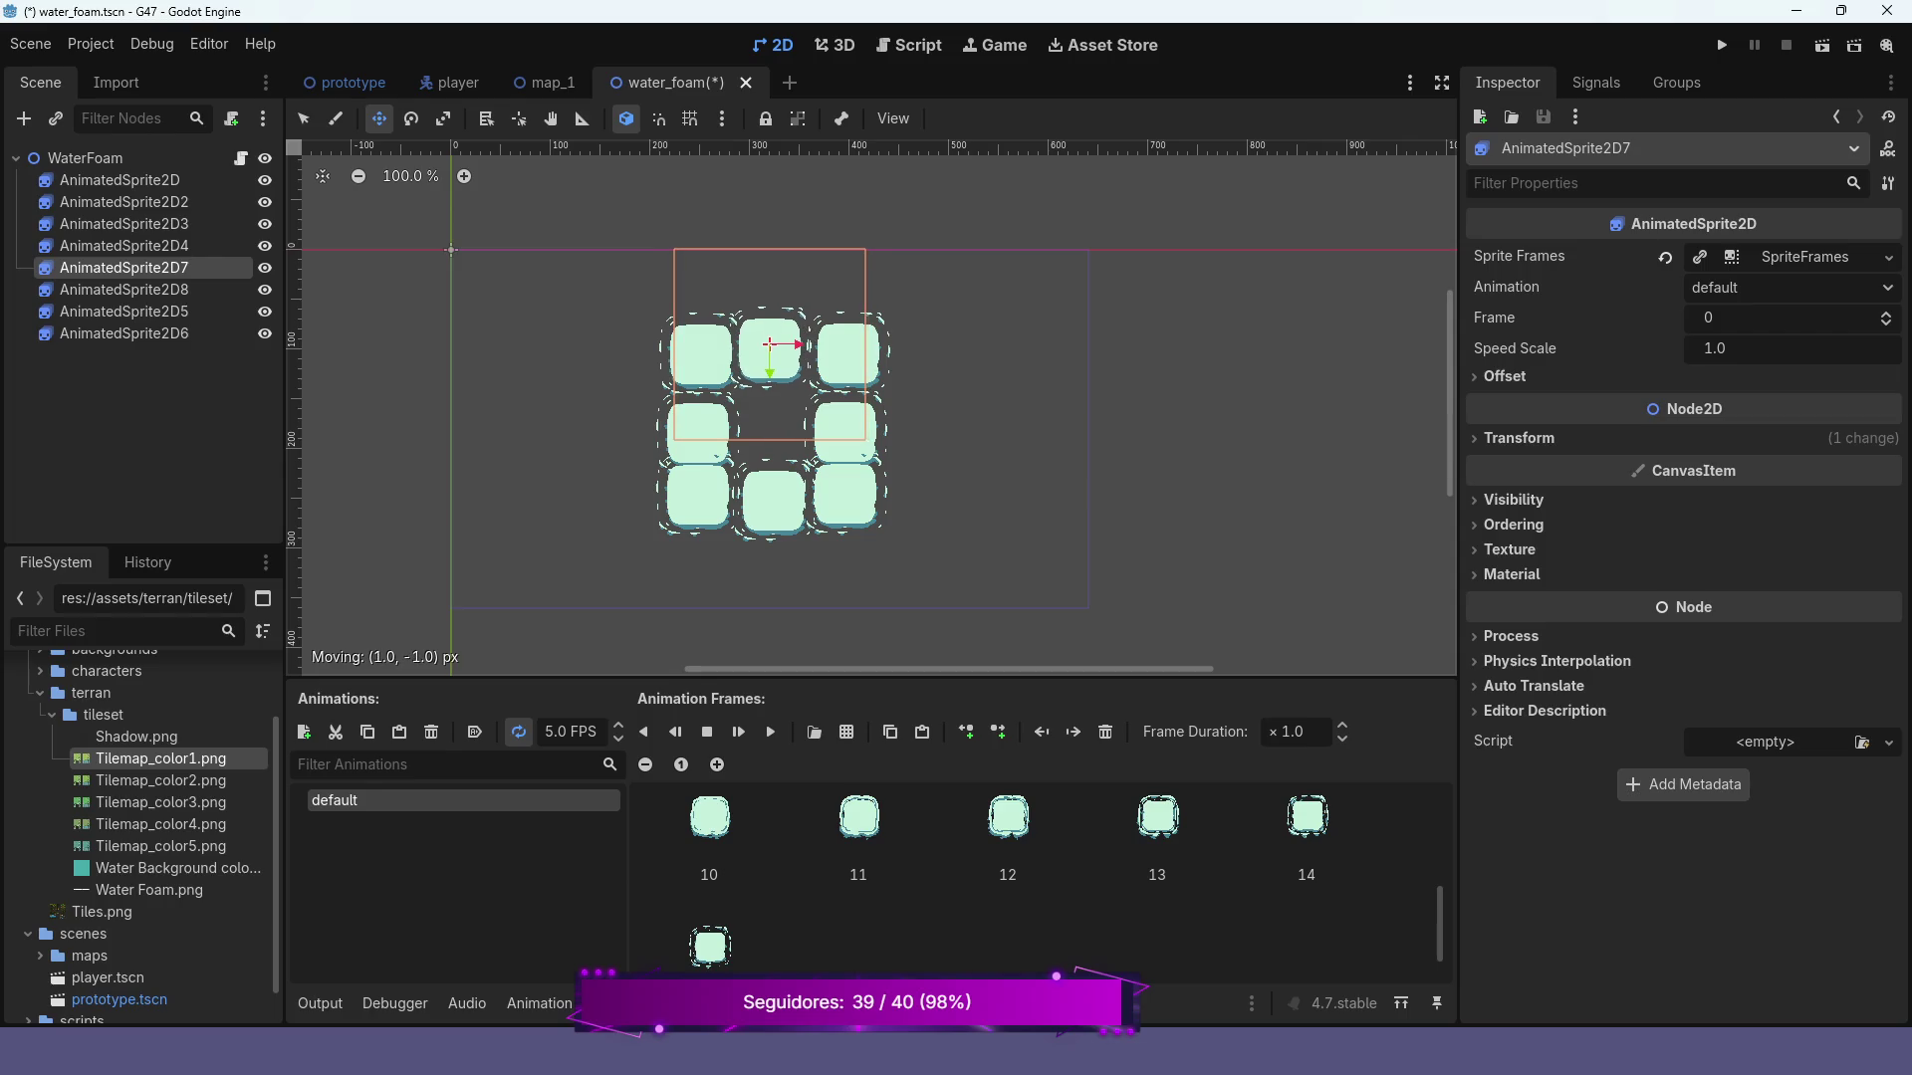
{"action": "key", "text": "Right"}
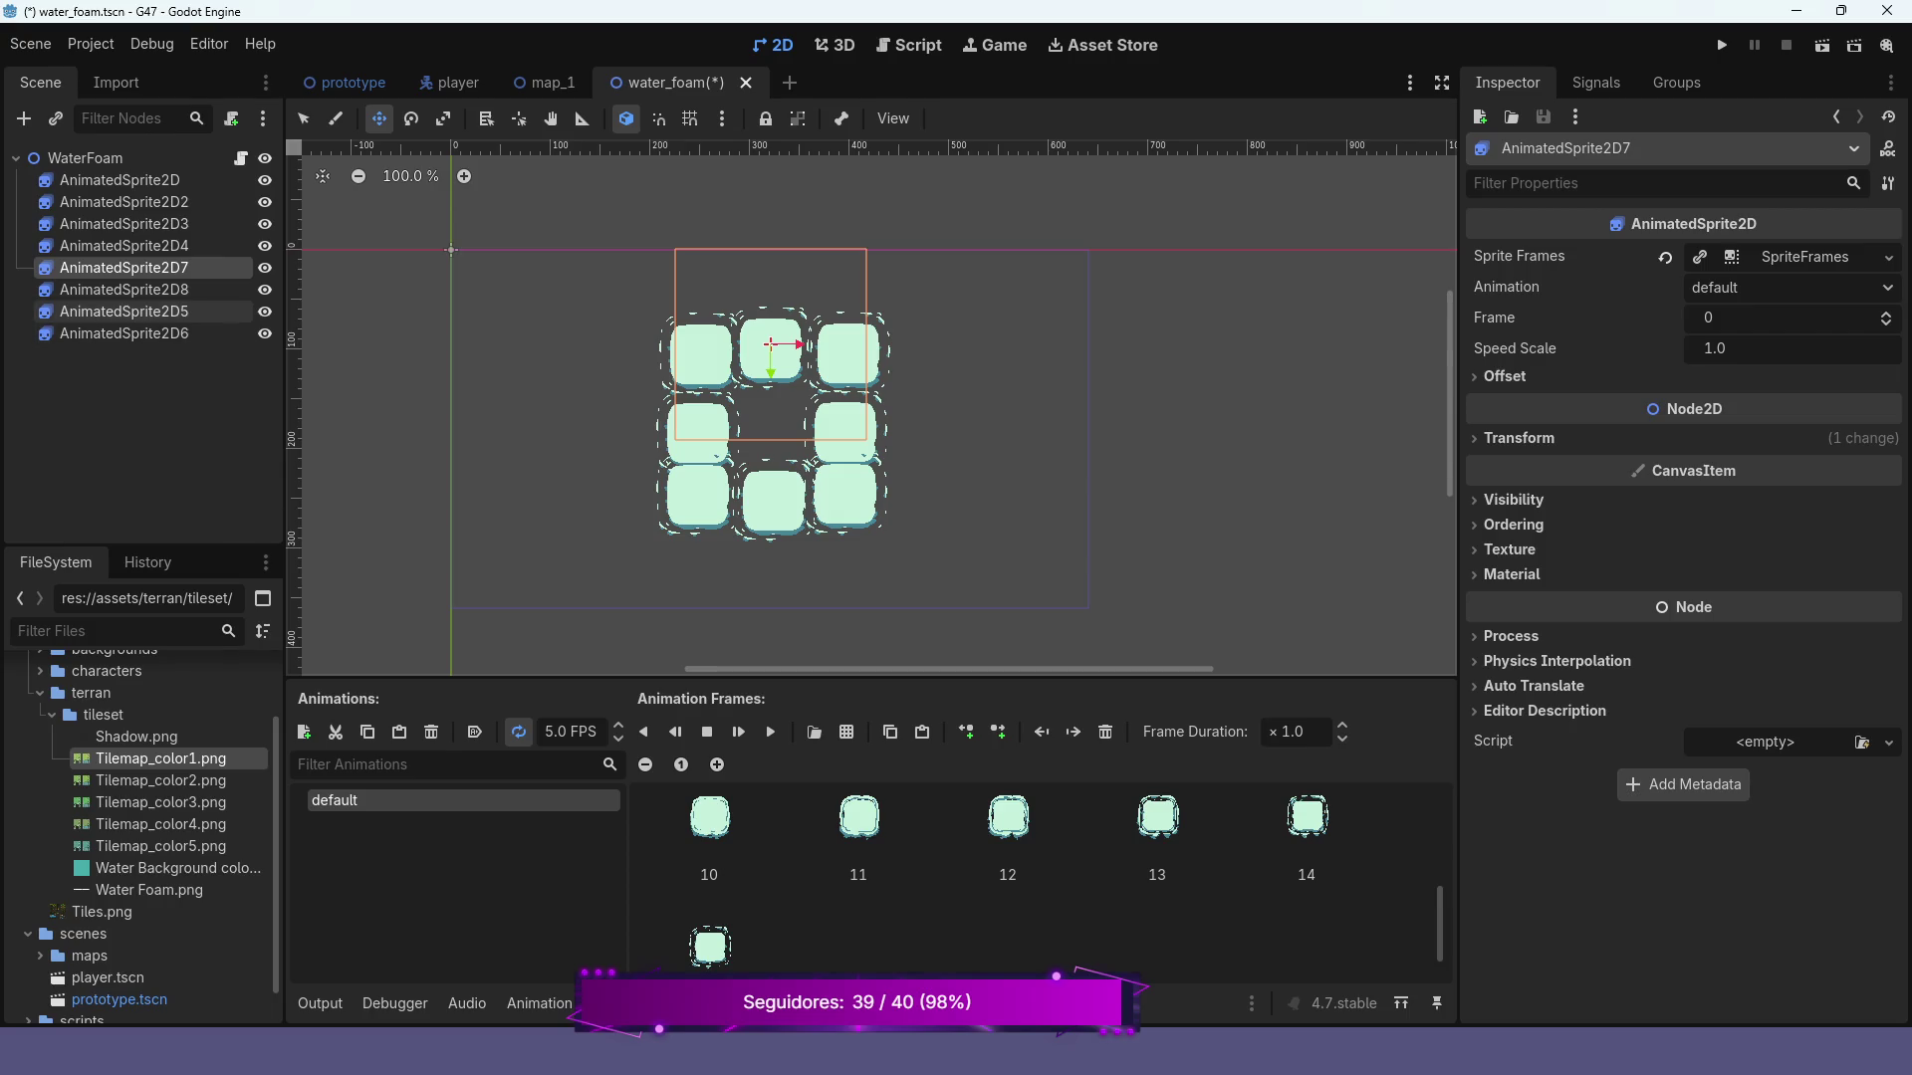
Nudge AnimatedSprite2D5 up 2 pixels and left 1 pixel
{"action": "left_click", "coordinate": [139, 312]}
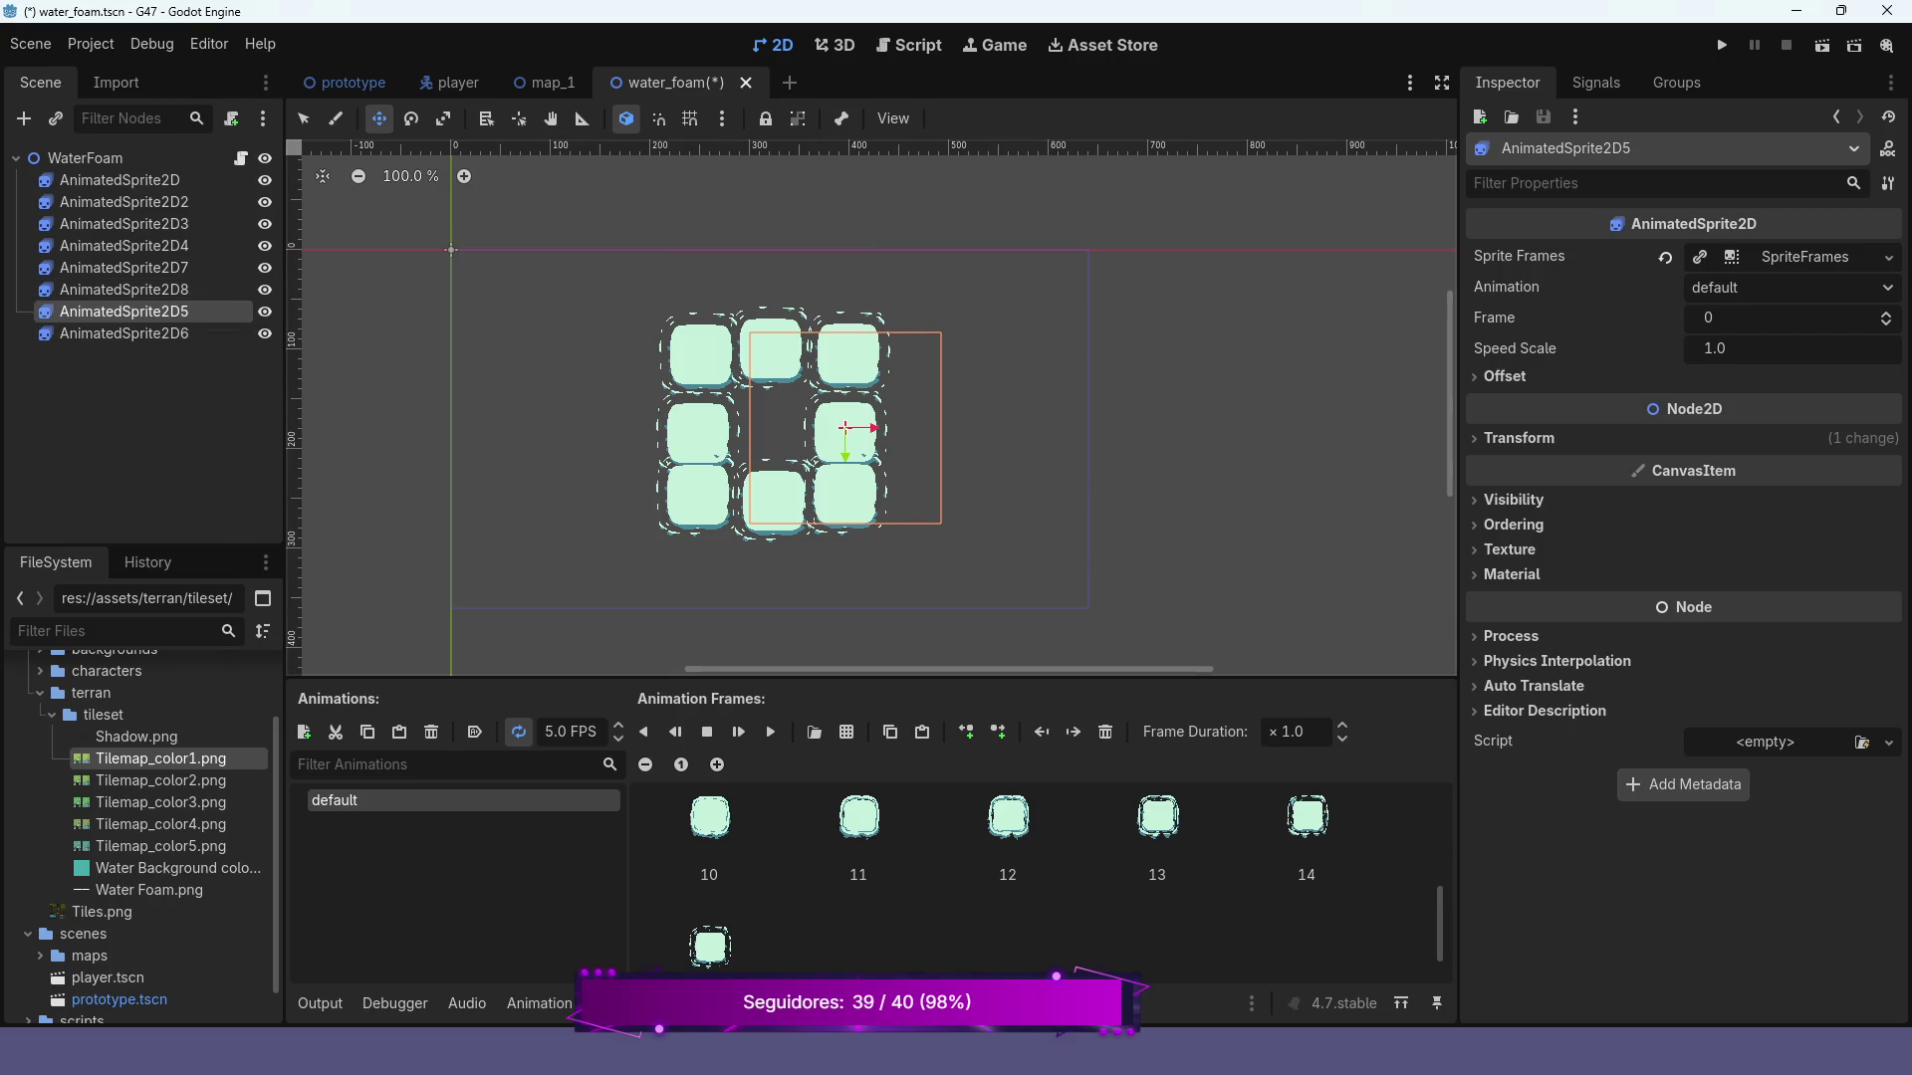
{"action": "key", "text": "Up"}
{"action": "key", "text": "Up"}
{"action": "key", "text": "Left"}
{"action": "key", "text": "Up"}
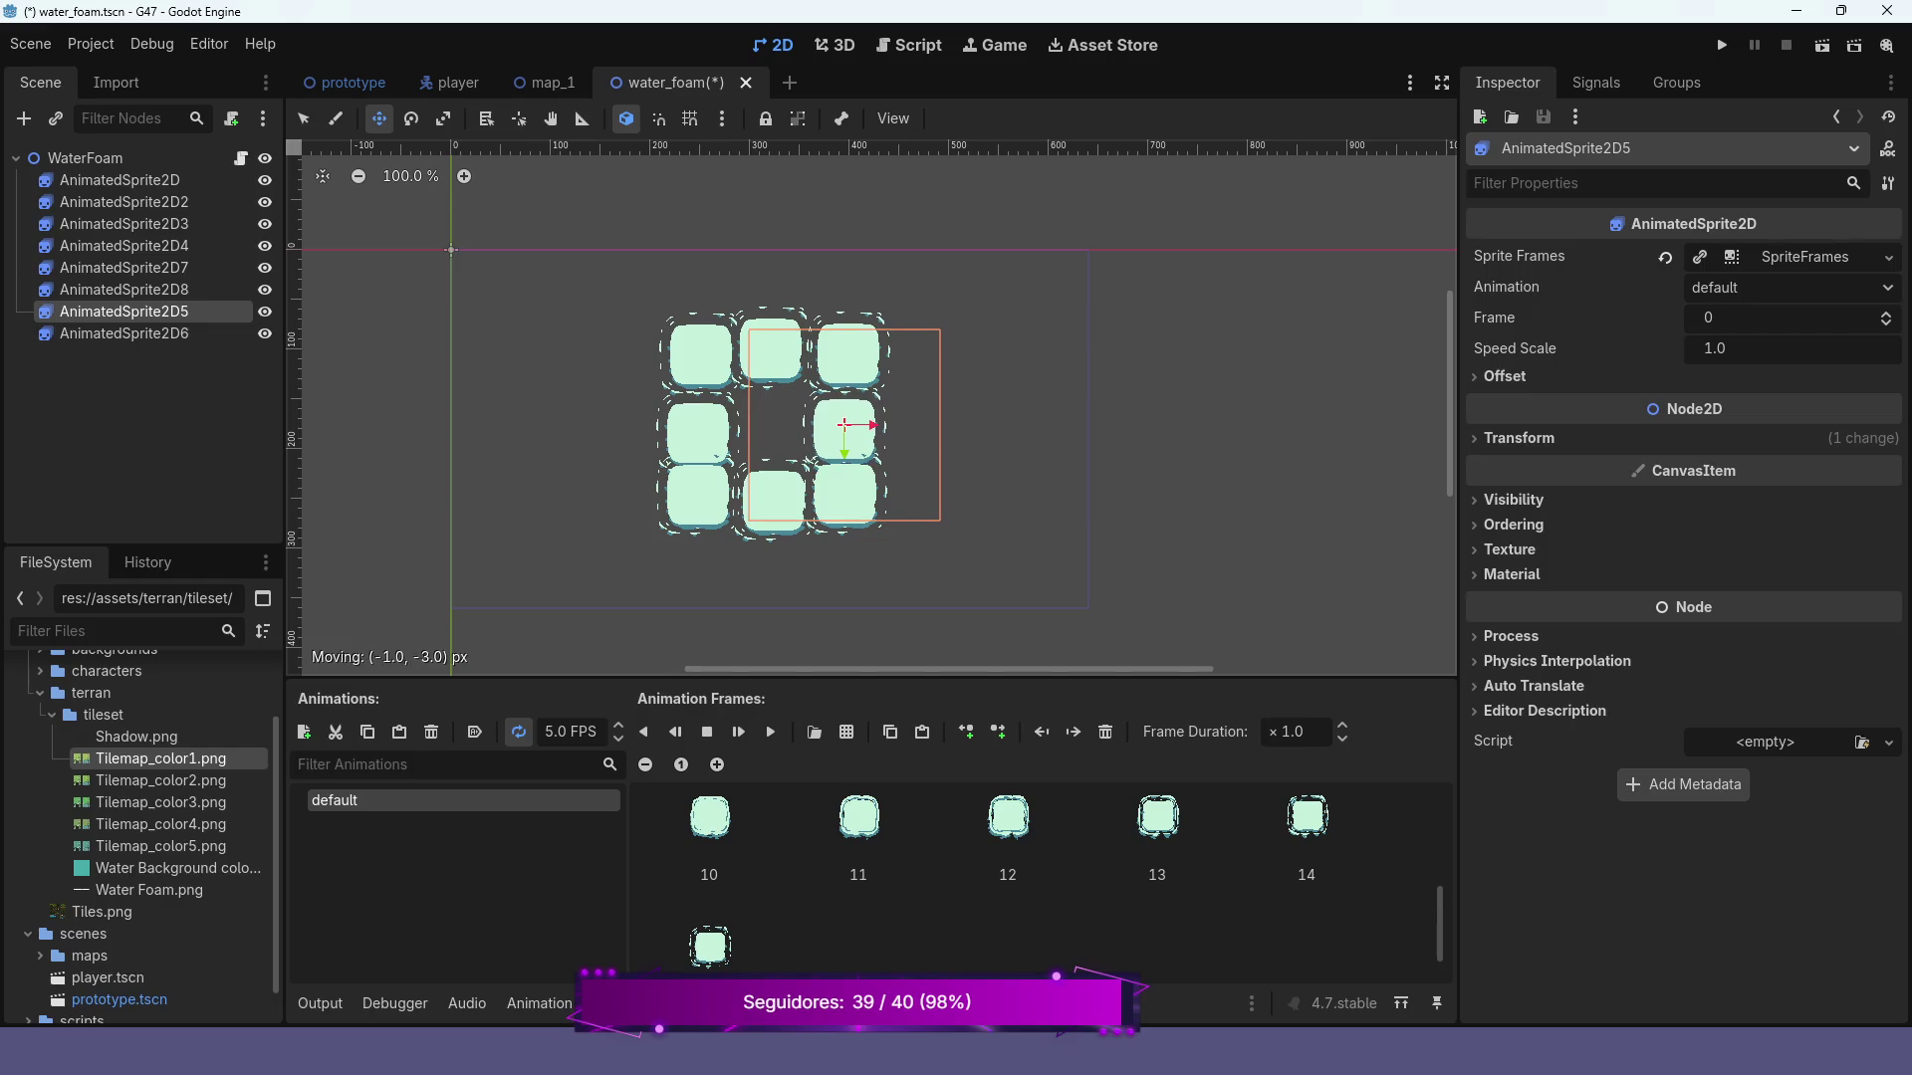
Check the other foam sprites, then nudge AnimatedSprite2D2 up 1 pixel
{"action": "left_click", "coordinate": [139, 289]}
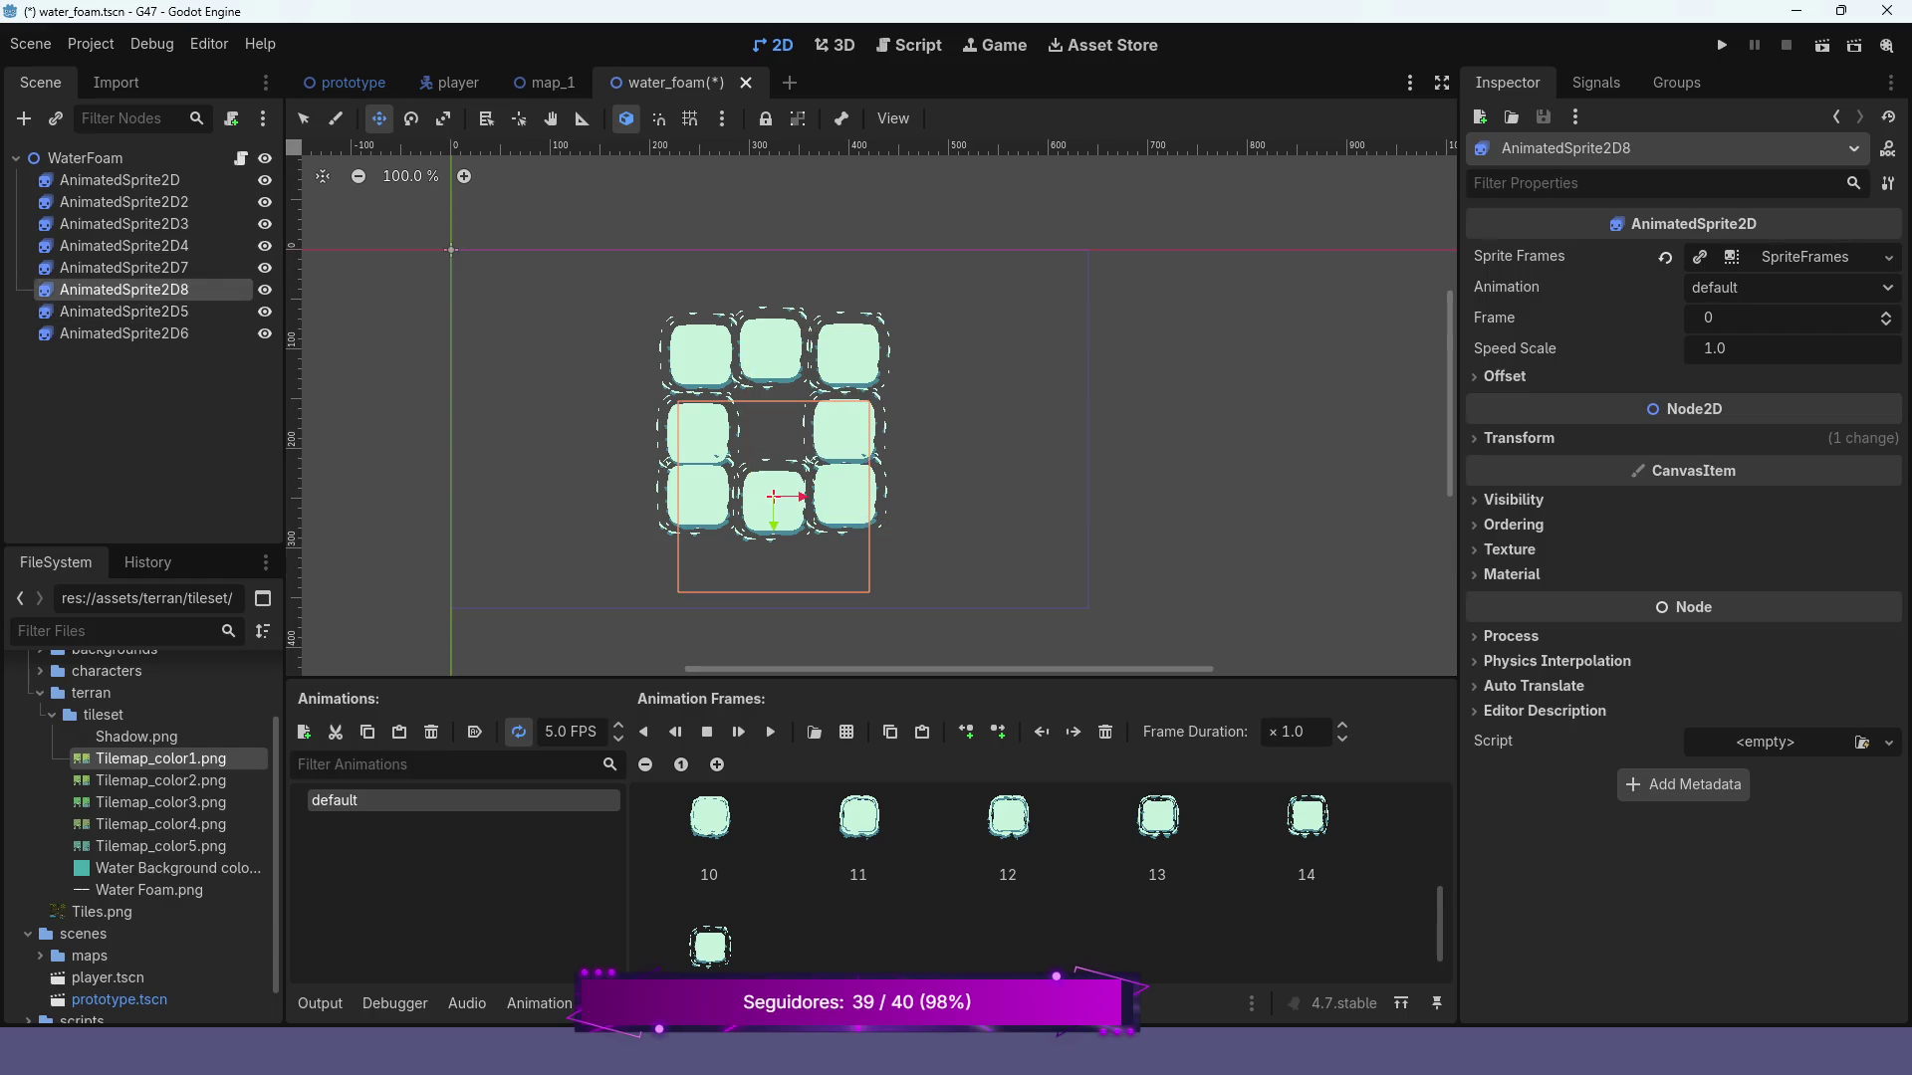
{"action": "left_click", "coordinate": [124, 311]}
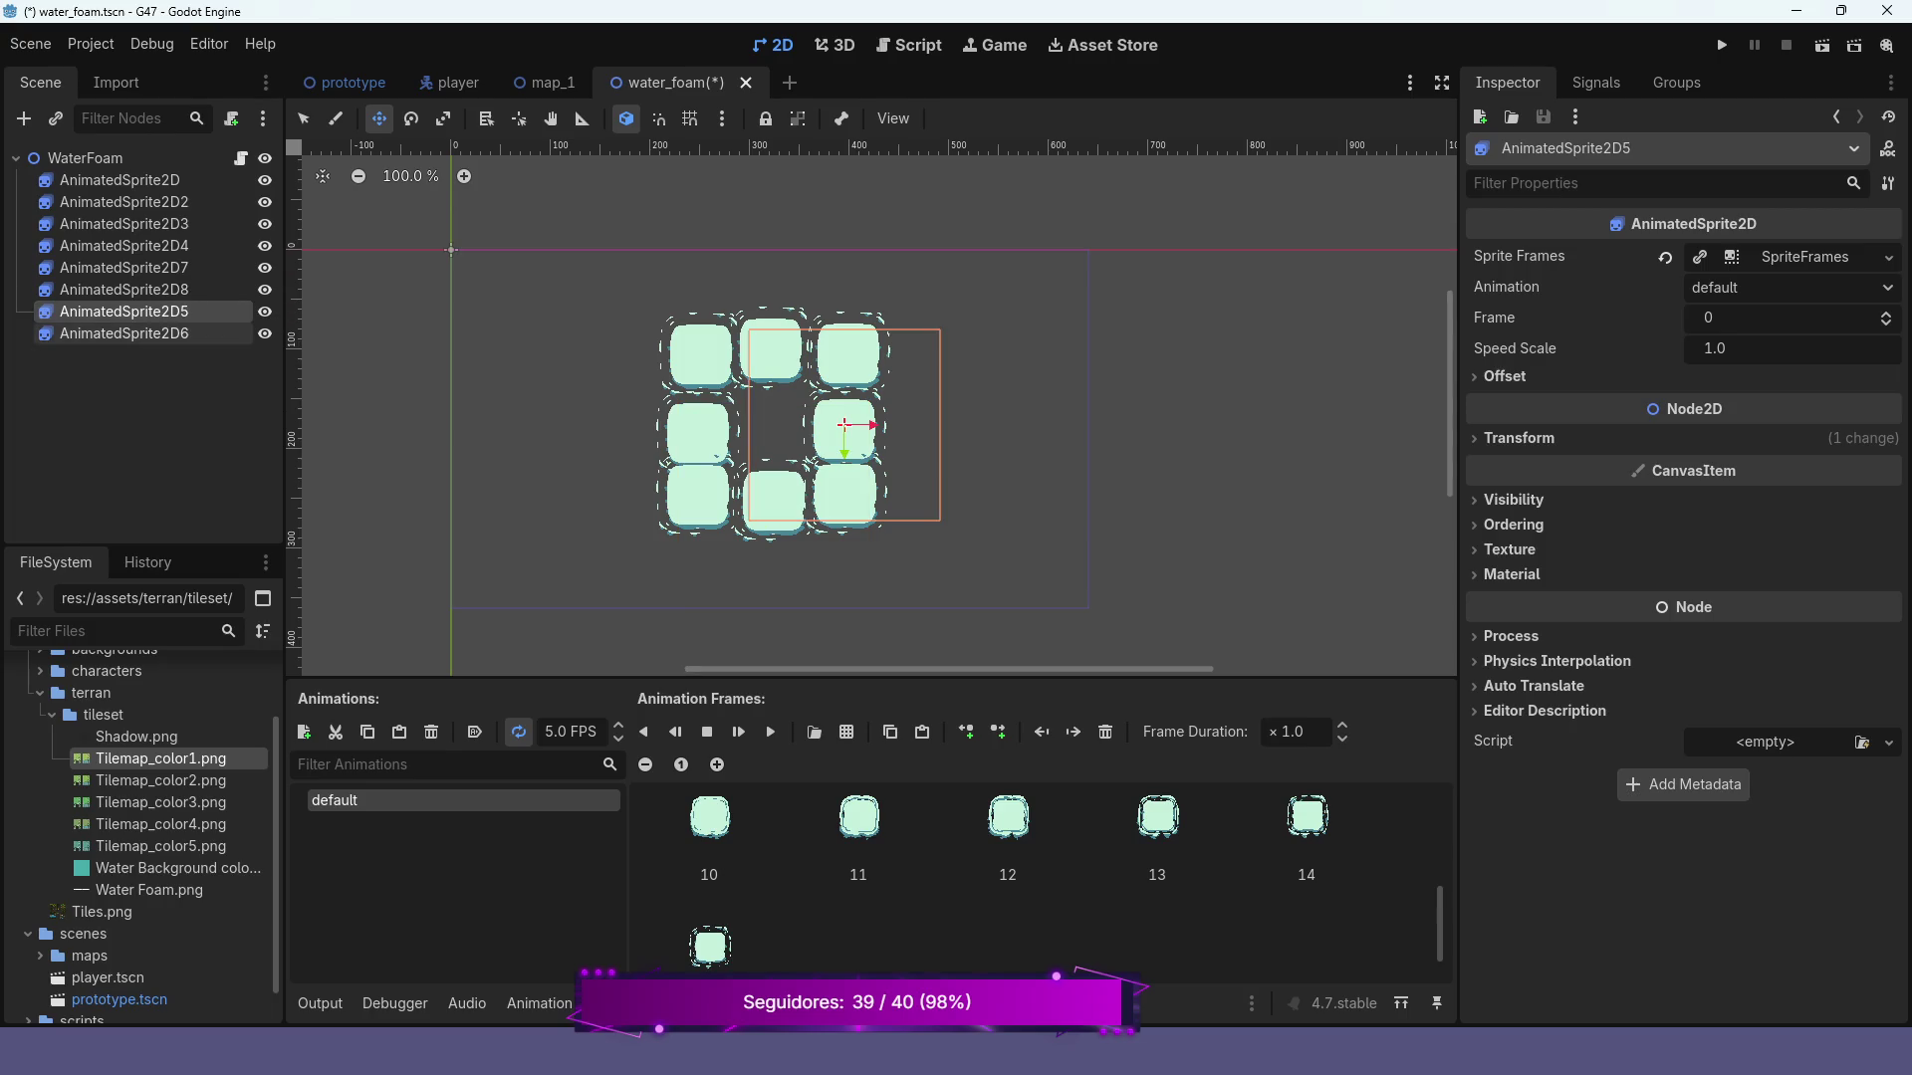
{"action": "left_click", "coordinate": [125, 332]}
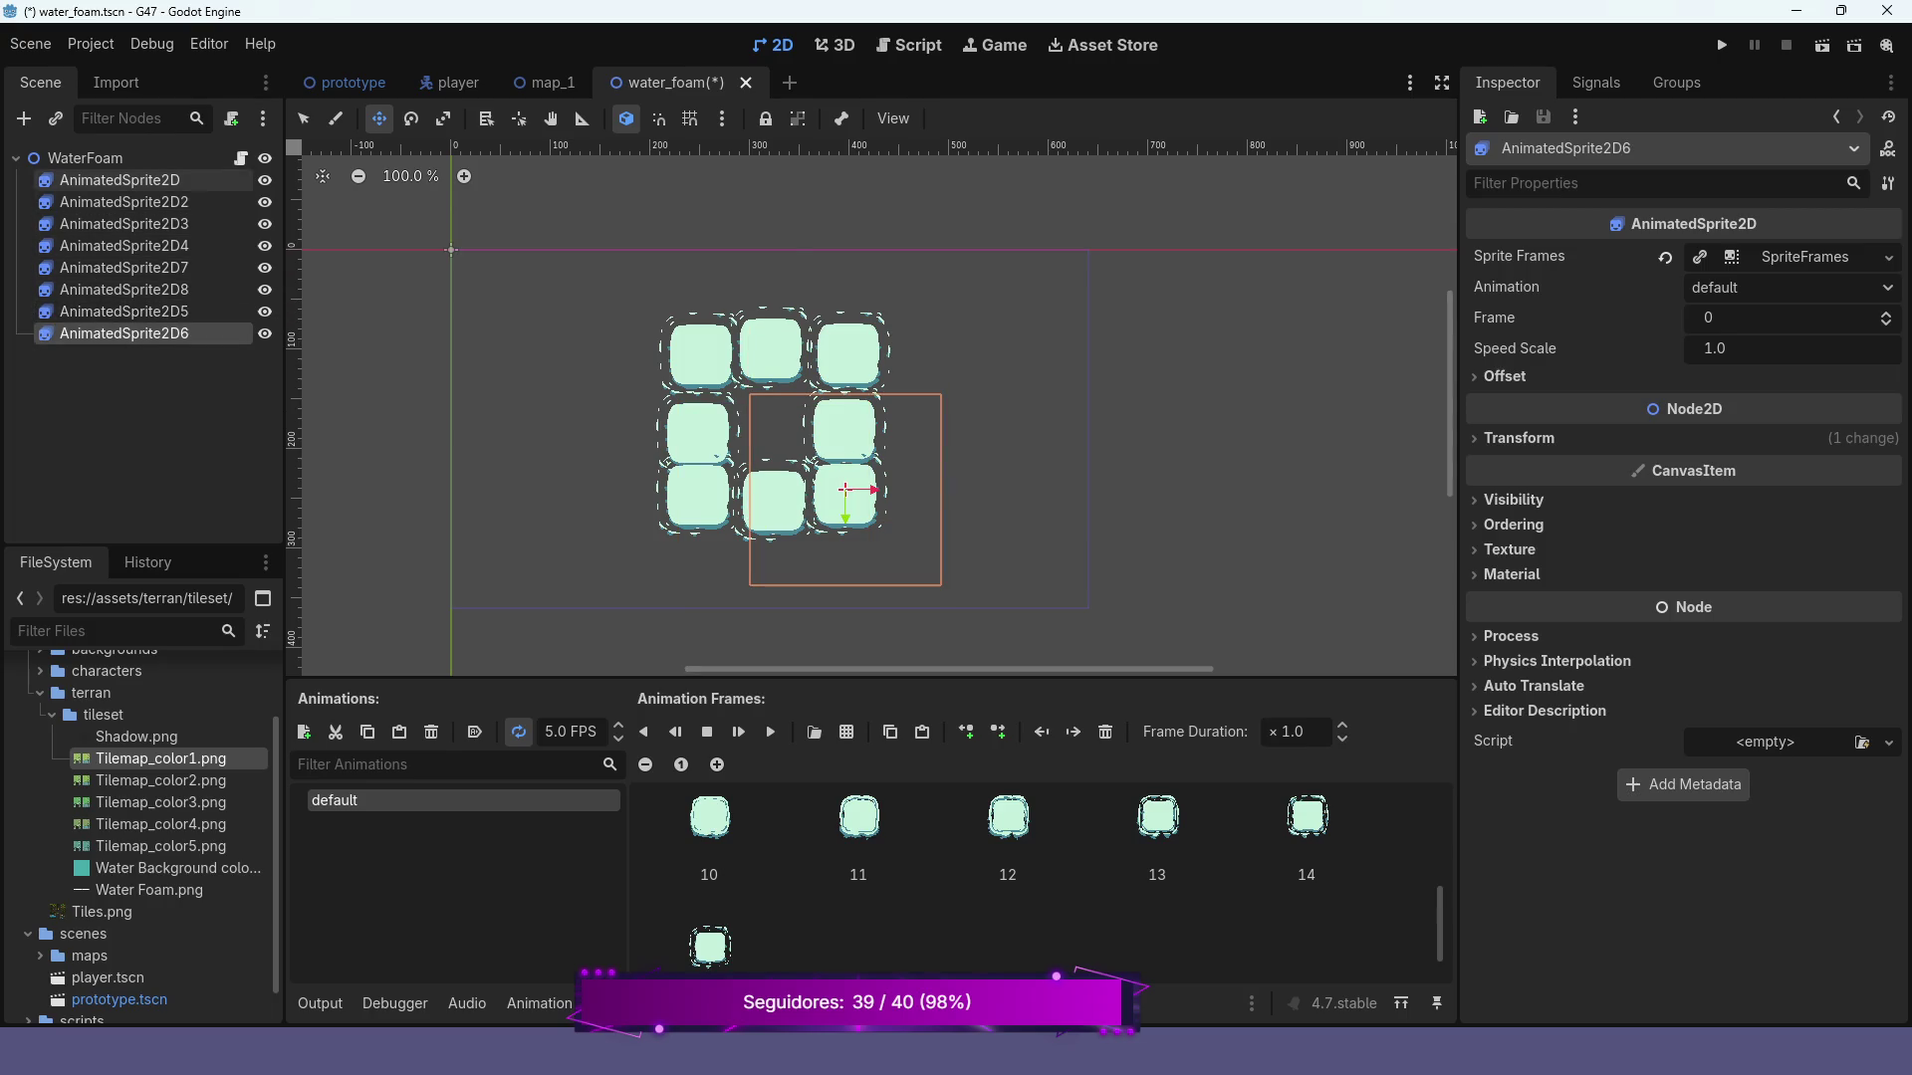
{"action": "left_click", "coordinate": [140, 180]}
{"action": "left_click", "coordinate": [124, 202]}
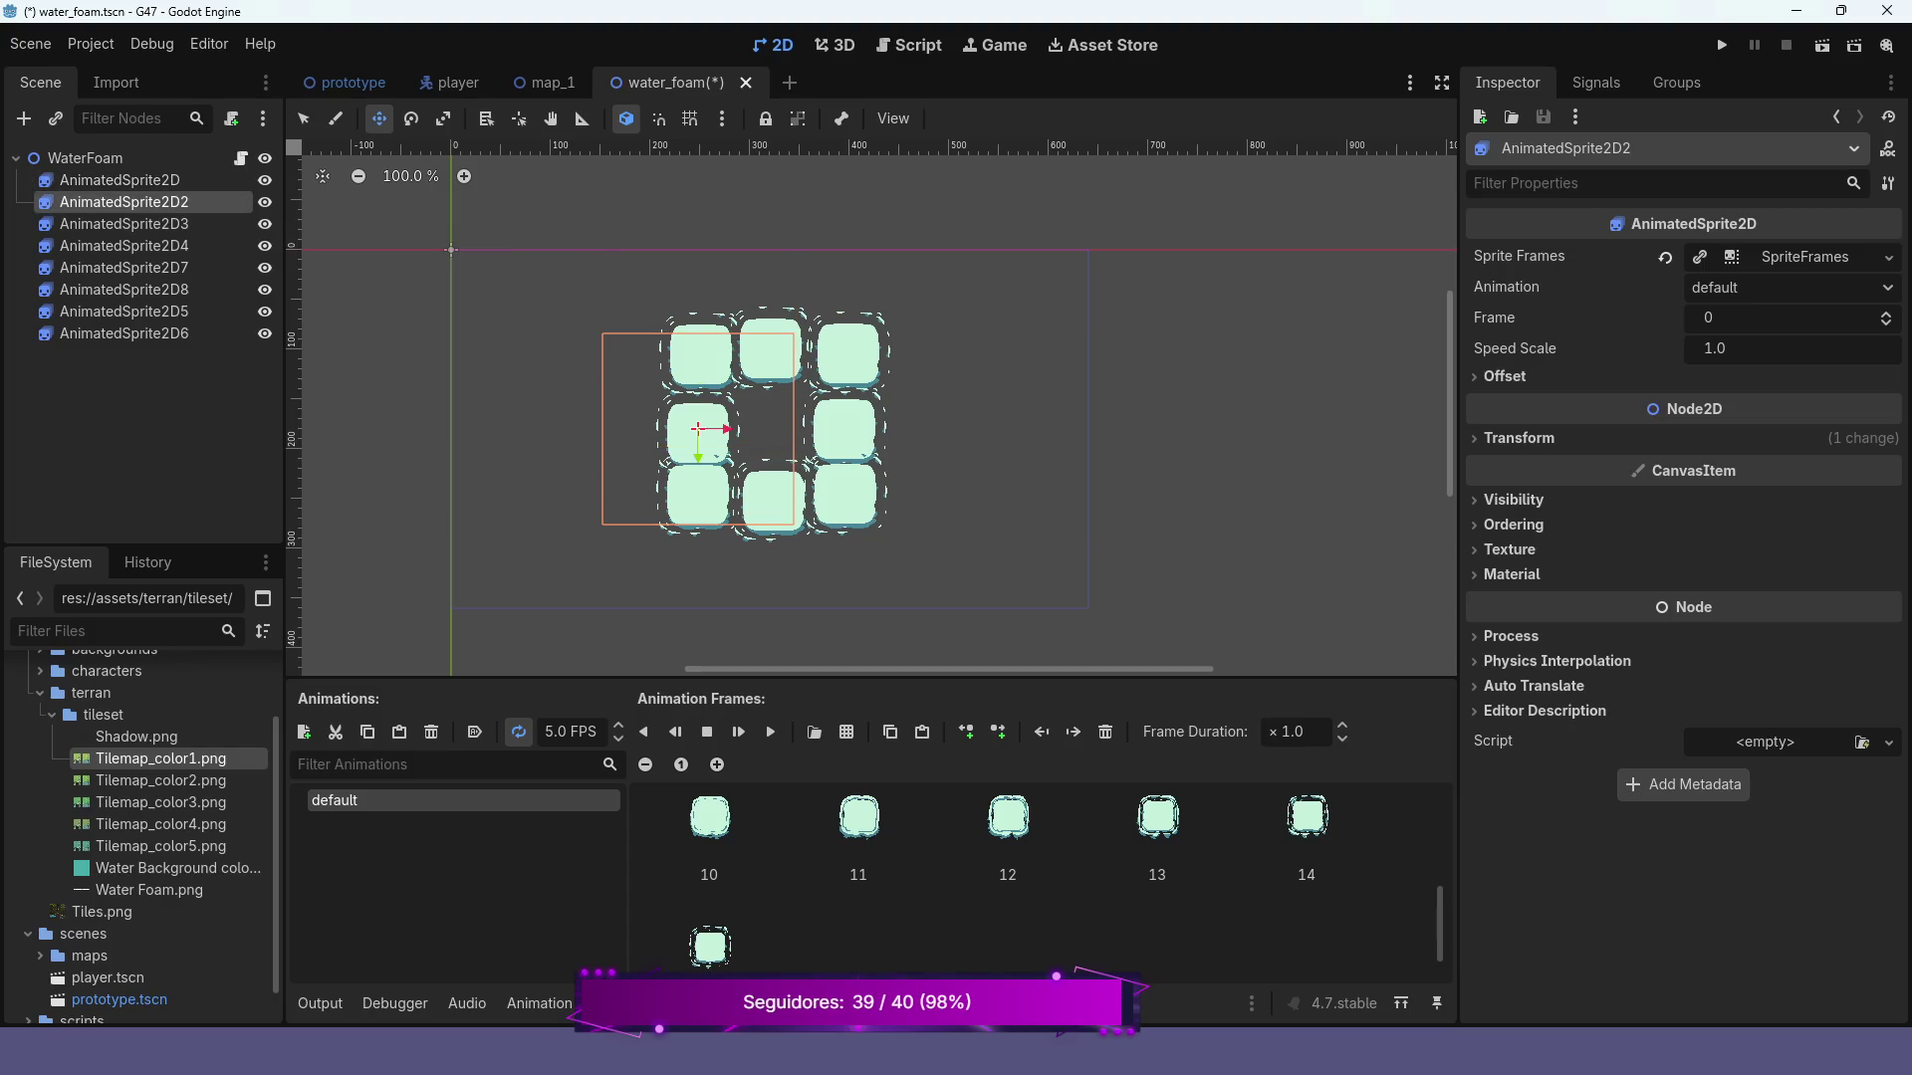
{"action": "key", "text": "Up"}
{"action": "key", "text": "Up"}
{"action": "key", "text": "Up"}
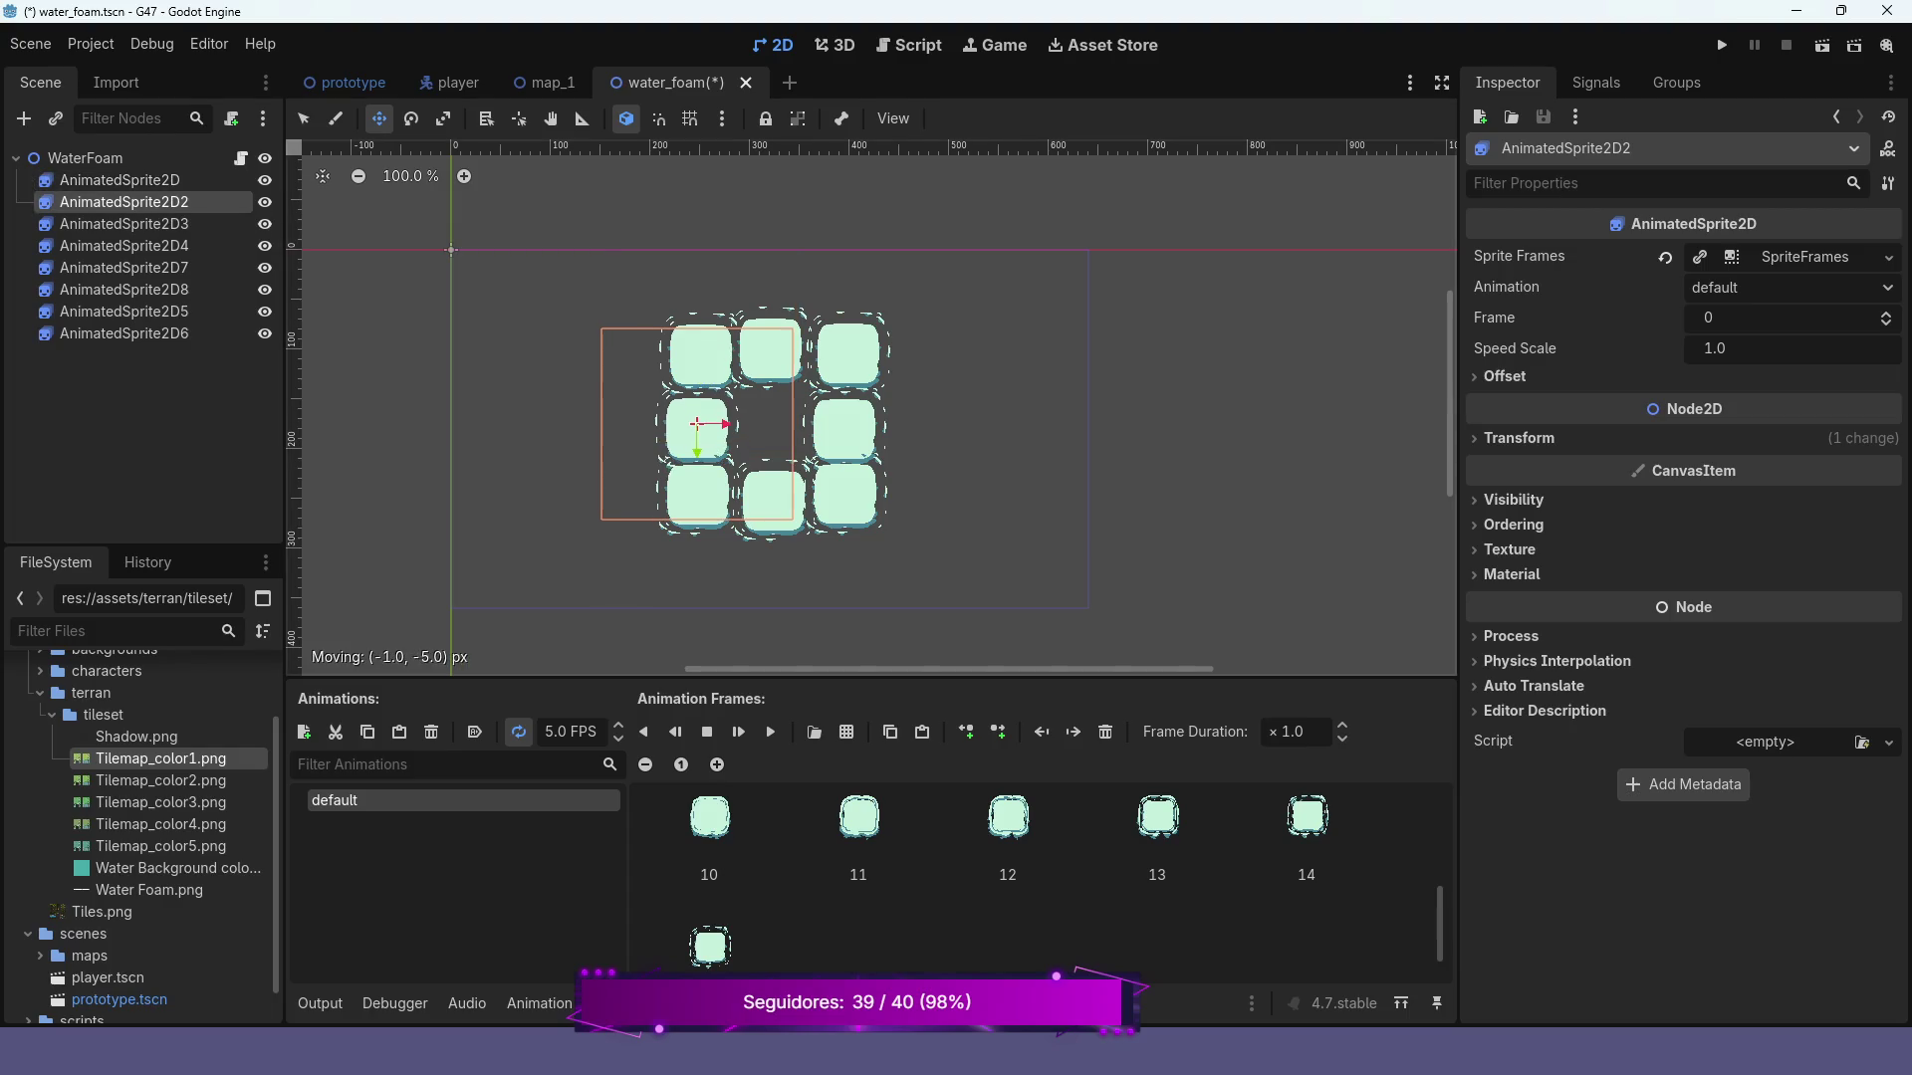